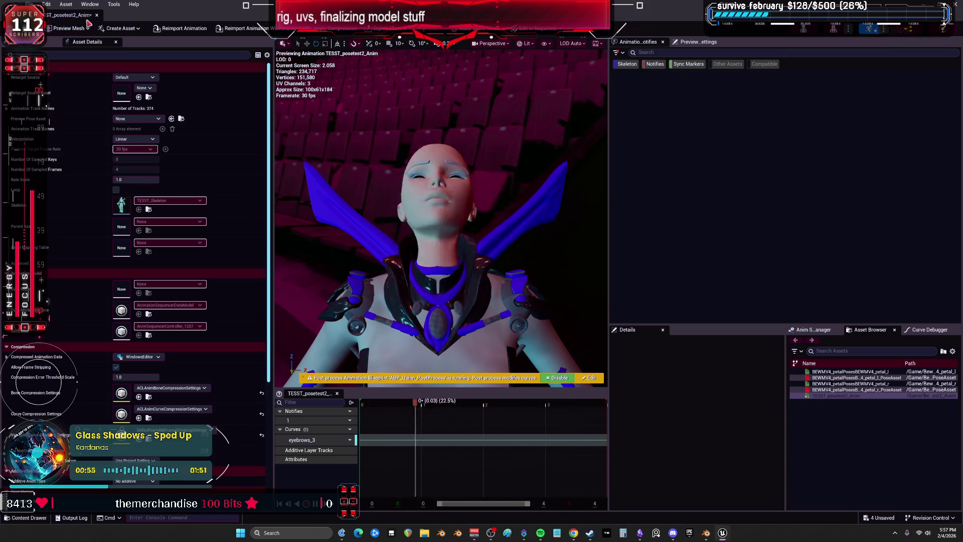
# Step: Preview head poses by adjusting the posetest pose asset's Back and Left weights, then open ABP_Quinn_PostProcess
pyautogui.hotkey('alt', 'Tab')
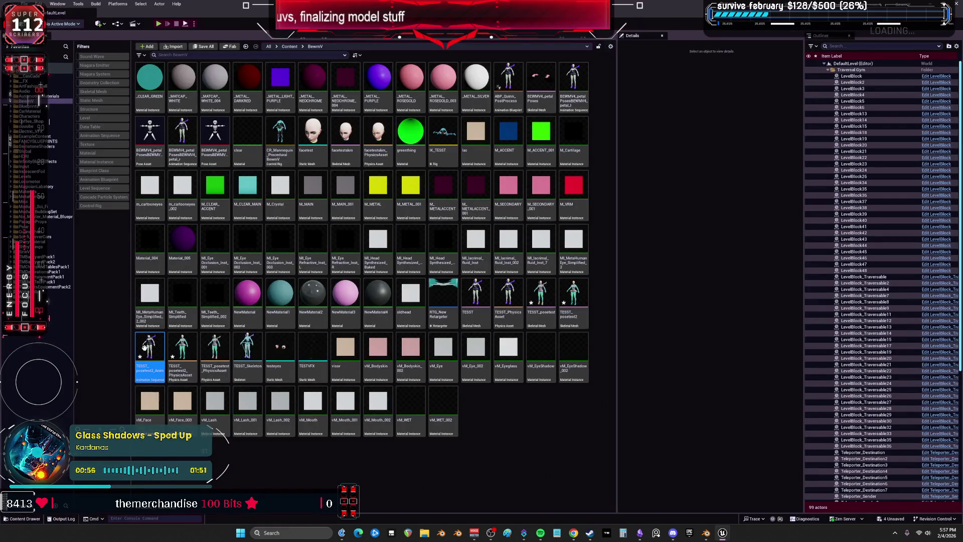
pyautogui.rightClick(150, 348)
pyautogui.hotkey('alt', 'Tab')
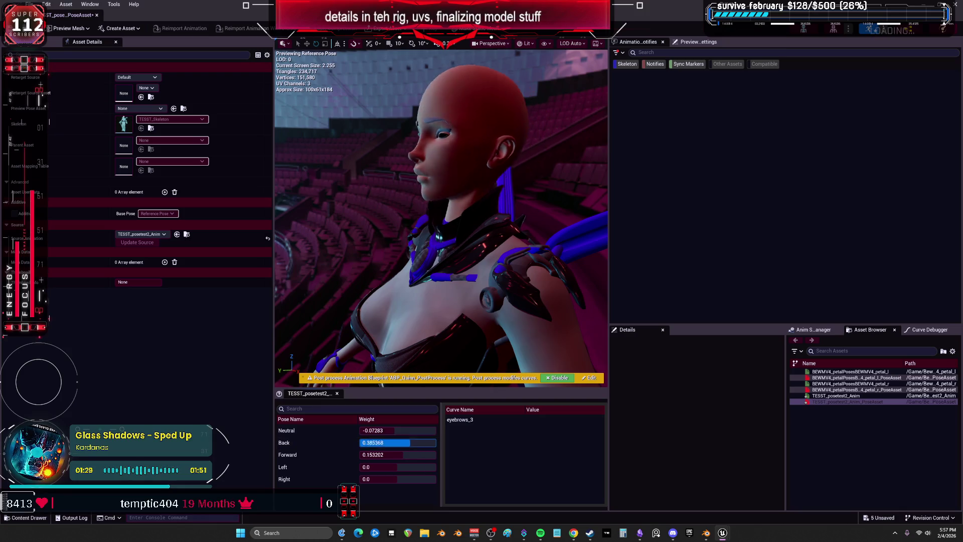
pyautogui.moveTo(381, 454)
pyautogui.mouseDown()
pyautogui.moveTo(431, 454)
pyautogui.moveTo(401, 455)
pyautogui.moveTo(383, 467)
pyautogui.moveTo(418, 479)
pyautogui.moveTo(390, 479)
pyautogui.mouseUp()
pyautogui.click(395, 479)
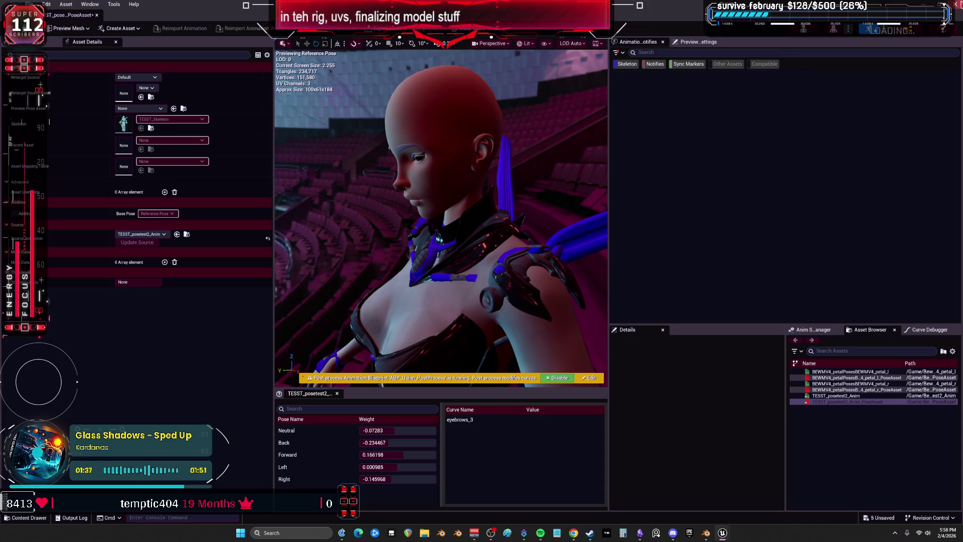
pyautogui.hotkey('alt', 'Tab')
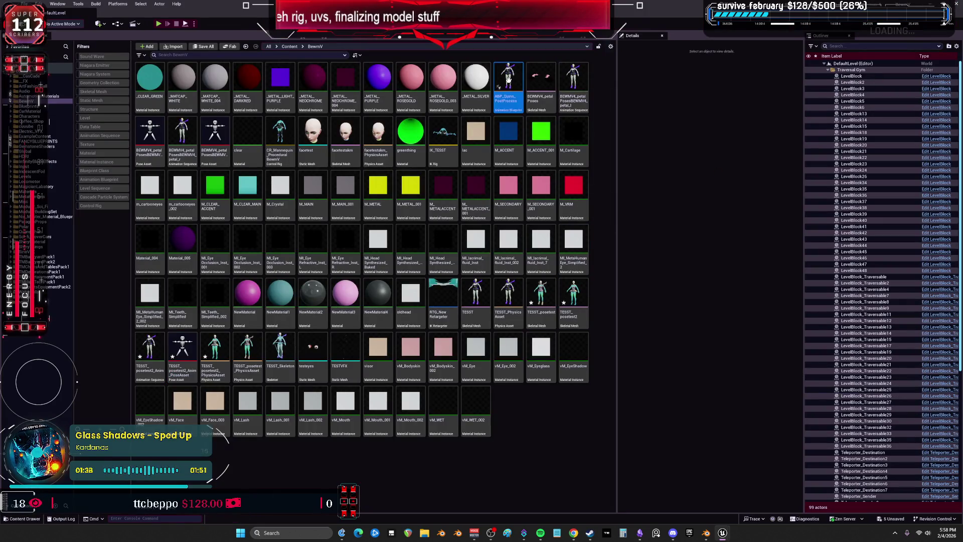
pyautogui.hotkey('alt', 'Tab')
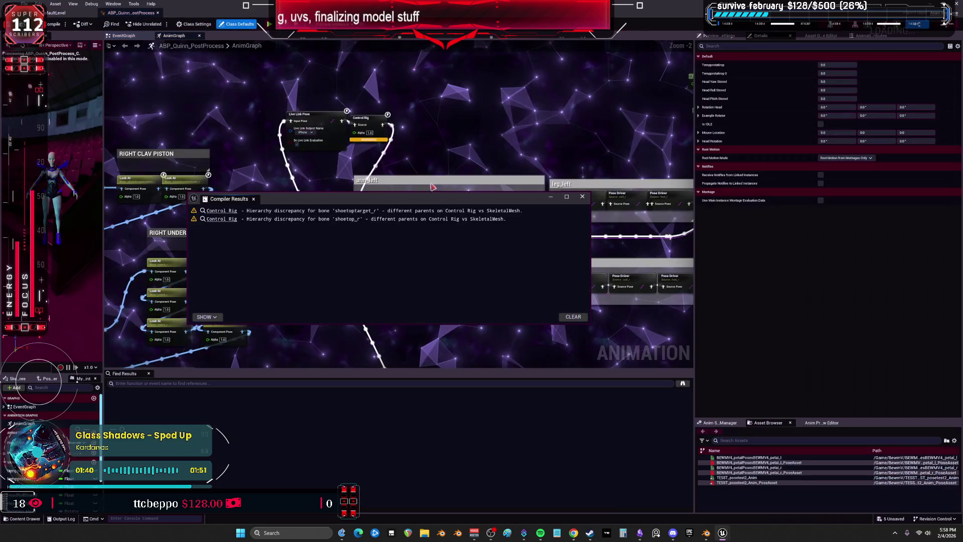
# Step: Add a Pose Driver node to the AnimGraph by searching 'pose driver', and widen the character preview
pyautogui.moveTo(481, 171)
pyautogui.mouseDown()
pyautogui.moveTo(466, 86)
pyautogui.moveTo(482, 232)
pyautogui.moveTo(470, 221)
pyautogui.mouseUp()
pyautogui.rightClick(436, 307)
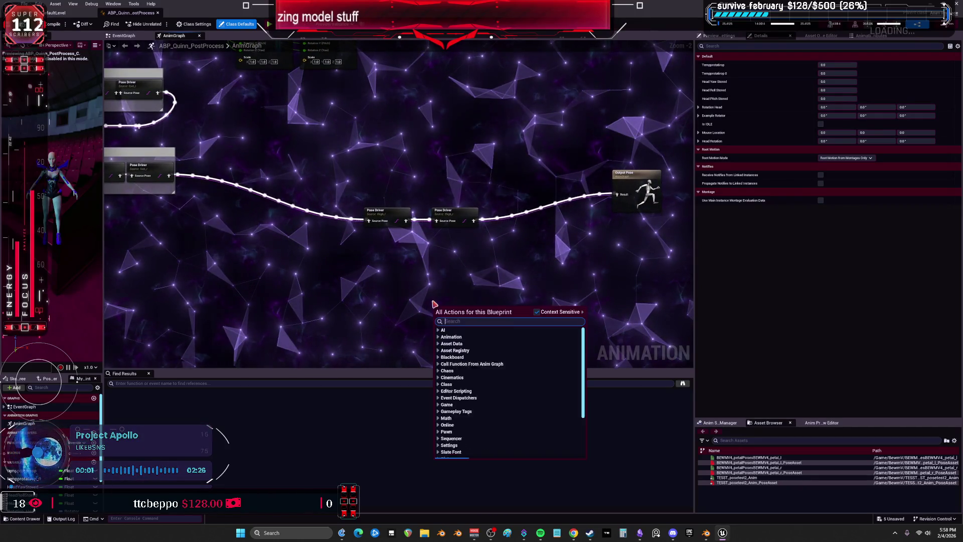
pyautogui.write('pp')
pyautogui.press('BackSpace')
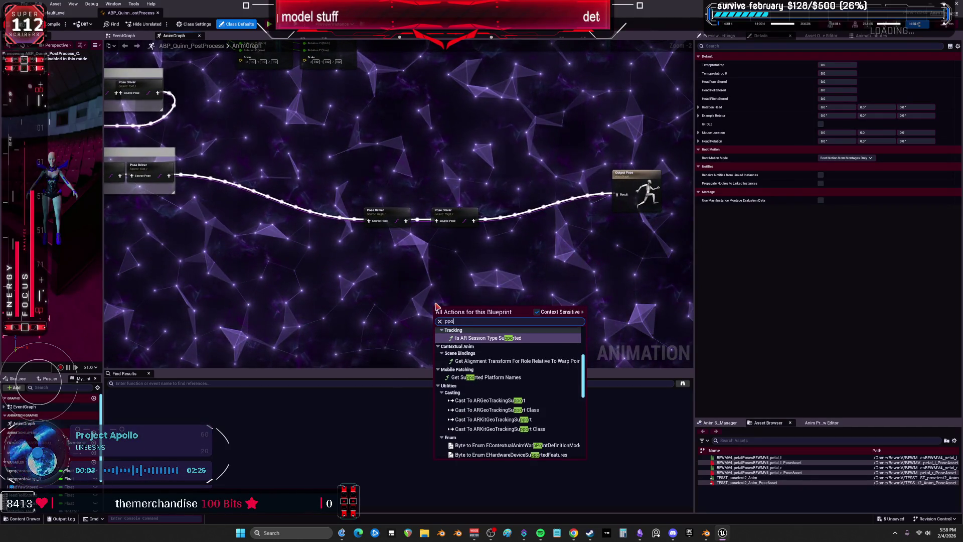
pyautogui.write('ose driver')
pyautogui.press('Return')
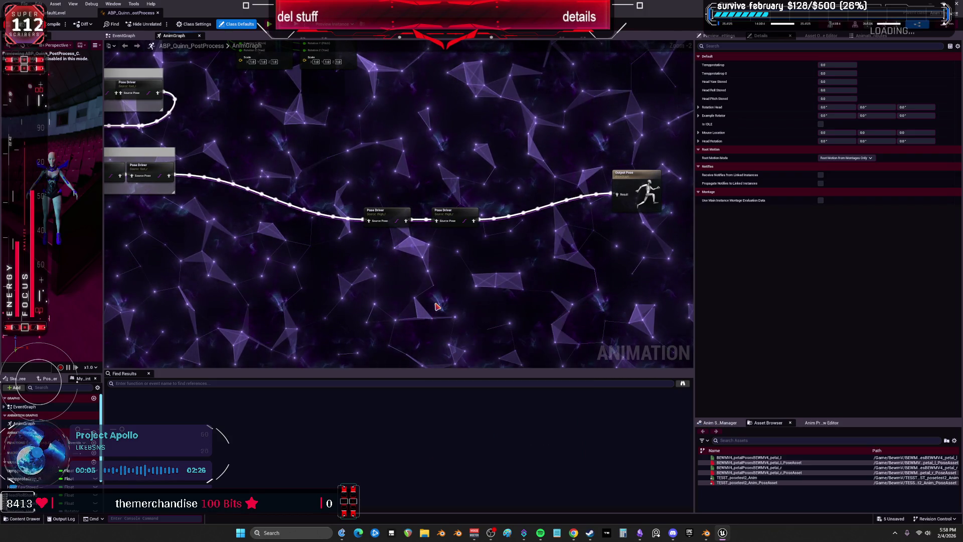
pyautogui.moveTo(103, 201); pyautogui.dragTo(448, 201)
pyautogui.scroll(3, 225, 205)
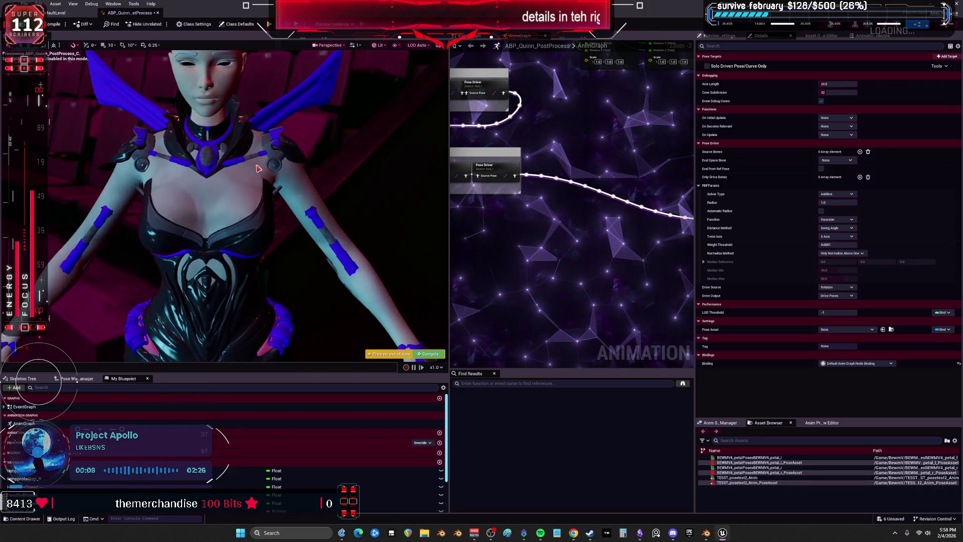
# Step: Assign TESST_posetest2_Anim_PoseAsset to the Pose Driver and add an empty Source Bones entry
pyautogui.scroll(5, 224, 206)
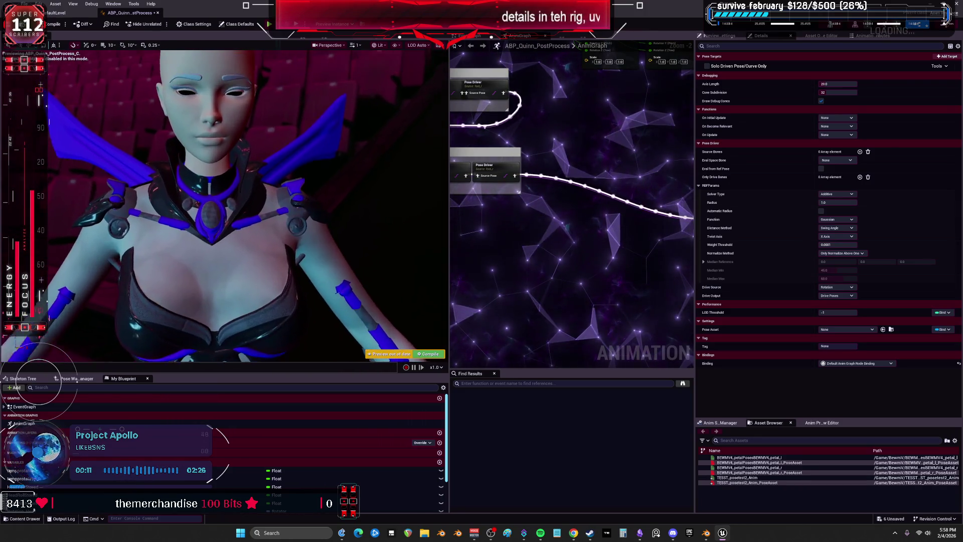
pyautogui.scroll(-3, 224, 206)
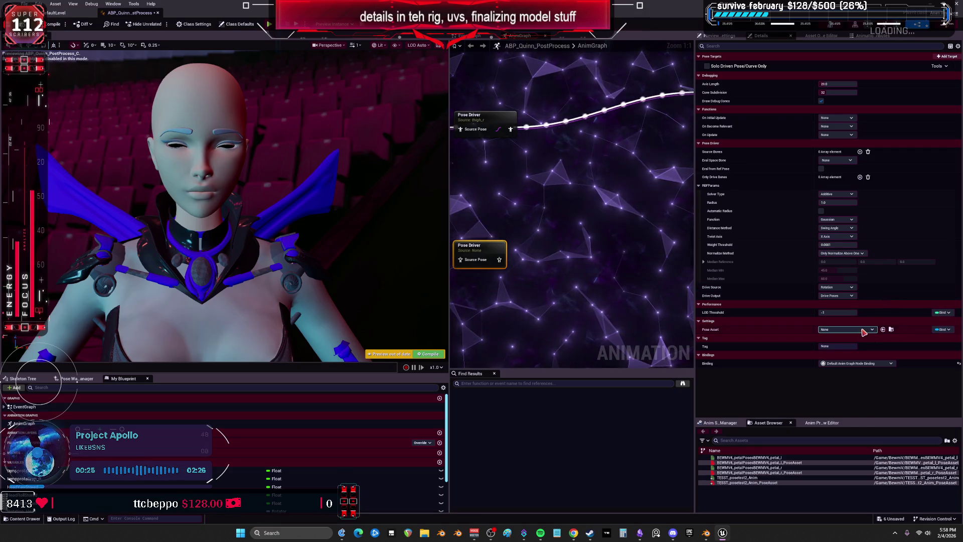
pyautogui.click(863, 329)
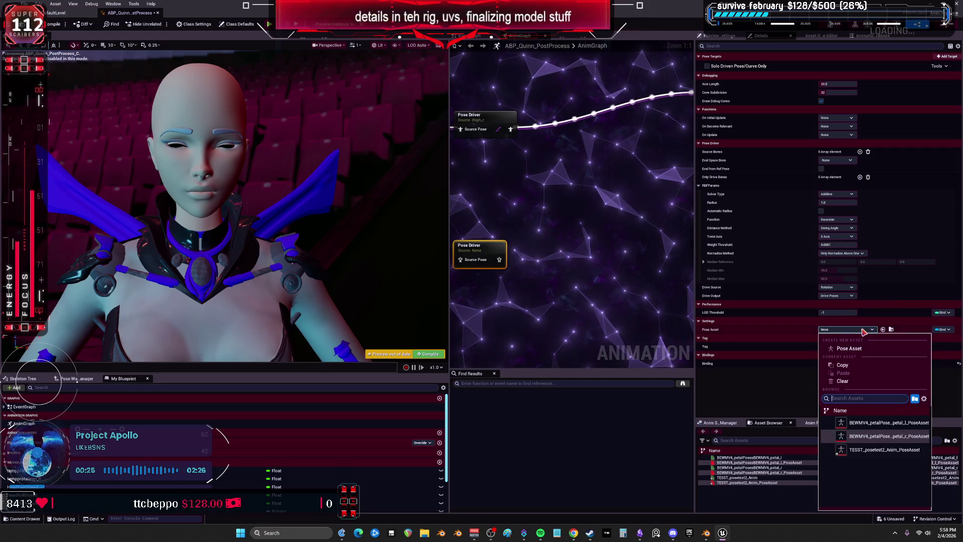
pyautogui.click(879, 449)
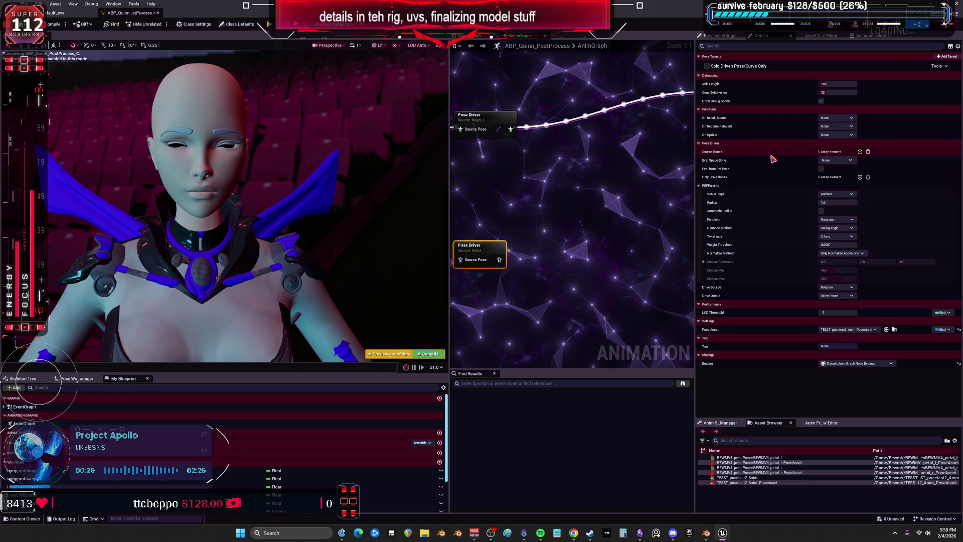
pyautogui.click(860, 151)
pyautogui.click(839, 160)
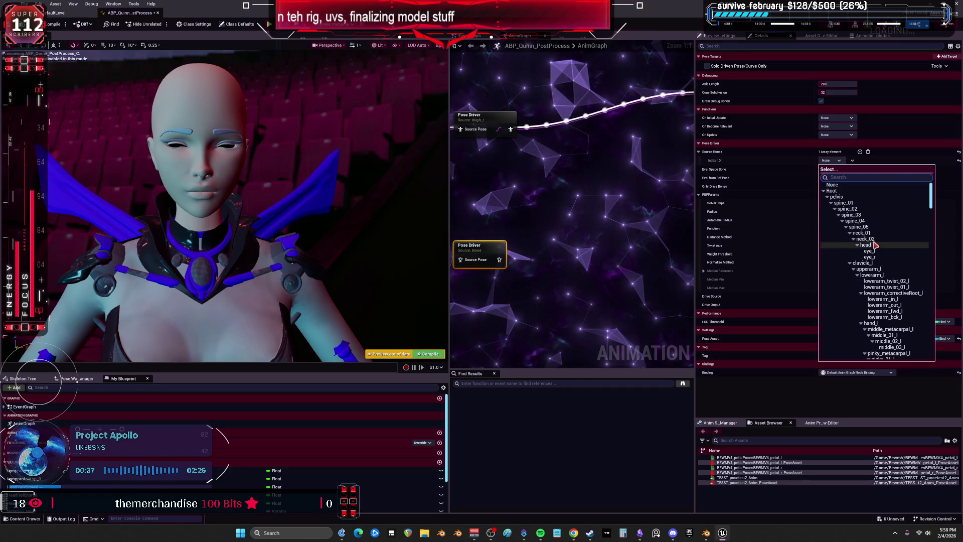
# Step: Add source bones neck_02, head and neck_01, then move neck_01 to index 0
pyautogui.click(875, 239)
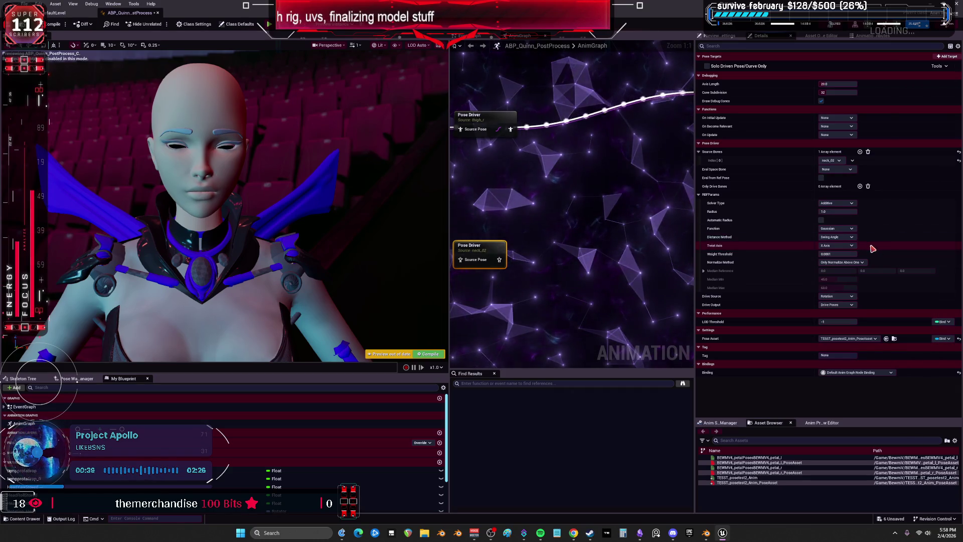
pyautogui.click(860, 152)
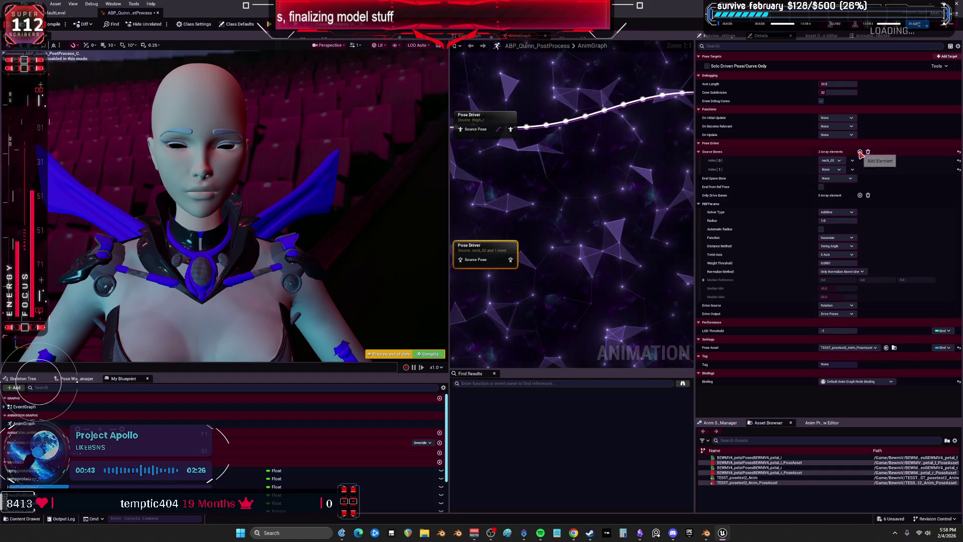
pyautogui.click(840, 169)
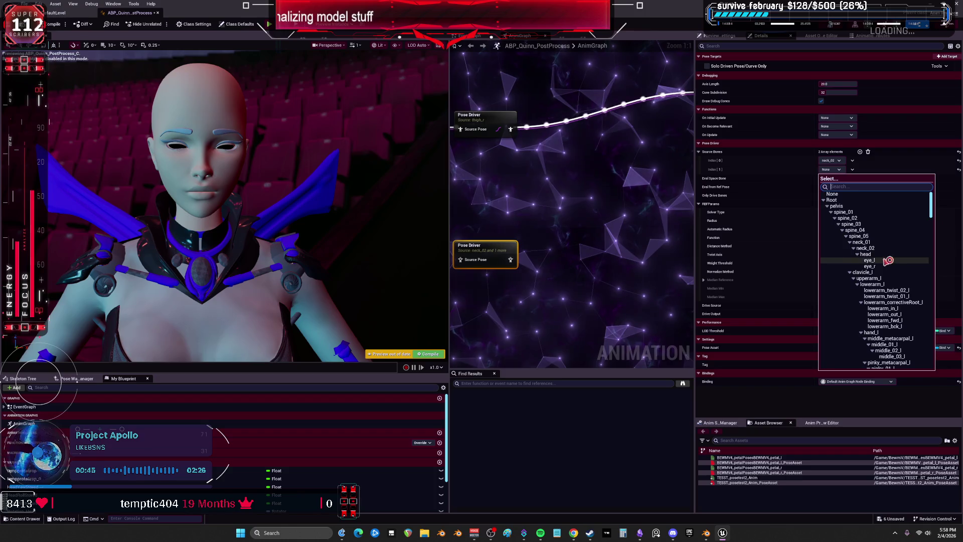
pyautogui.scroll(-5, 898, 281)
pyautogui.scroll(5, 898, 284)
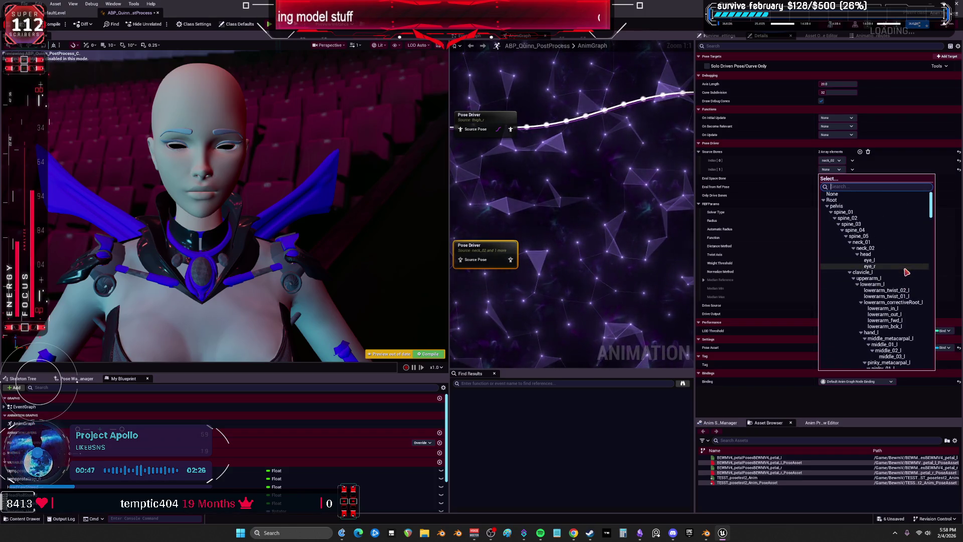
pyautogui.click(876, 255)
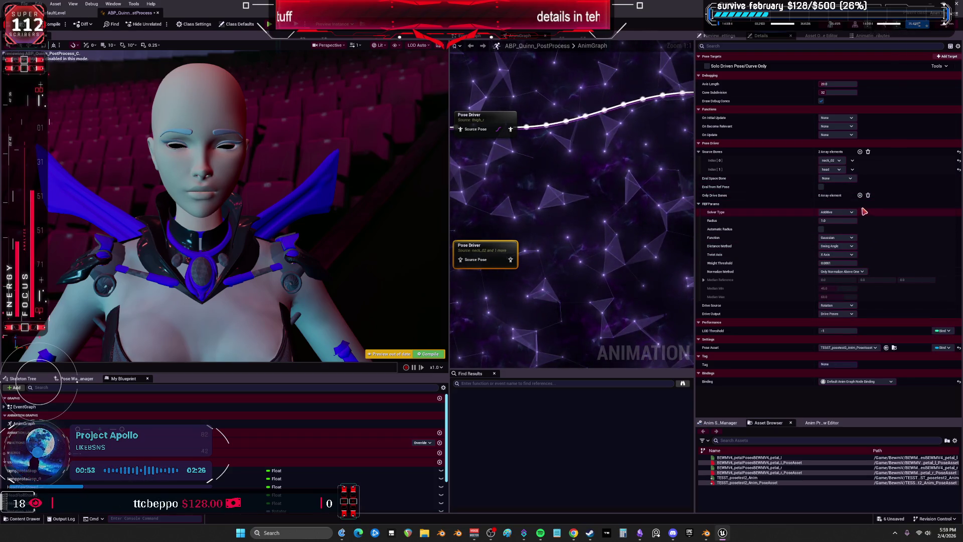
pyautogui.click(860, 151)
pyautogui.click(833, 179)
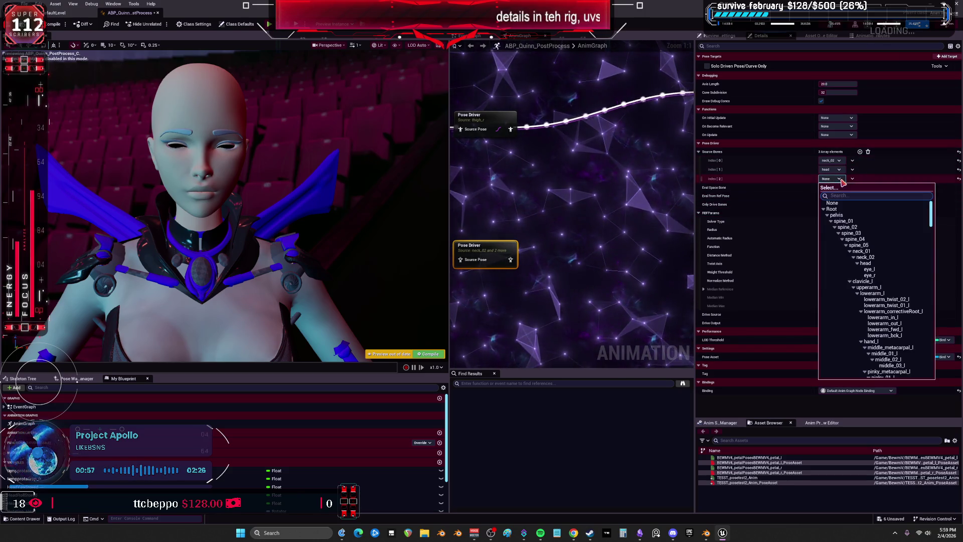
pyautogui.click(862, 251)
pyautogui.moveTo(702, 179); pyautogui.dragTo(704, 159)
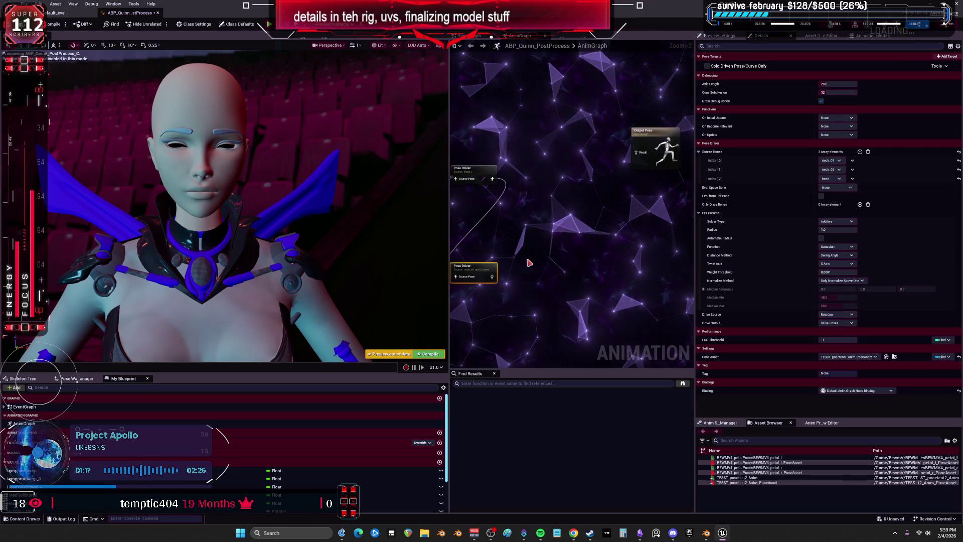
# Step: Wire the Pose Driver into Output Pose, compile, and browse to the warned Control Rig asset
pyautogui.moveTo(637, 158)
pyautogui.mouseDown()
pyautogui.moveTo(587, 209)
pyautogui.moveTo(492, 276)
pyautogui.mouseUp()
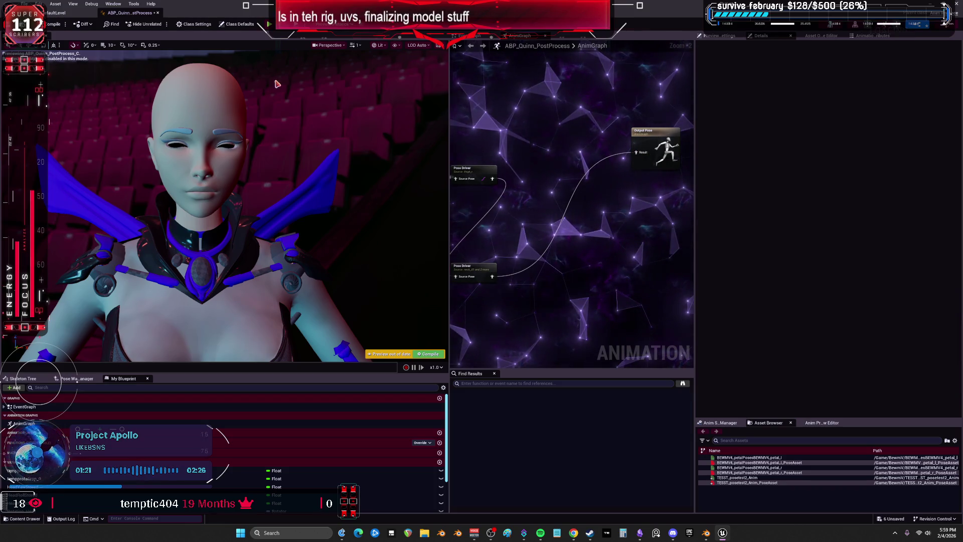
pyautogui.press('F7')
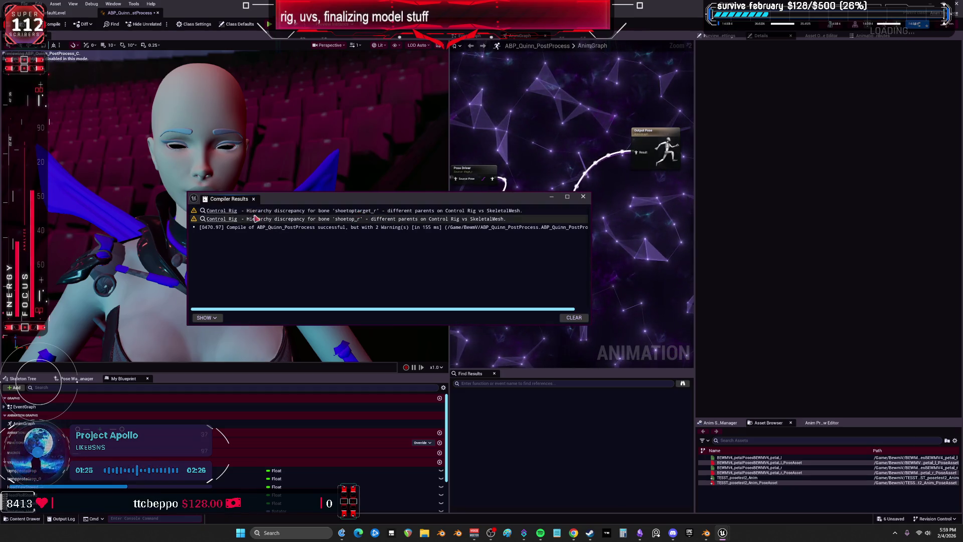
pyautogui.click(225, 212)
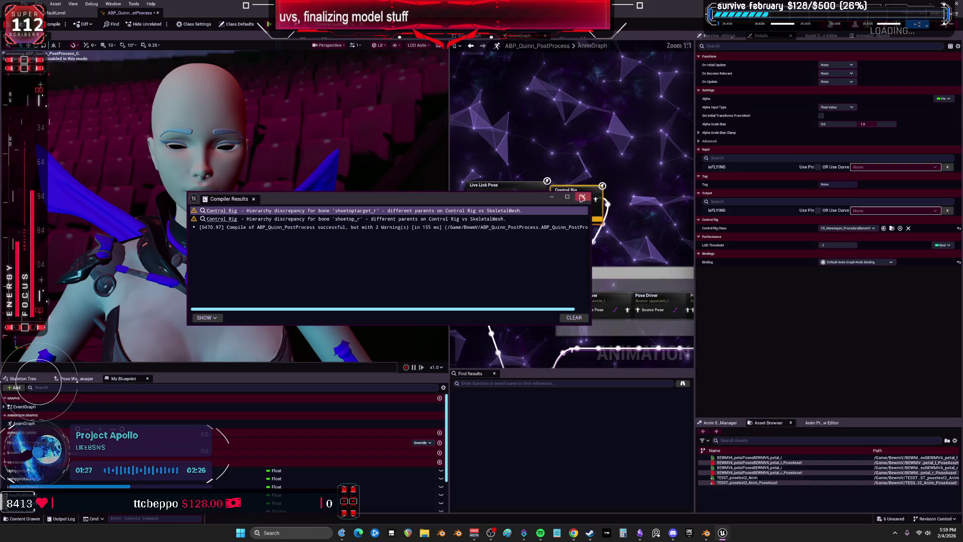
pyautogui.click(583, 196)
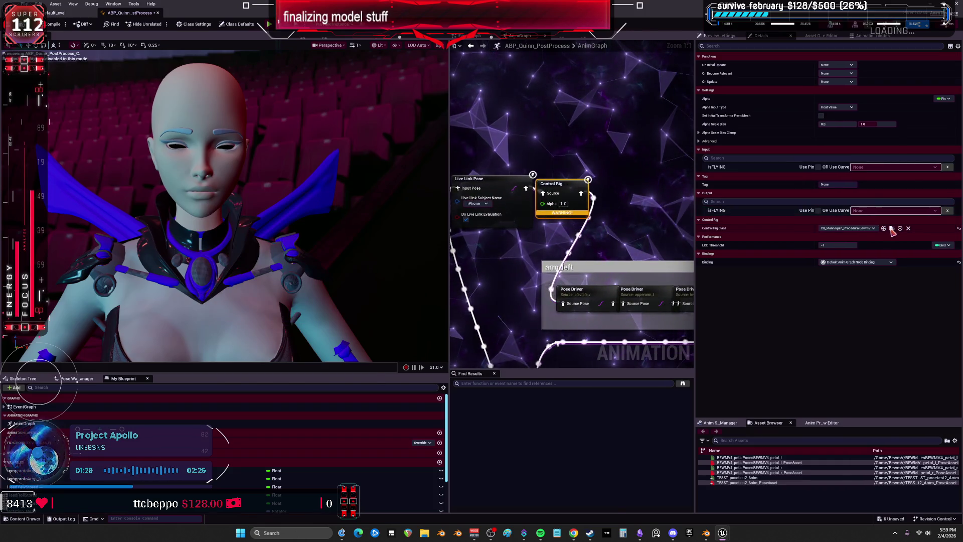
pyautogui.click(892, 228)
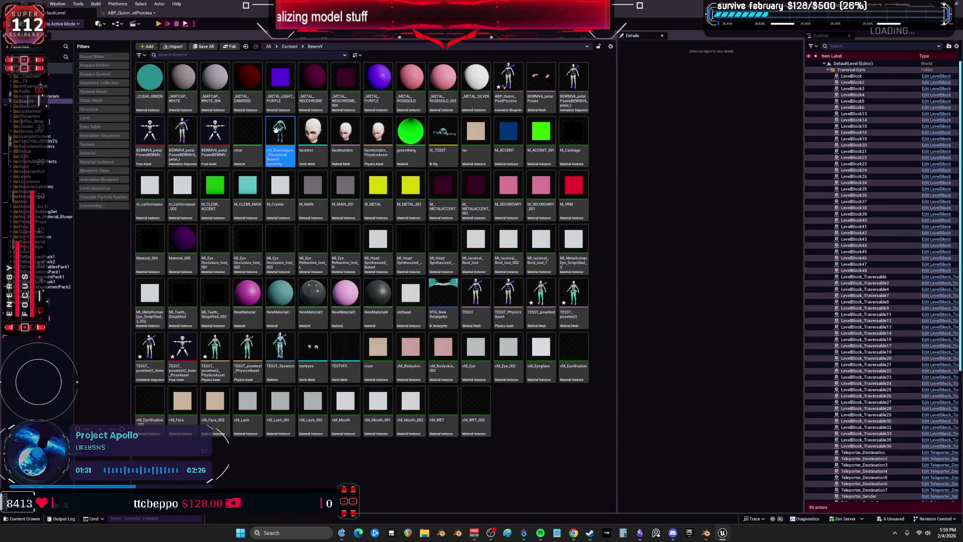
# Step: Import the TESST mesh bone hierarchy into CR_Mannequin_Procedural_BewmV, save it, and close the rig editor
pyautogui.doubleClick(278, 134)
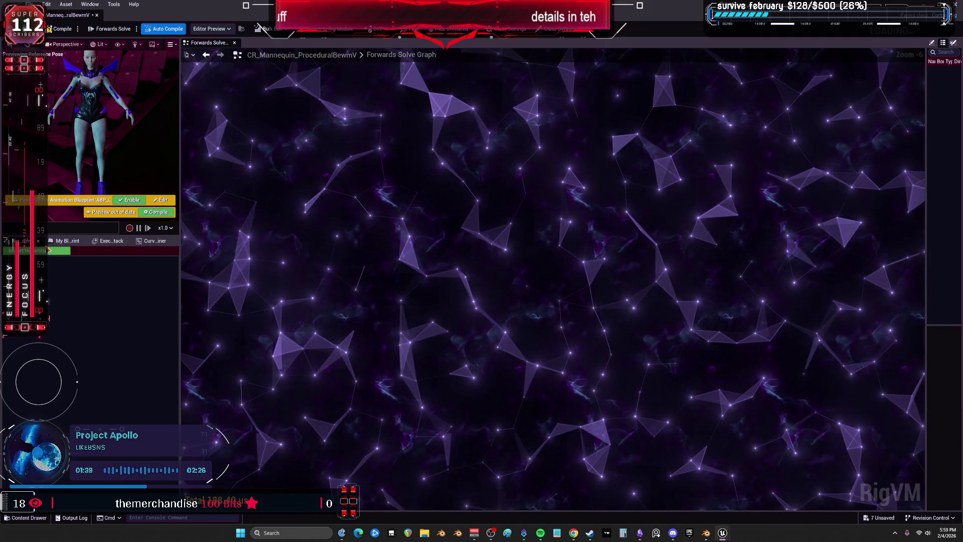
pyautogui.click(541, 273)
pyautogui.write('te')
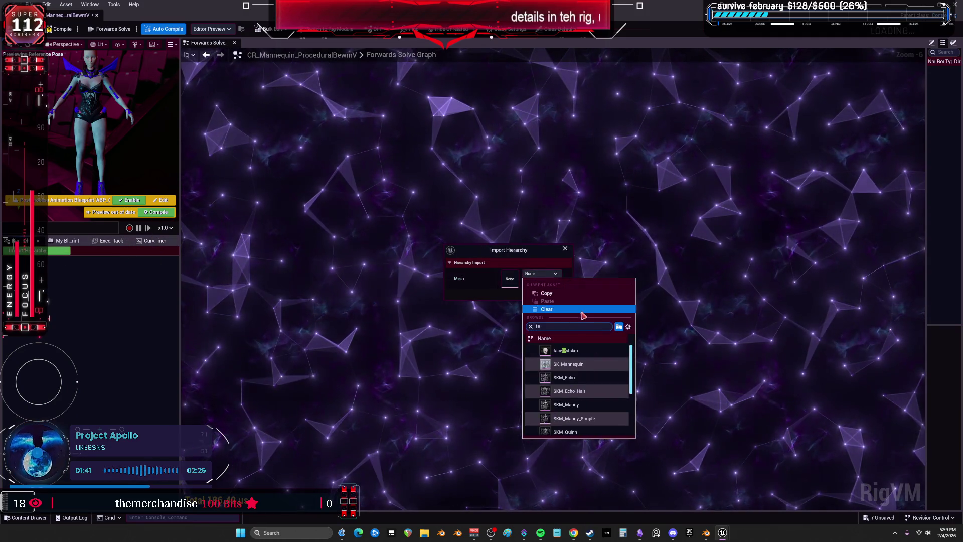
pyautogui.write('ss')
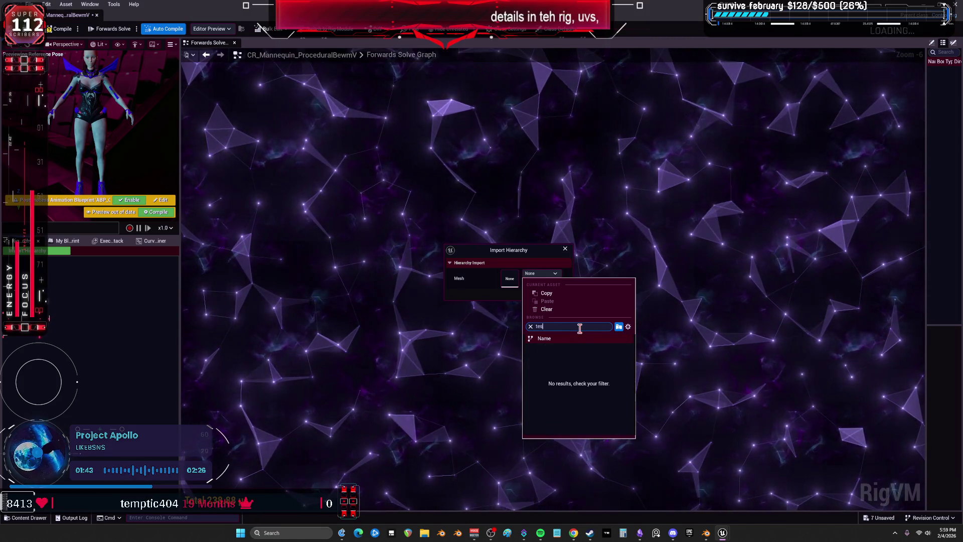
pyautogui.moveTo(568, 357)
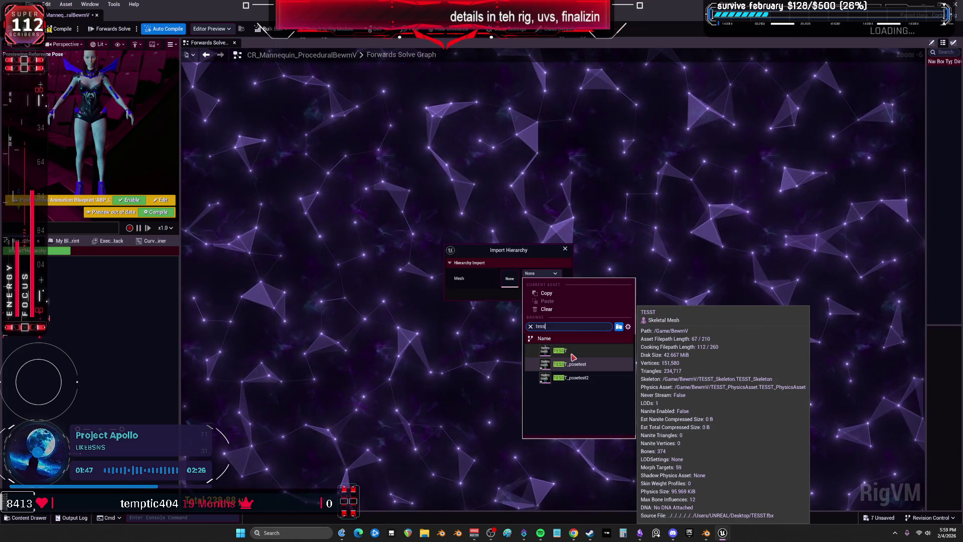
pyautogui.click(573, 357)
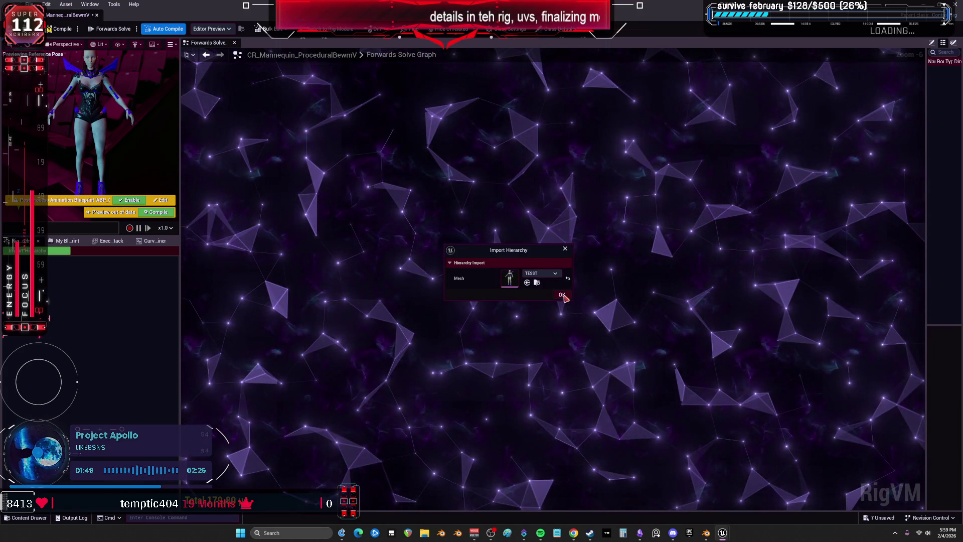
pyautogui.click(563, 297)
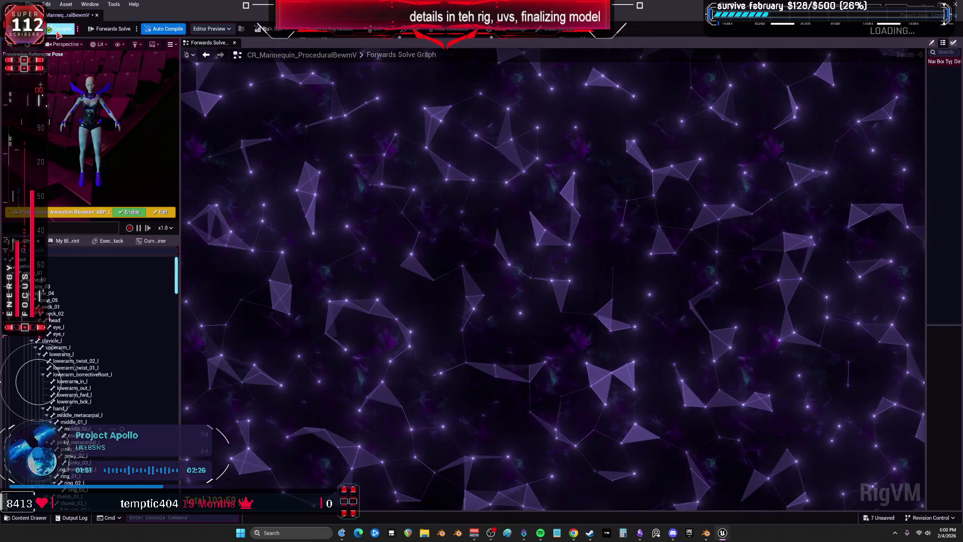
pyautogui.hotkey('ctrl', 's')
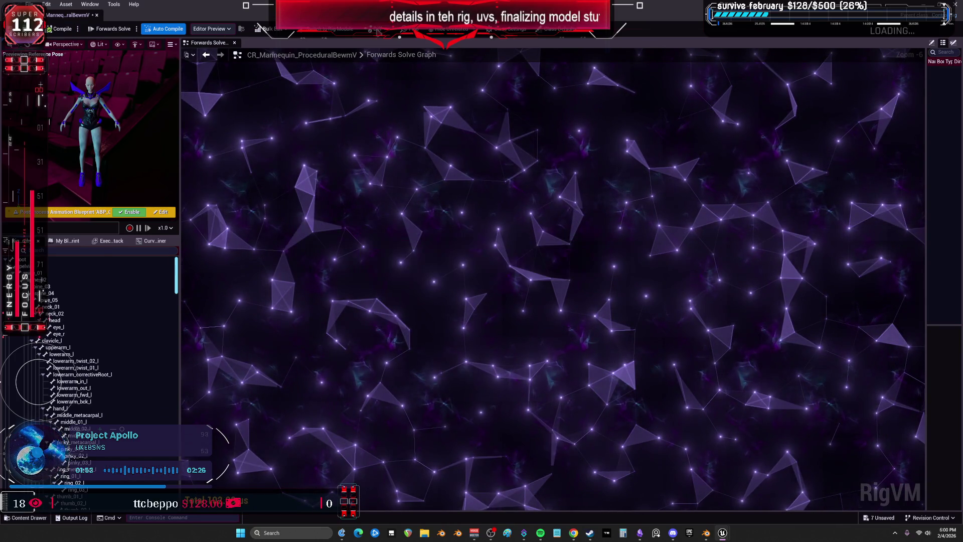
pyautogui.click(97, 15)
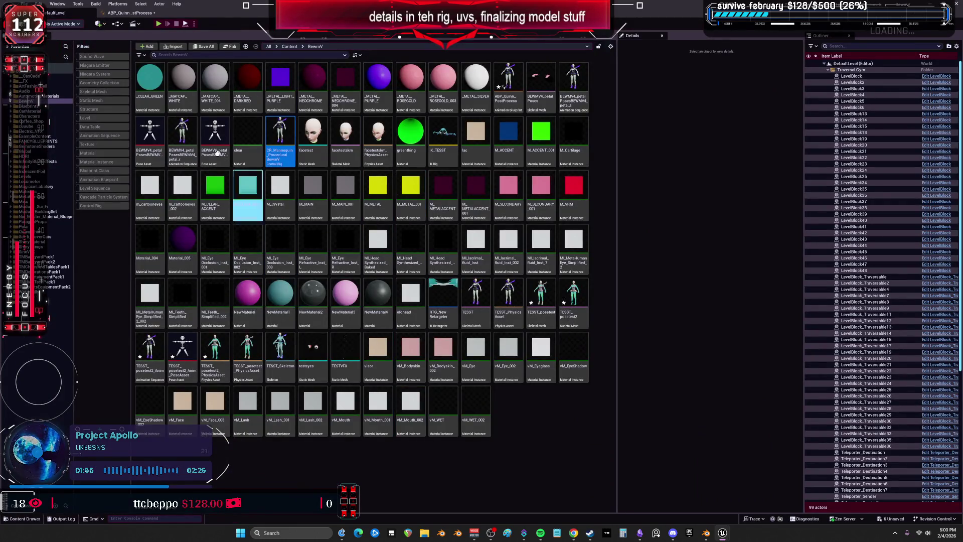
# Step: Recompile ABP_Quinn_PostProcess to clear the Control Rig warning, then view its EventGraph with a narrower preview
pyautogui.click(141, 15)
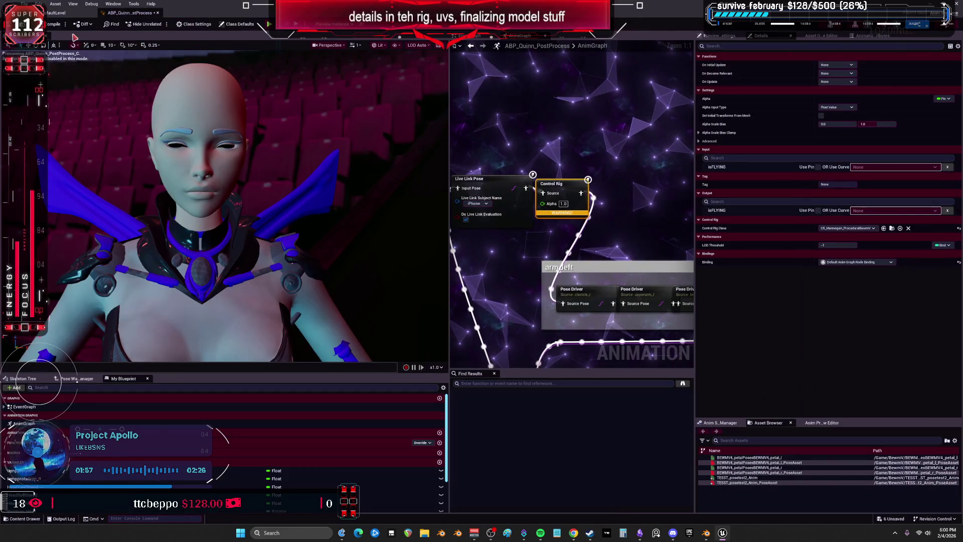
pyautogui.click(55, 25)
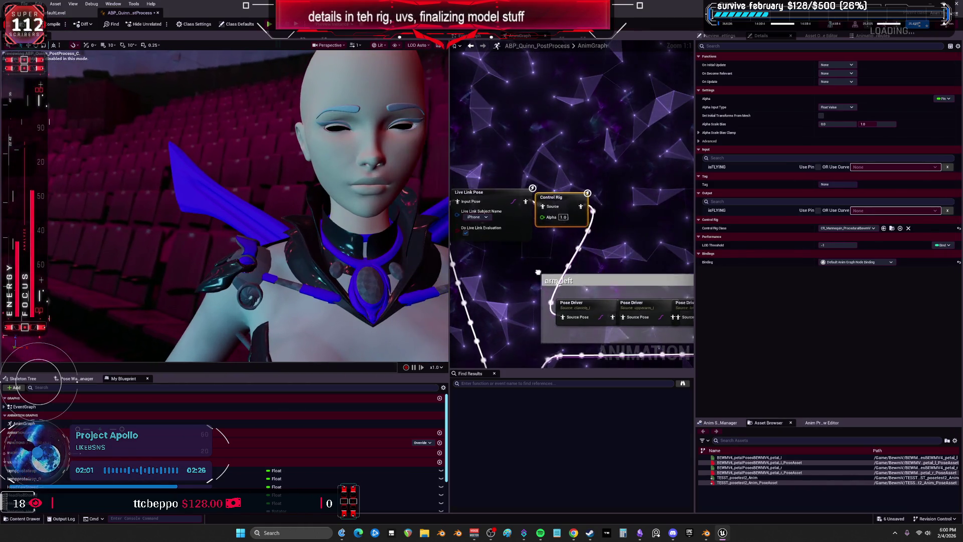
pyautogui.scroll(2, 604, 248)
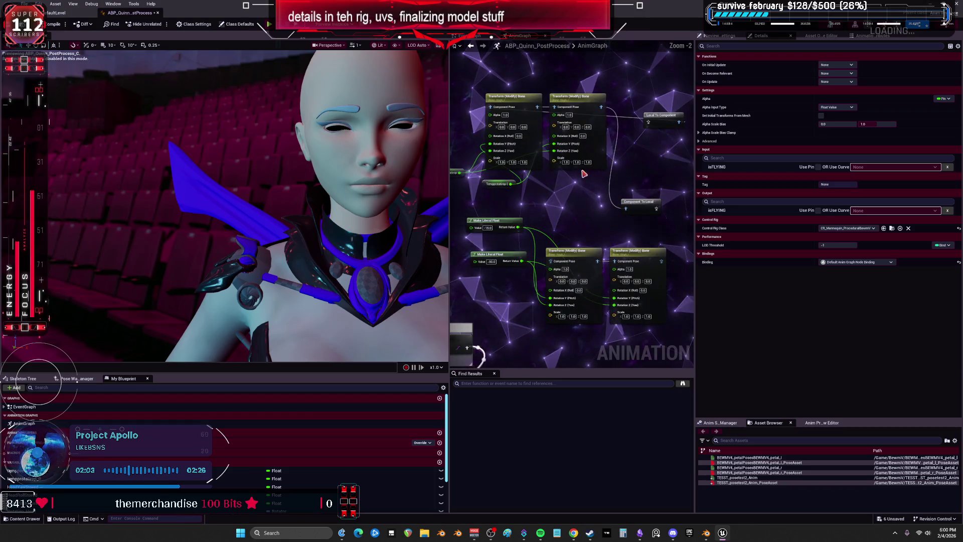
pyautogui.moveTo(448, 230); pyautogui.dragTo(259, 231)
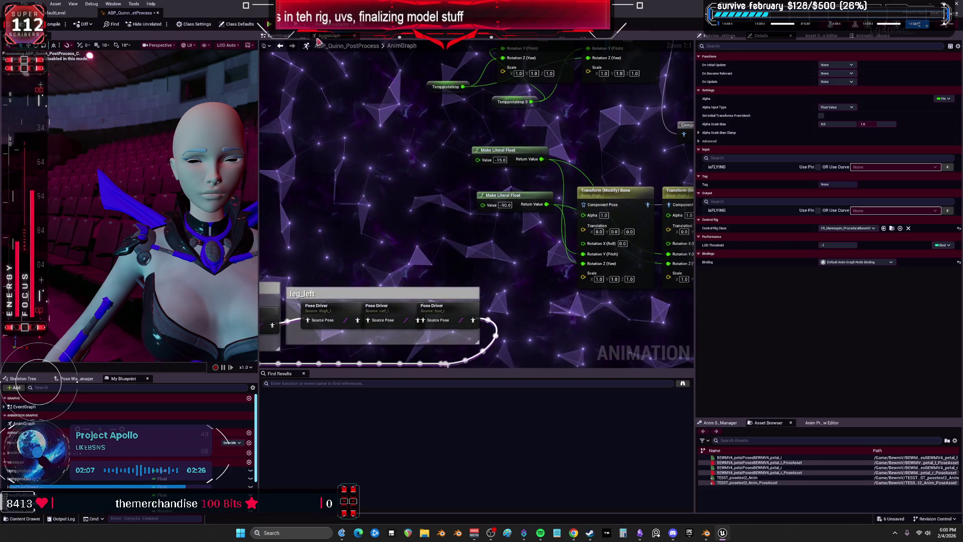
pyautogui.click(292, 39)
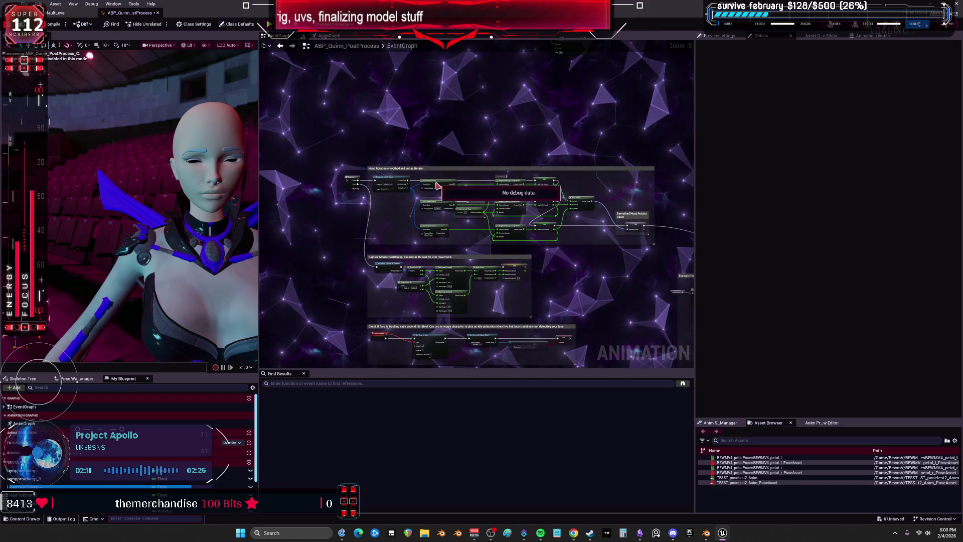
# Step: Connect an execution wire to the head rotation Sequence node and recompile the blueprint
pyautogui.moveTo(386, 252); pyautogui.dragTo(267, 351)
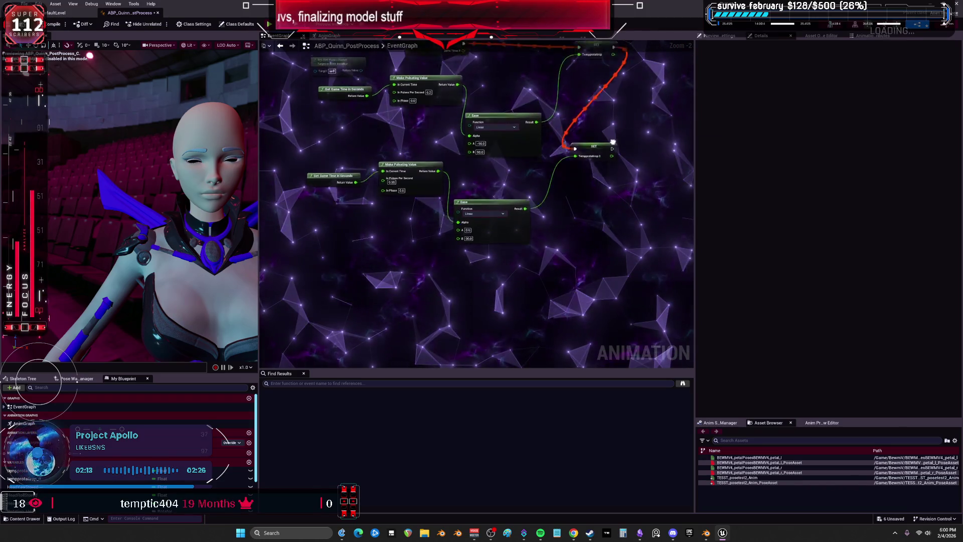
pyautogui.moveTo(512, 451); pyautogui.dragTo(165, 9)
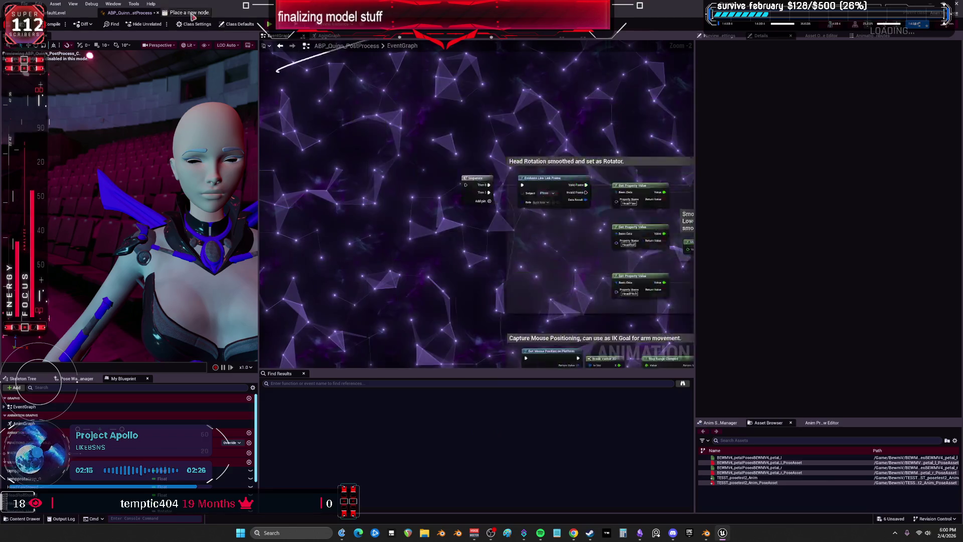
pyautogui.moveTo(554, 257); pyautogui.dragTo(554, 257)
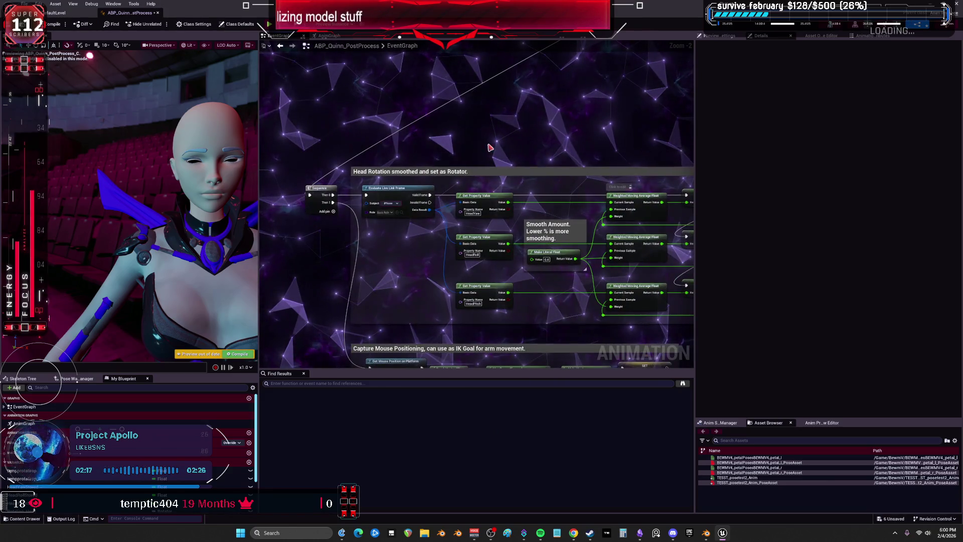
pyautogui.click(52, 25)
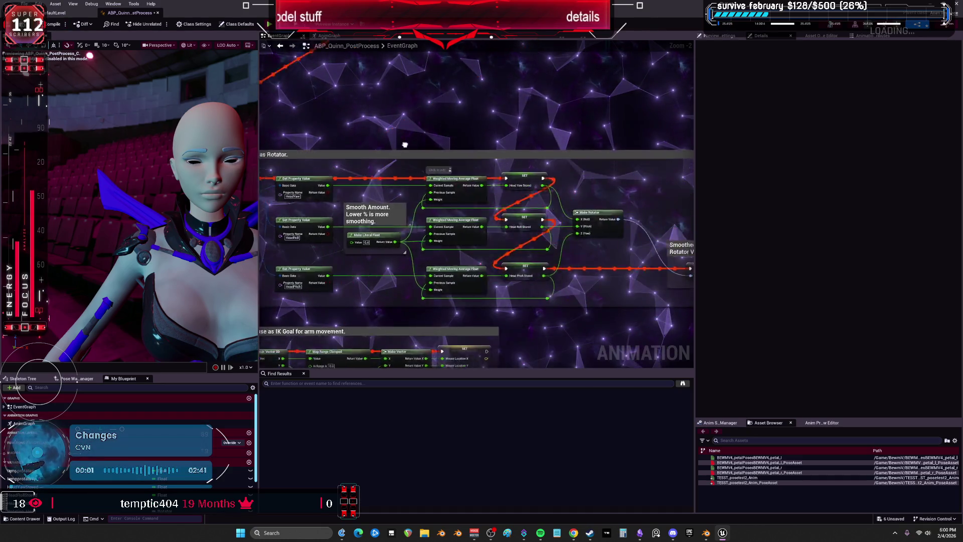
pyautogui.moveTo(566, 170); pyautogui.dragTo(393, 78)
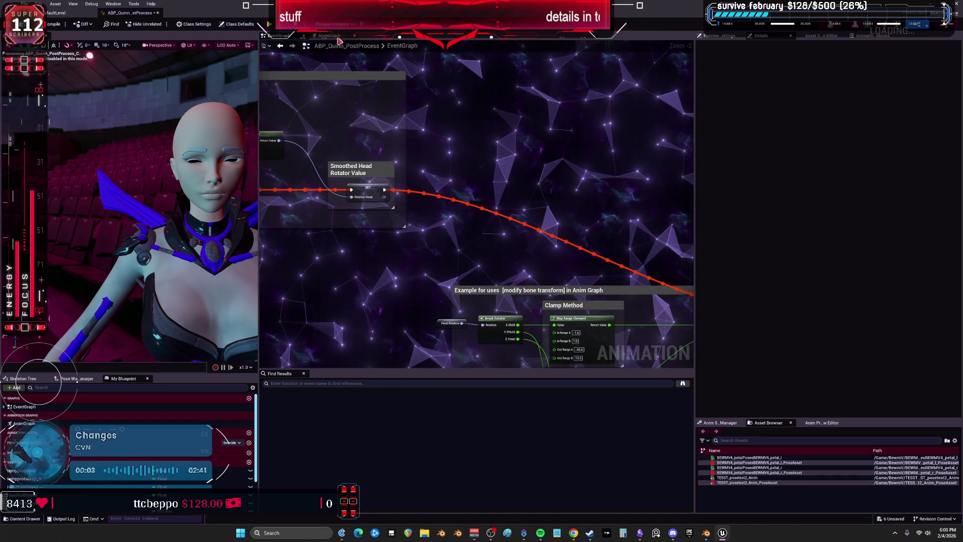
pyautogui.hotkey('ctrl', 'Tab')
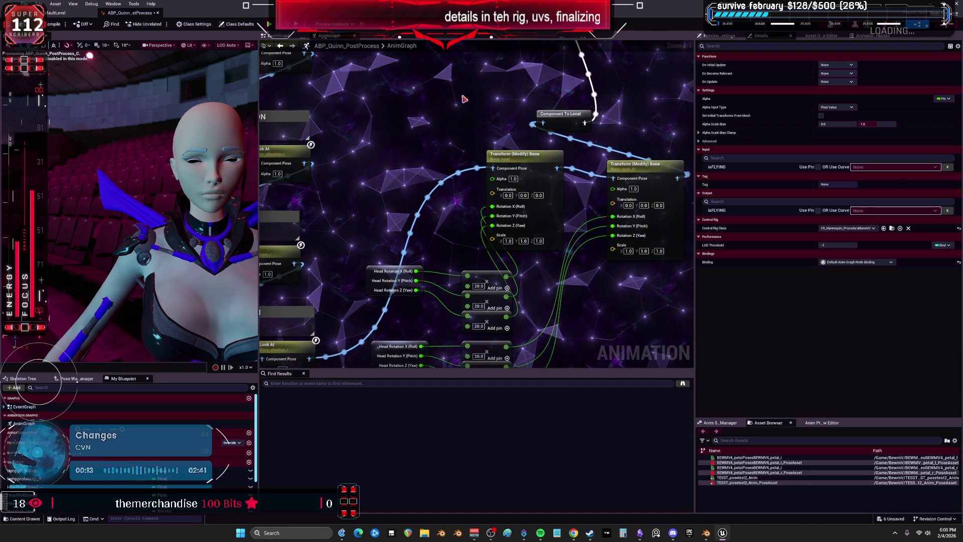
# Step: Inspect the Bone to Modify on both Transform (Modify) Bone nodes, including neck_01
pyautogui.click(526, 160)
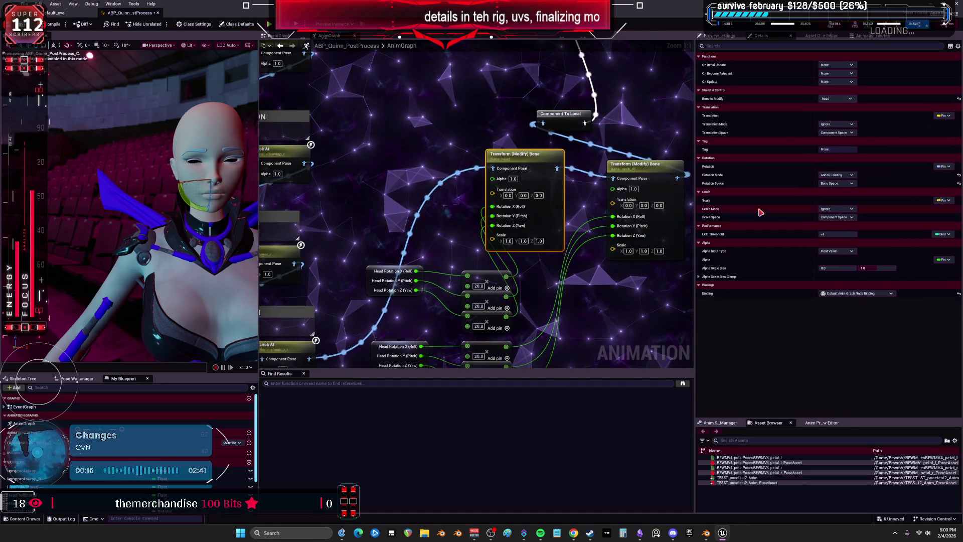
pyautogui.click(648, 213)
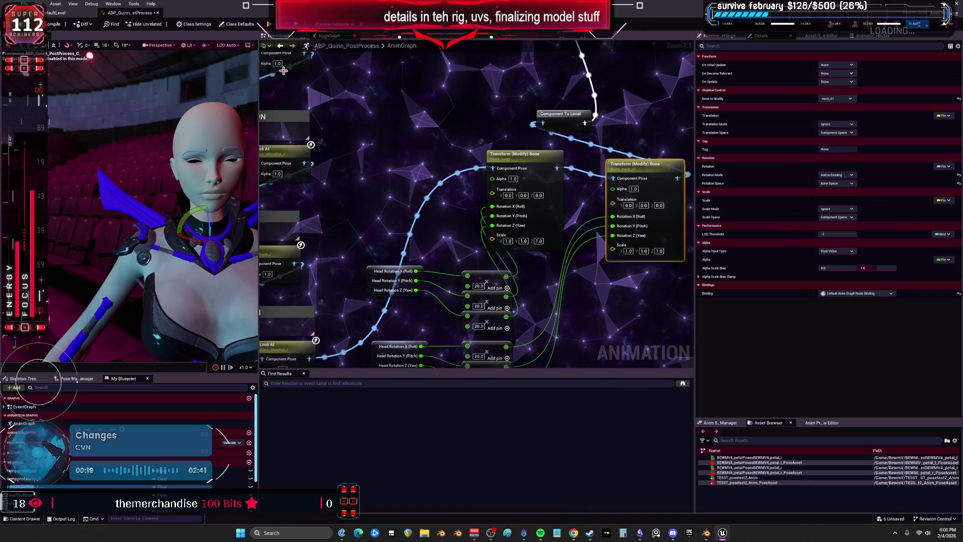
pyautogui.click(284, 36)
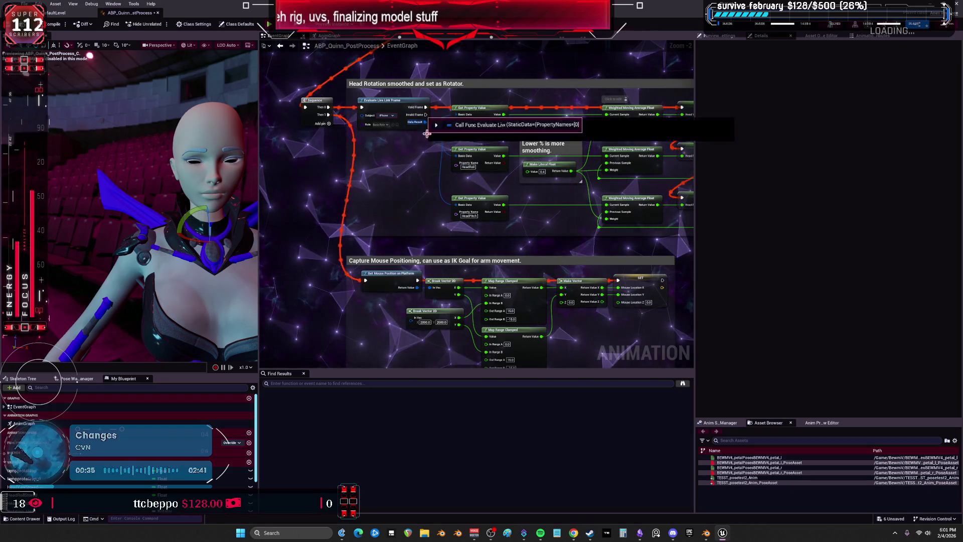
# Step: Zoom out and widen the EventGraph to review the Smoothed Head Rotator Value logic
pyautogui.scroll(-1, 423, 130)
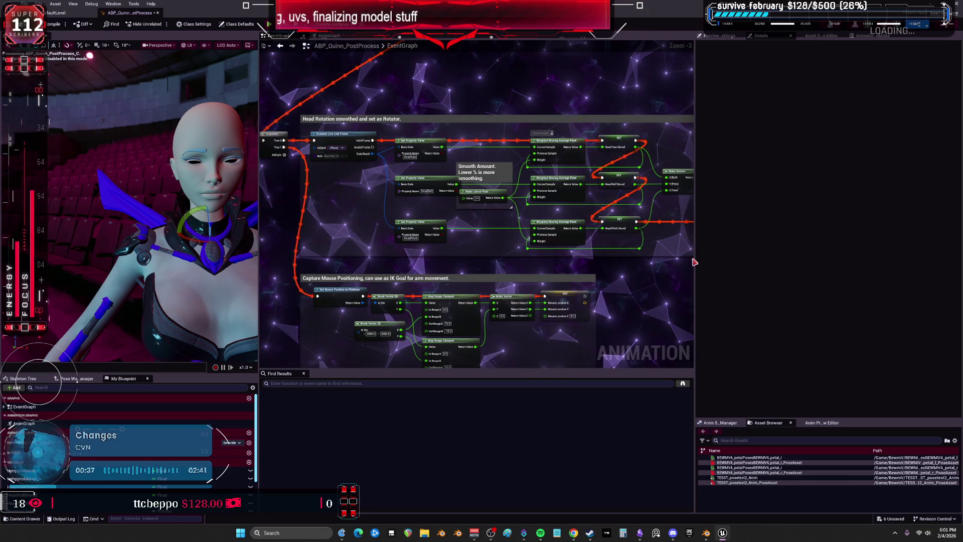
pyautogui.moveTo(694, 260); pyautogui.dragTo(828, 264)
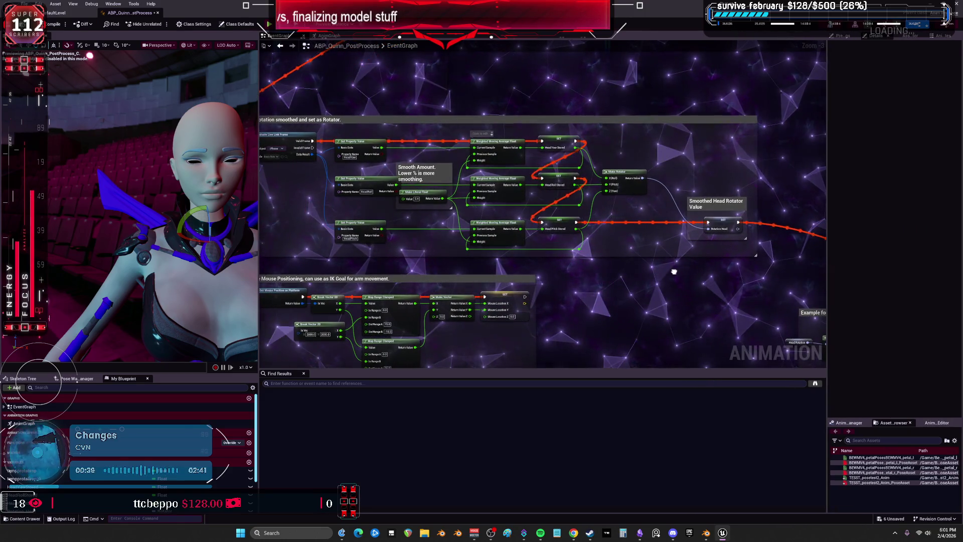
pyautogui.moveTo(674, 271); pyautogui.dragTo(779, 262)
pyautogui.click(317, 36)
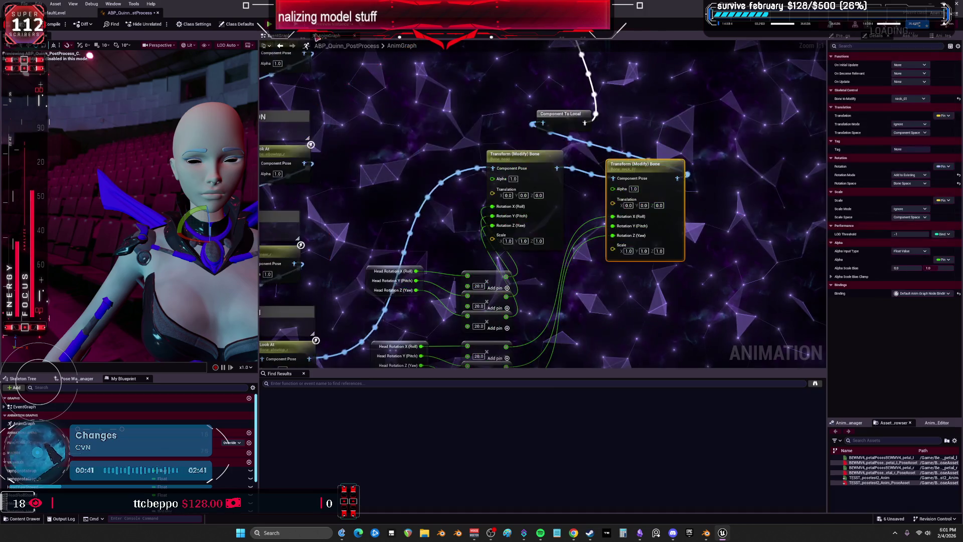
# Step: Break the Rotation X (Roll) link and wire Head Rotation X into Rotation X (Roll) instead
pyautogui.scroll(-5, 506, 114)
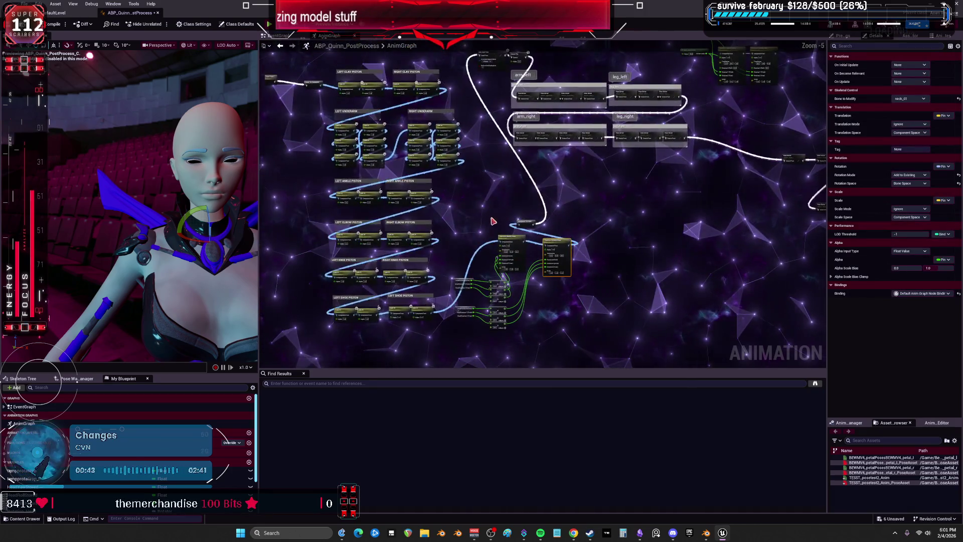
pyautogui.scroll(4, 518, 155)
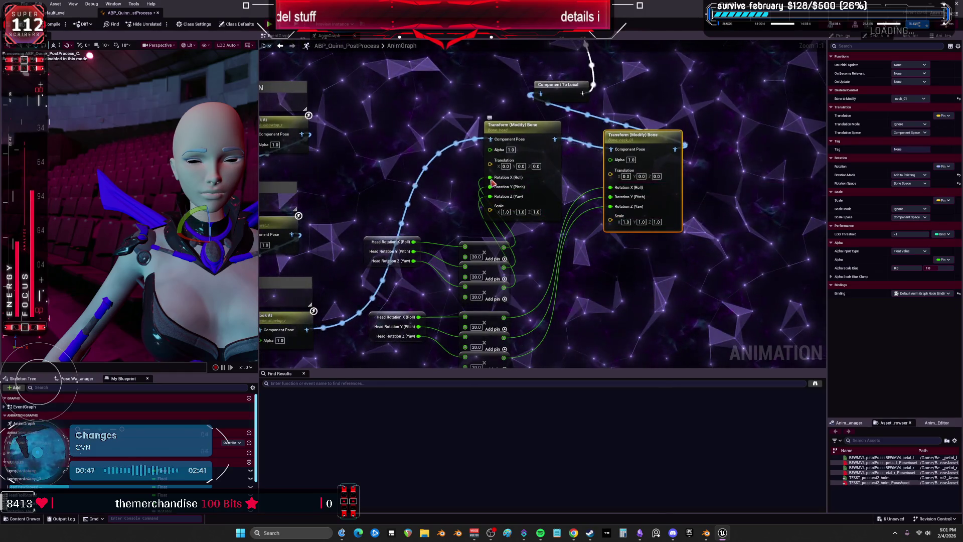
pyautogui.keyDown('alt'); pyautogui.click(530, 178); pyautogui.keyUp('alt')
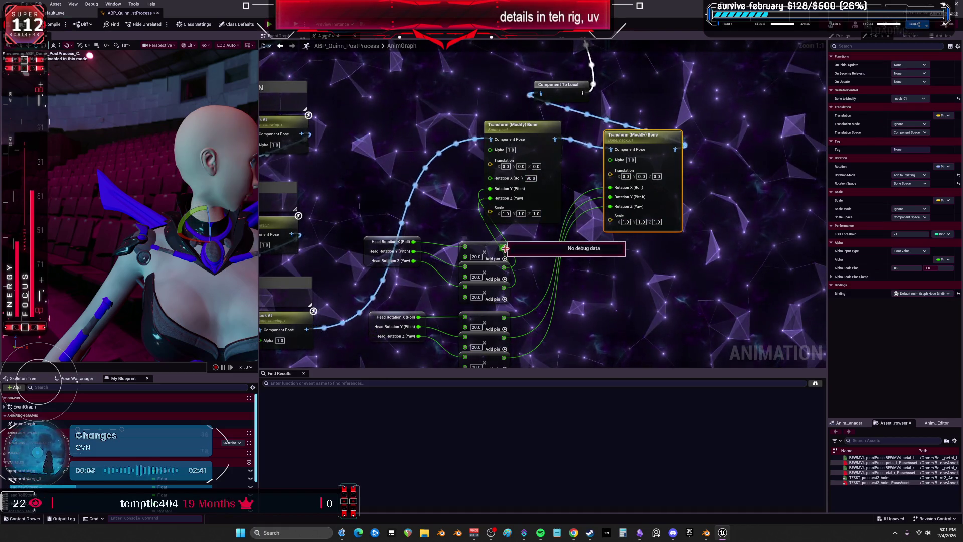
pyautogui.moveTo(490, 179); pyautogui.dragTo(383, 244)
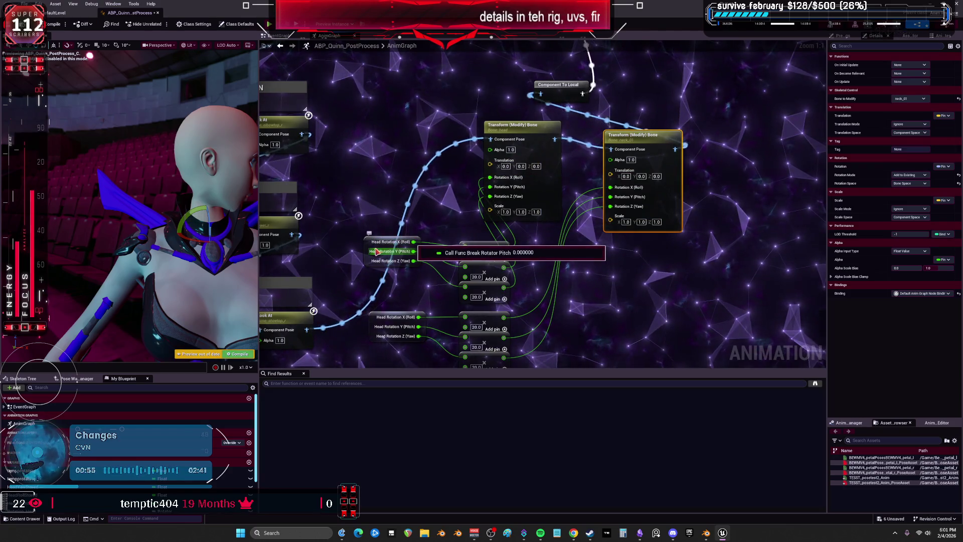
# Step: Drag the Rotation_Head variable from My Blueprint into the AnimGraph
pyautogui.click(55, 485)
pyautogui.scroll(-3, 55, 485)
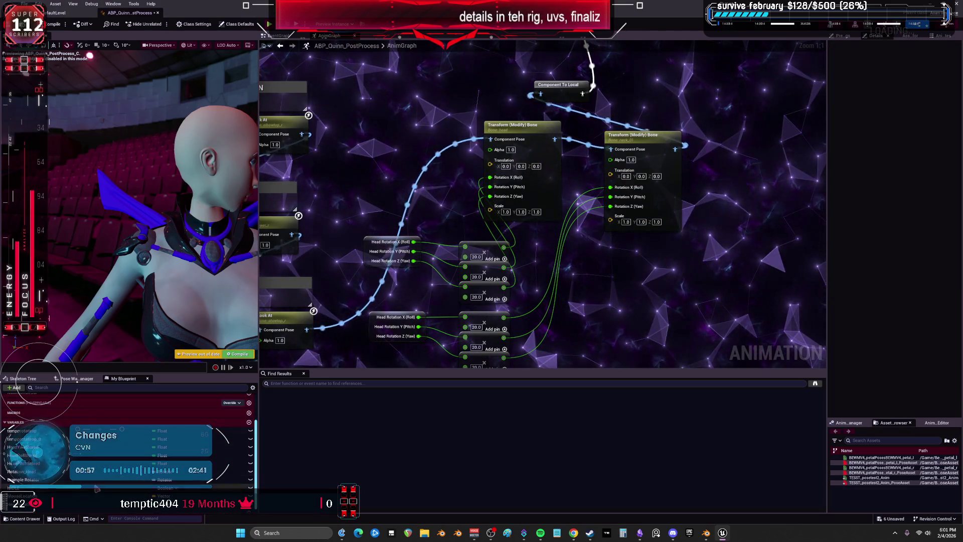
pyautogui.moveTo(53, 480); pyautogui.dragTo(372, 258)
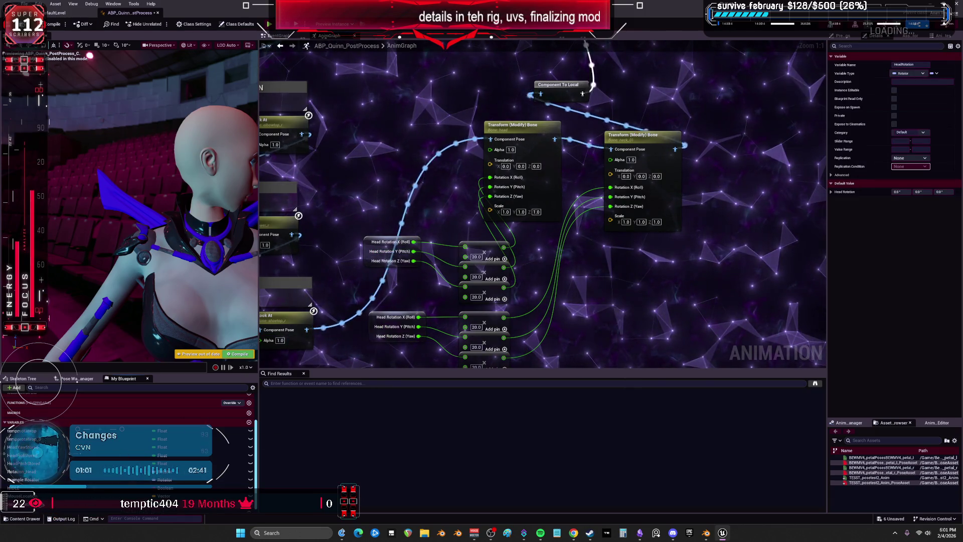
pyautogui.click(53, 473)
# Step: Add a Rotation_Head getter node beside the bone nodes and split its output pin
pyautogui.moveTo(54, 479); pyautogui.dragTo(409, 193)
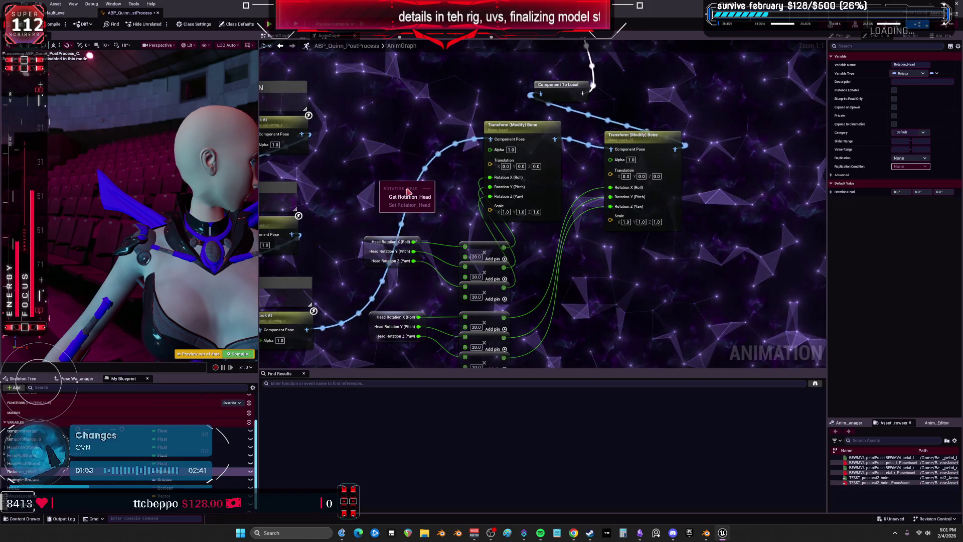
pyautogui.click(409, 197)
pyautogui.rightClick(413, 190)
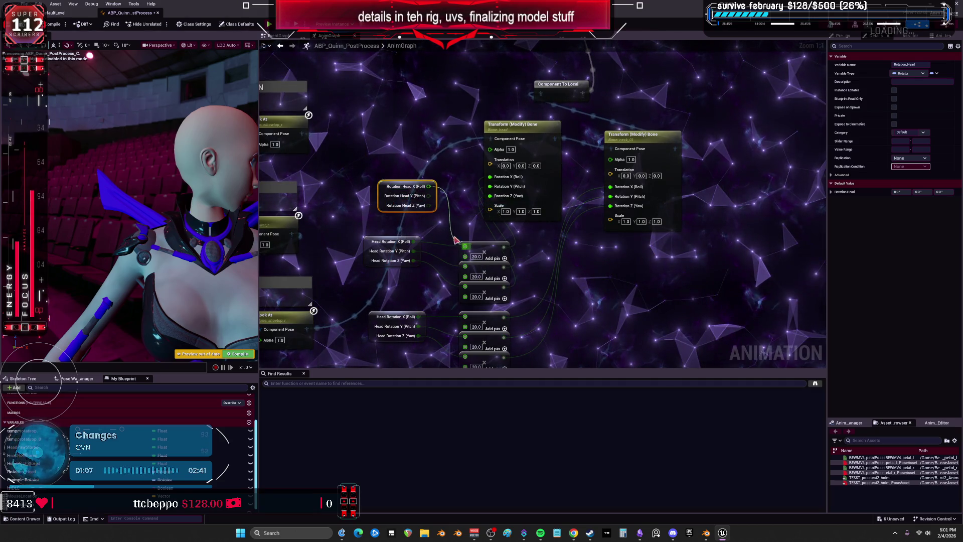
# Step: Wire Rotation_Head Roll, Yaw and Pitch into their add nodes and compile
pyautogui.moveTo(458, 244); pyautogui.dragTo(465, 247)
pyautogui.moveTo(429, 205); pyautogui.dragTo(465, 287)
pyautogui.press('F7')
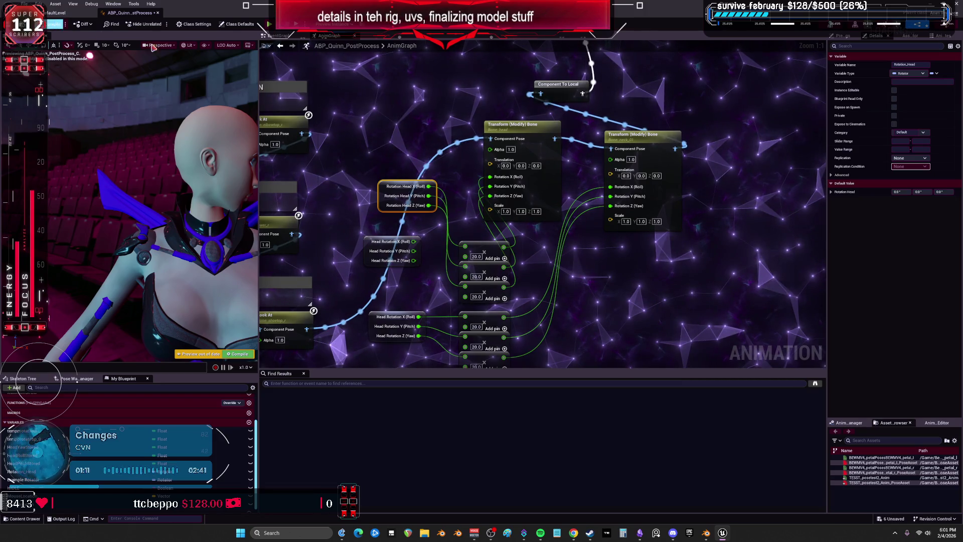
pyautogui.moveTo(392, 222); pyautogui.dragTo(413, 165)
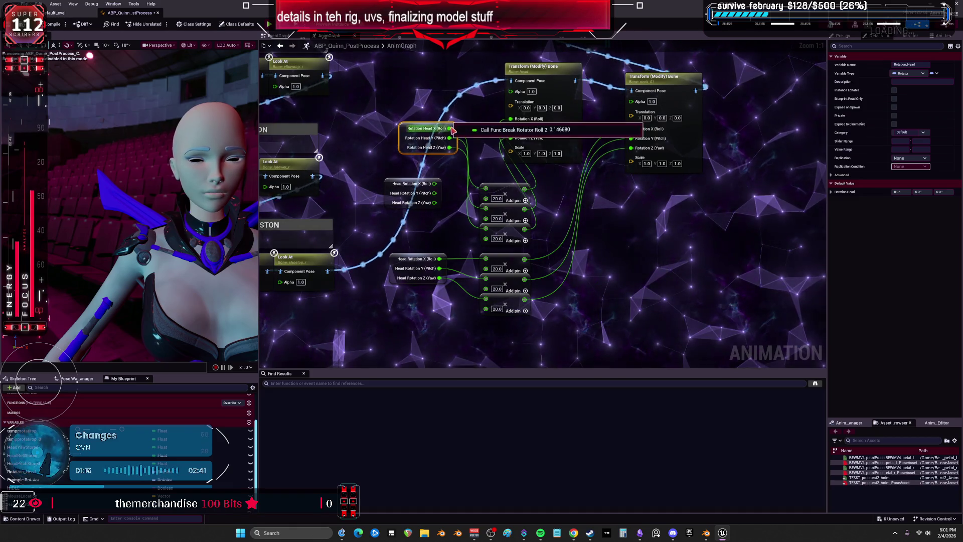
pyautogui.moveTo(450, 138); pyautogui.dragTo(478, 242)
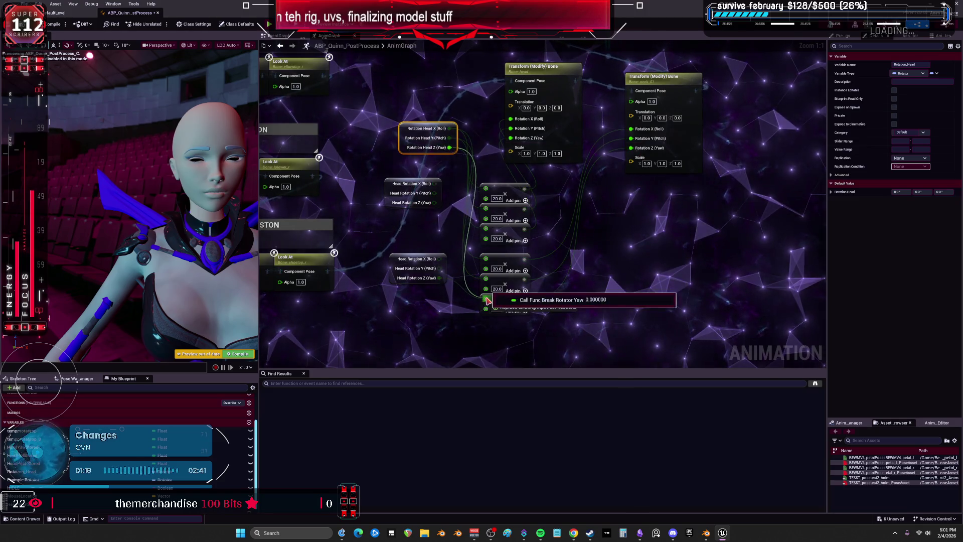
# Step: Change the second add node's value from 20.0 to 100
pyautogui.write('10')
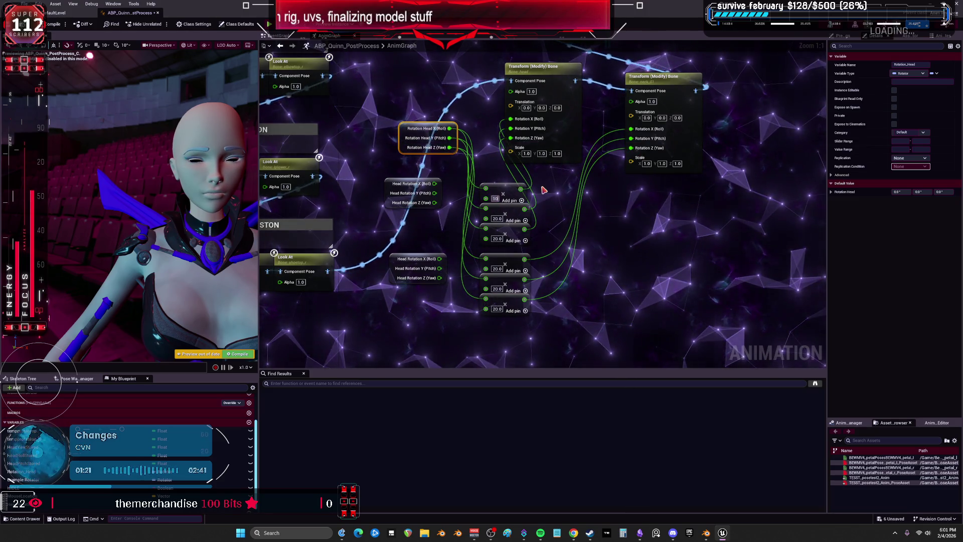
pyautogui.click(497, 219)
pyautogui.write('100')
pyautogui.press('Return')
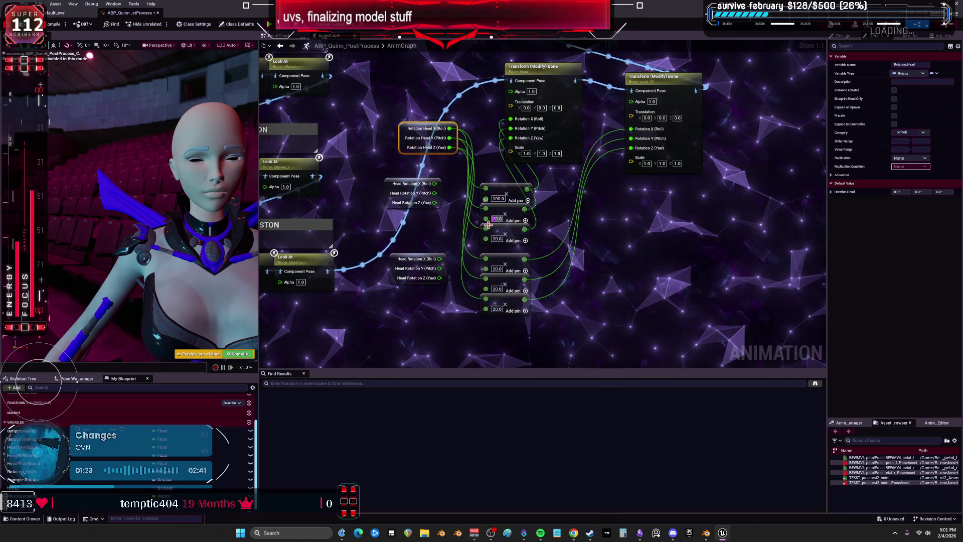
pyautogui.click(496, 240)
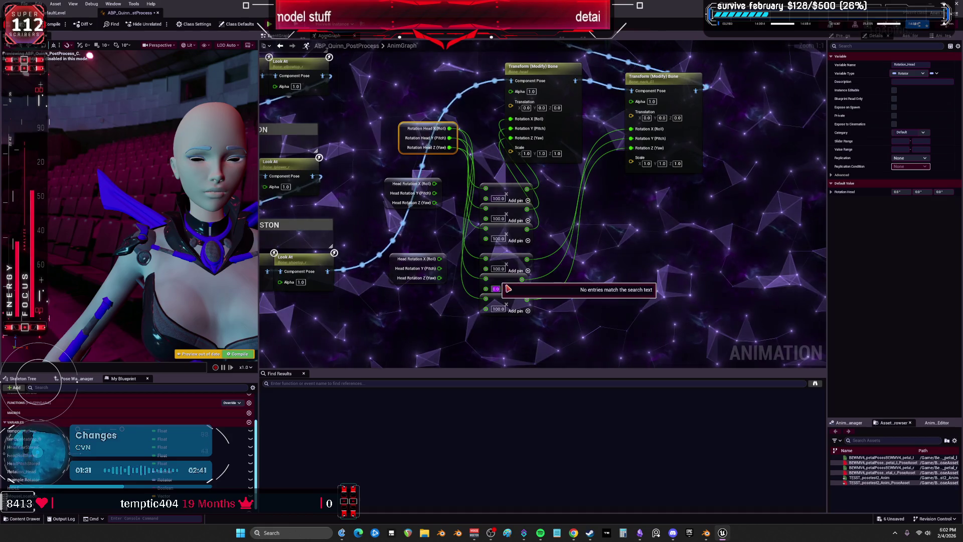
pyautogui.click(497, 288)
pyautogui.write('100')
pyautogui.click(629, 300)
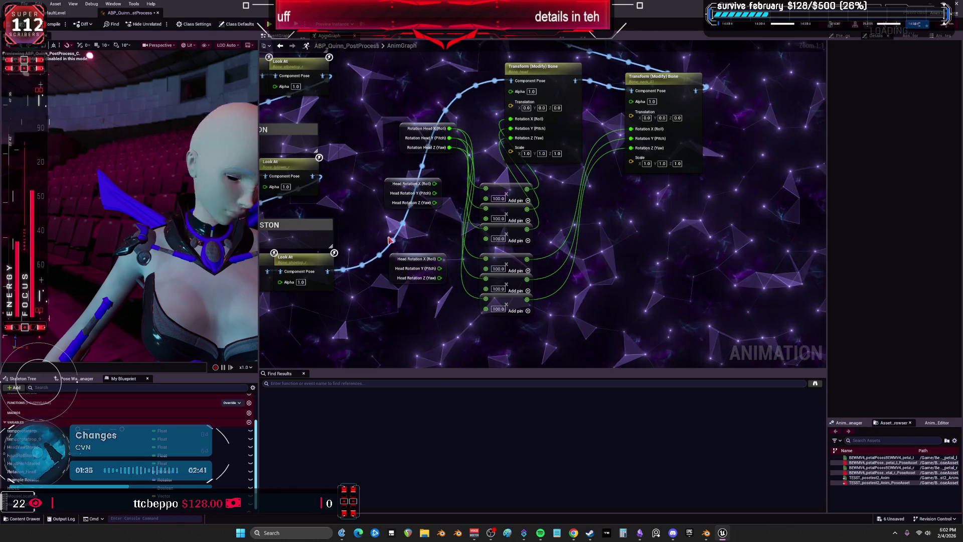
# Step: Set the multiply values to -100 and 100, with -100 on the bottom node, then compile
pyautogui.moveTo(257, 346); pyautogui.dragTo(338, 346)
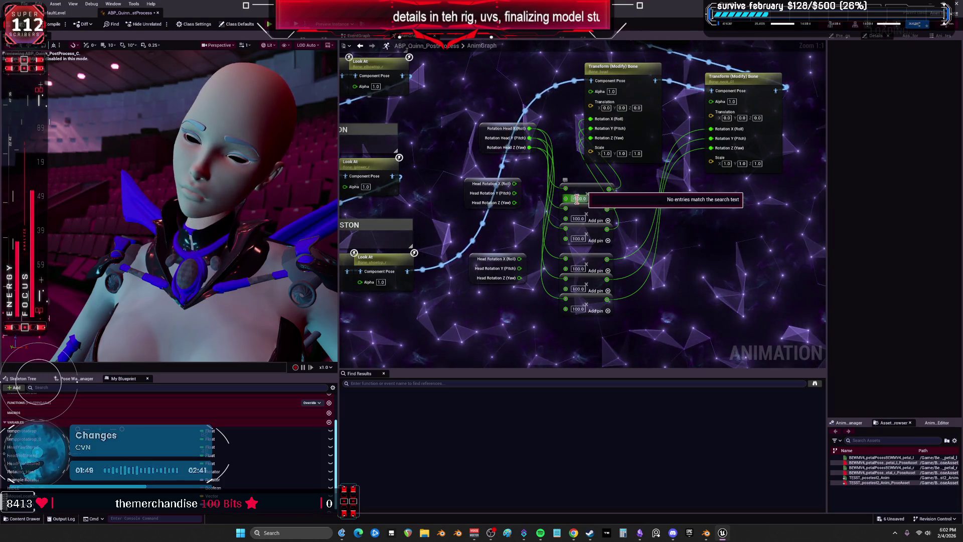
pyautogui.click(576, 216)
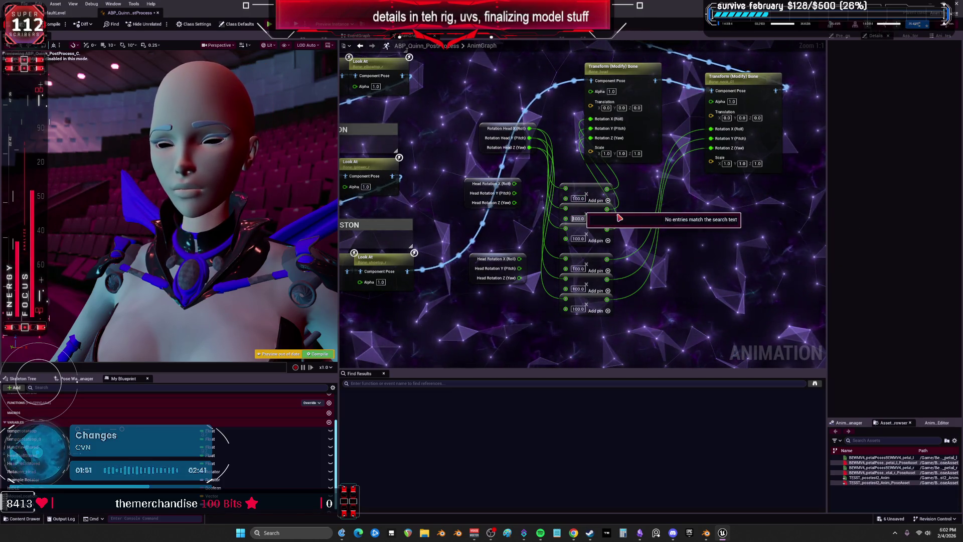
pyautogui.press('Return')
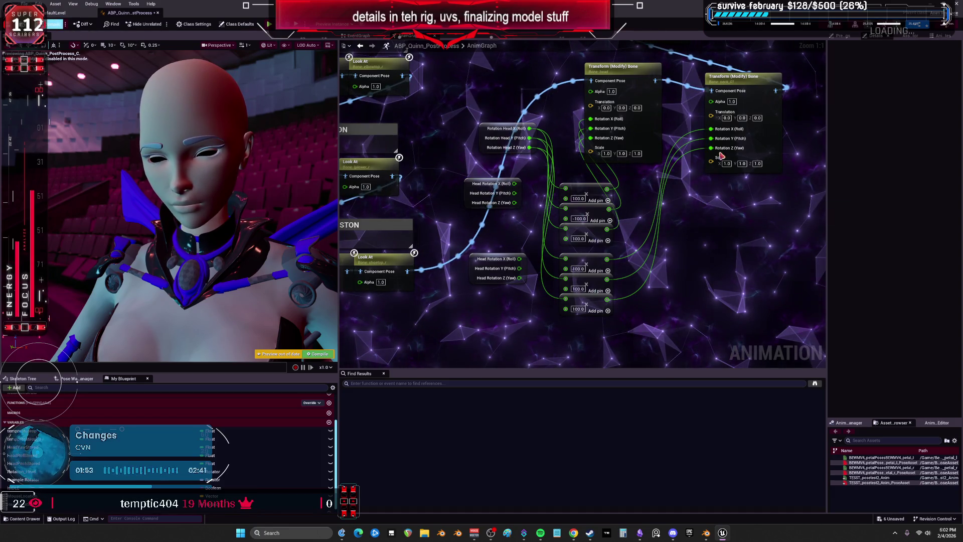
pyautogui.moveTo(567, 228)
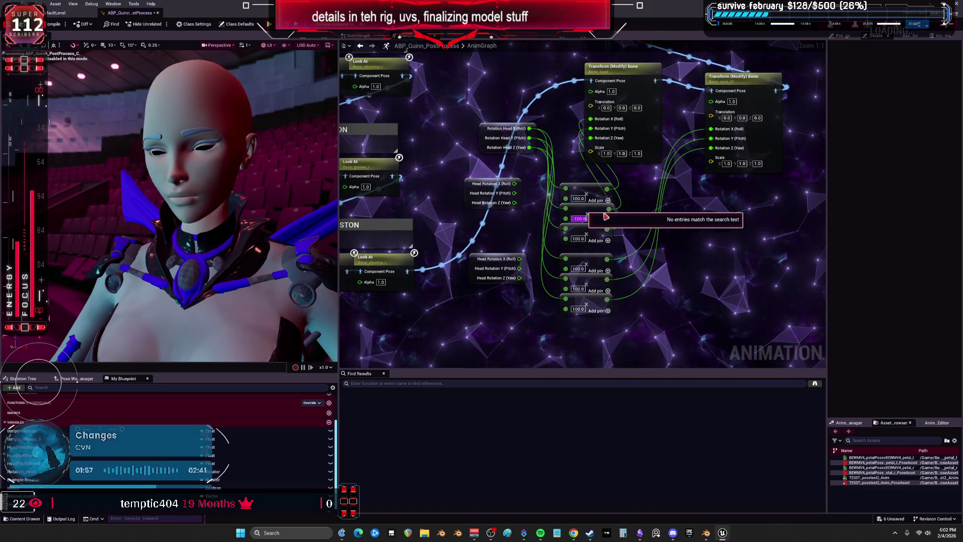
pyautogui.press('Return')
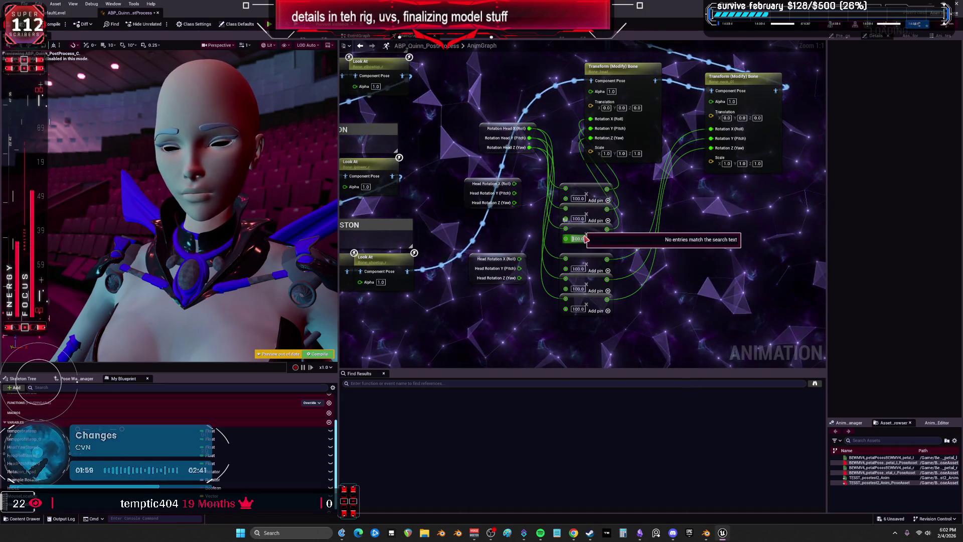
pyautogui.write('-100')
pyautogui.press('Return')
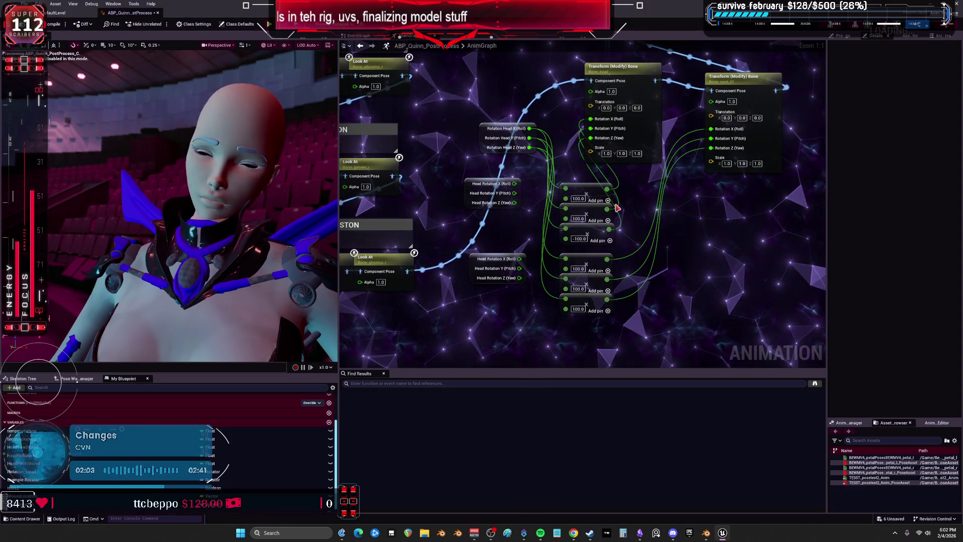
pyautogui.write('-100')
pyautogui.press('Return')
pyautogui.press('F7')
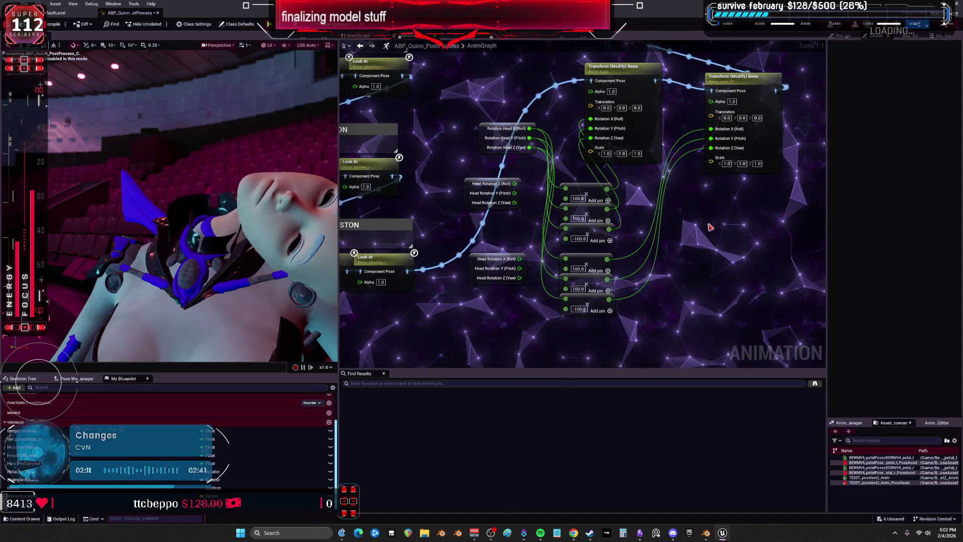
# Step: Change the remaining 100.0 multiplier to -100 to update the head preview
pyautogui.click(578, 218)
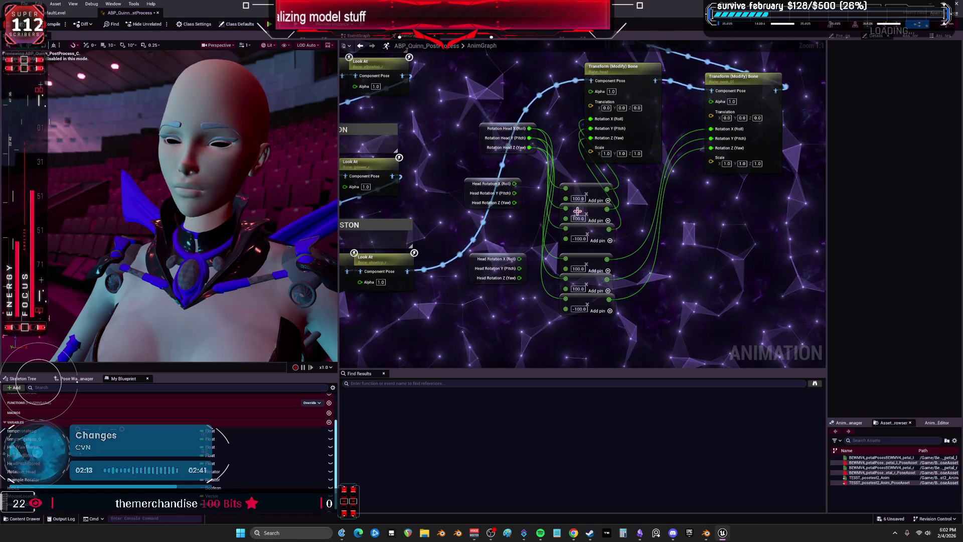
pyautogui.write('-100')
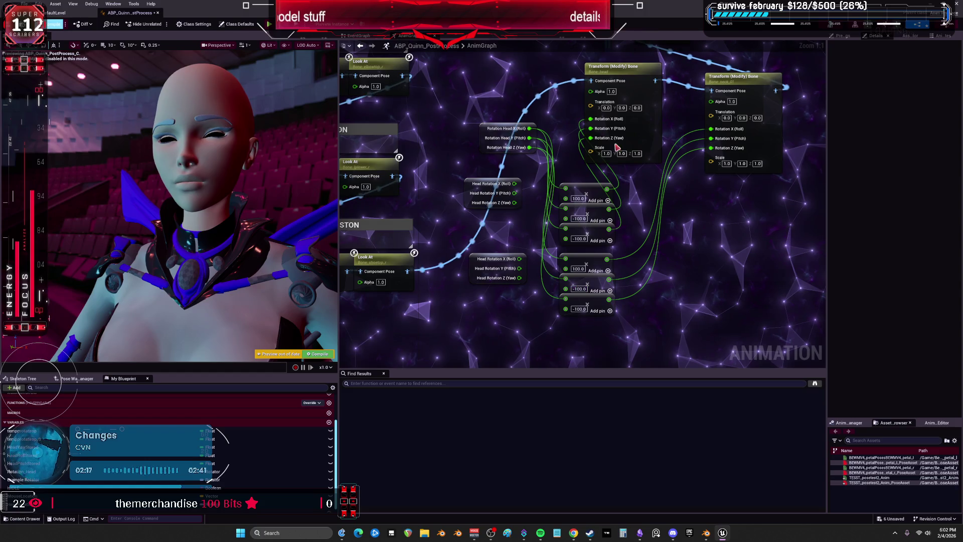
pyautogui.press('Return')
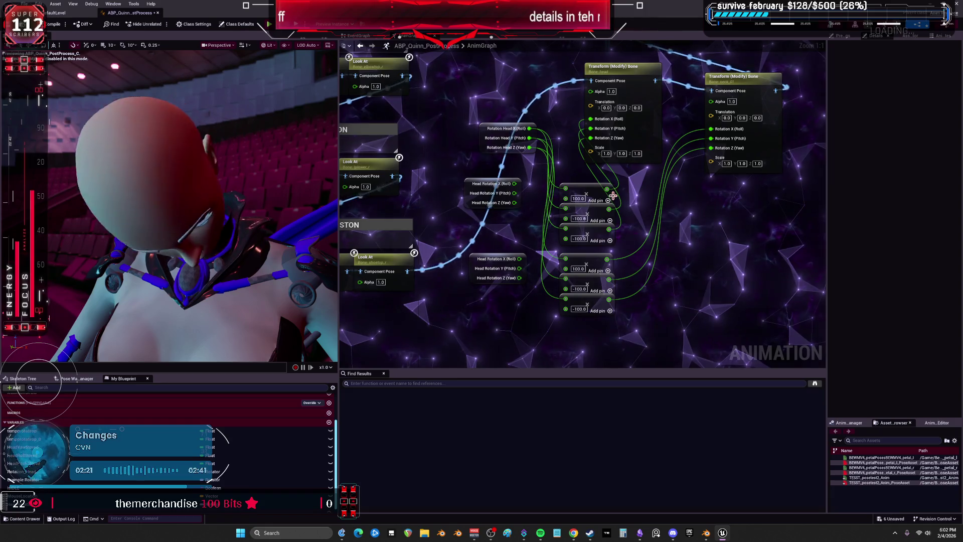
pyautogui.scroll(-2, 614, 180)
pyautogui.moveTo(664, 145); pyautogui.dragTo(625, 183)
# Step: Line up the bottom Pose Driver beside the other two and widen the Details panel
pyautogui.moveTo(514, 304)
pyautogui.mouseDown()
pyautogui.moveTo(588, 177)
pyautogui.moveTo(495, 183)
pyautogui.mouseUp()
pyautogui.click(460, 183)
pyautogui.keyDown('ctrl'); pyautogui.click(404, 177); pyautogui.keyUp('ctrl')
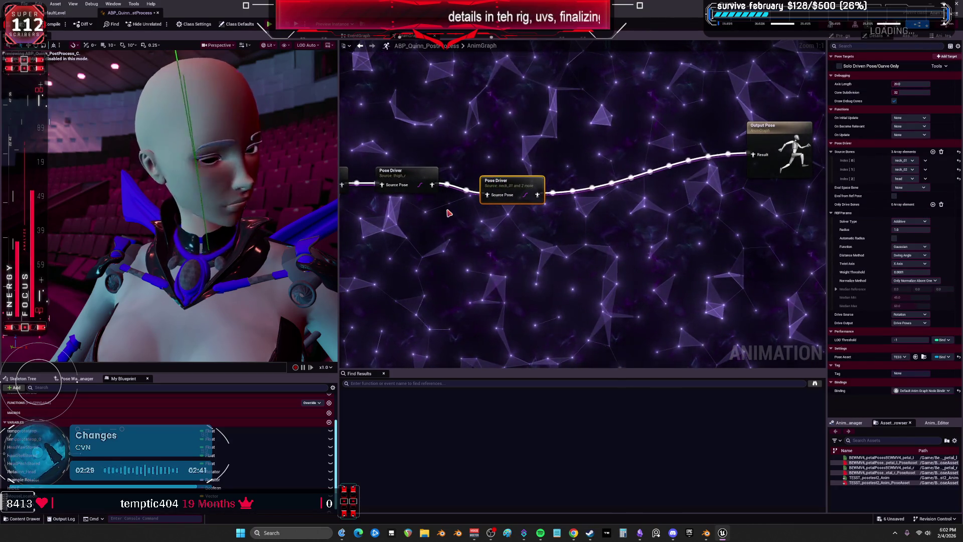
pyautogui.click(823, 220)
pyautogui.moveTo(827, 221); pyautogui.dragTo(720, 221)
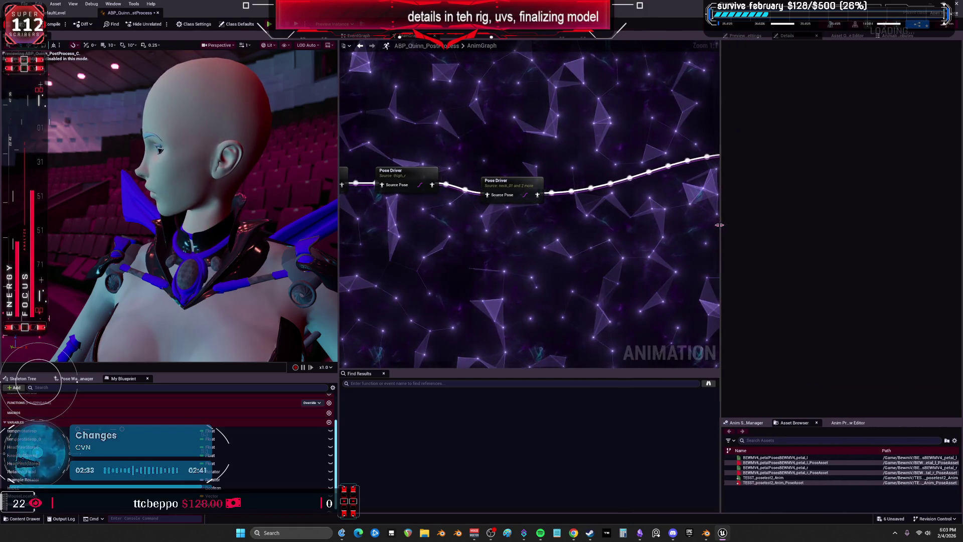
# Step: Add a pose target to the neck Pose Driver, then fill all targets from the pose asset
pyautogui.click(511, 183)
pyautogui.click(943, 57)
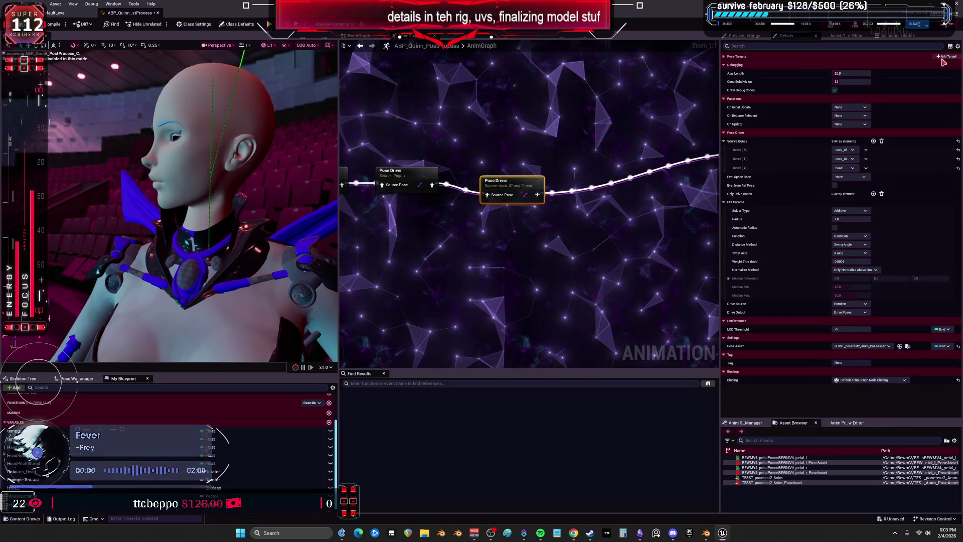
pyautogui.click(725, 58)
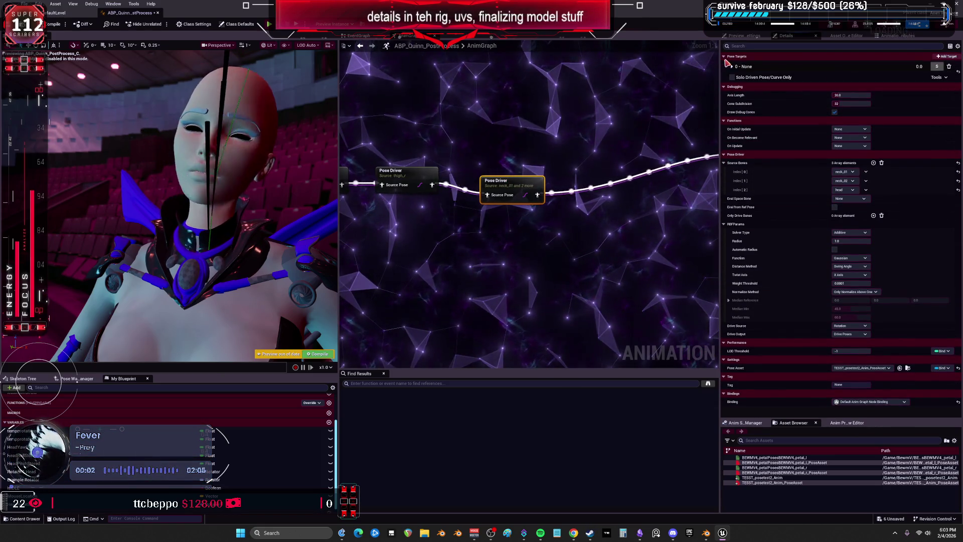
pyautogui.click(943, 76)
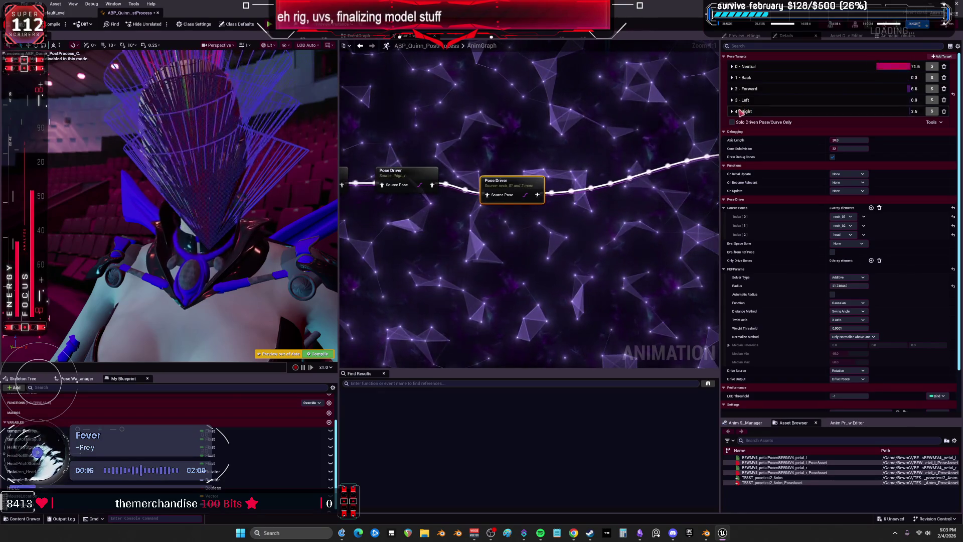
# Step: Expand all five pose targets and set the Neutral target's scale to 0.787066
pyautogui.moveTo(722, 131); pyautogui.dragTo(633, 132)
pyautogui.click(643, 111)
pyautogui.click(644, 100)
pyautogui.click(644, 89)
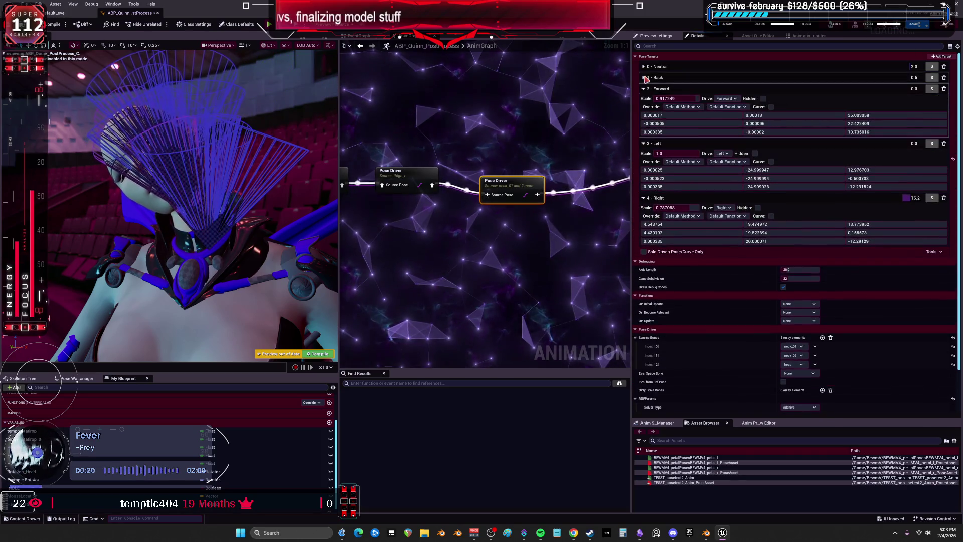
pyautogui.click(644, 77)
pyautogui.click(644, 66)
pyautogui.click(662, 76)
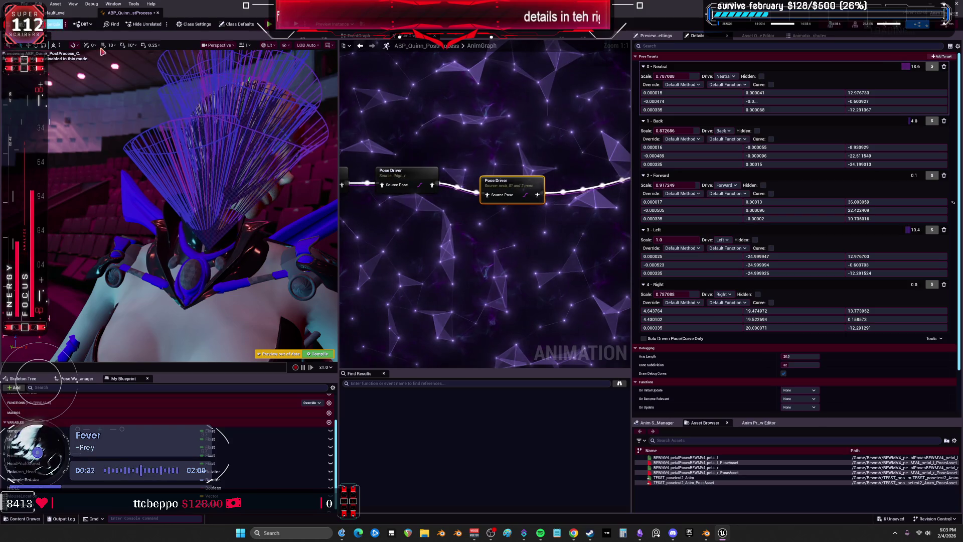
pyautogui.press('Return')
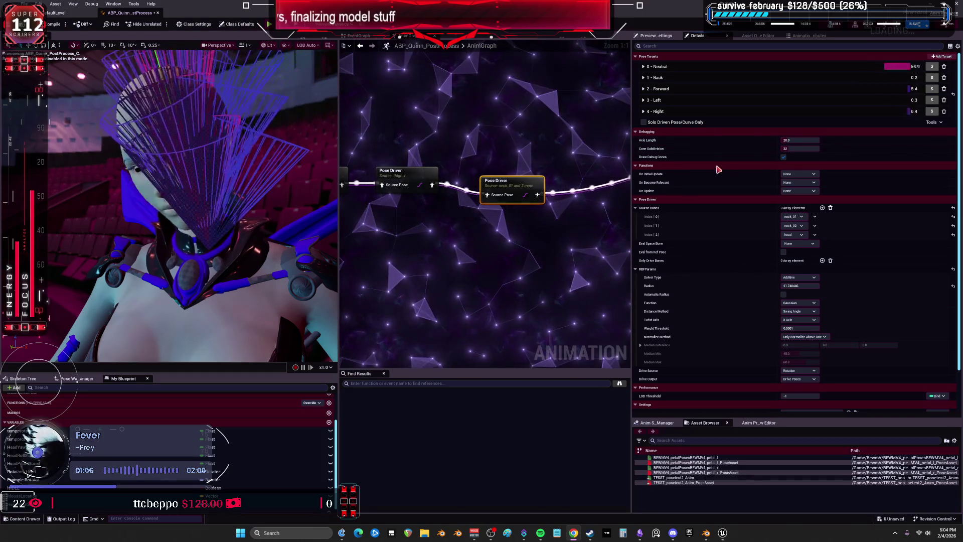
# Step: Set the cone subdivisions to 8 and the driver radius to 10
pyautogui.click(800, 148)
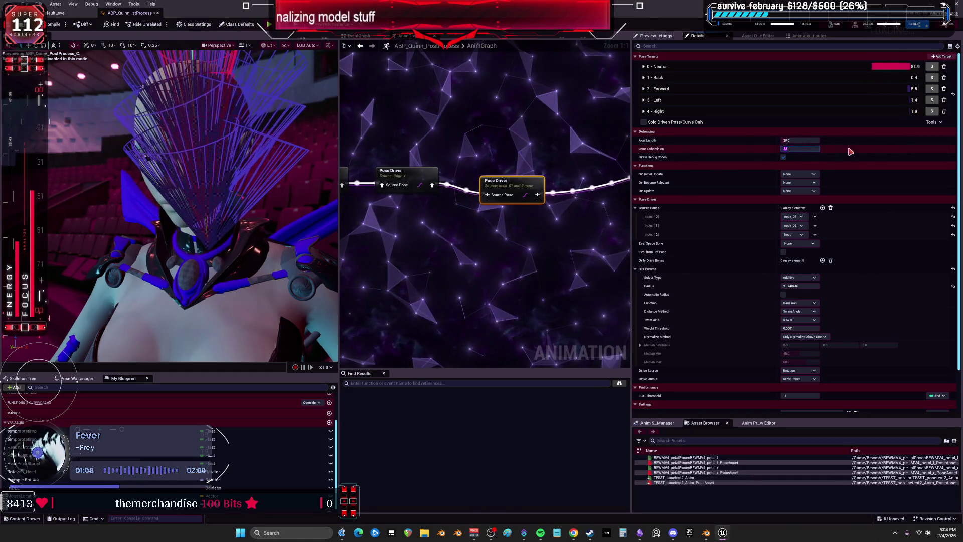
pyautogui.write('8')
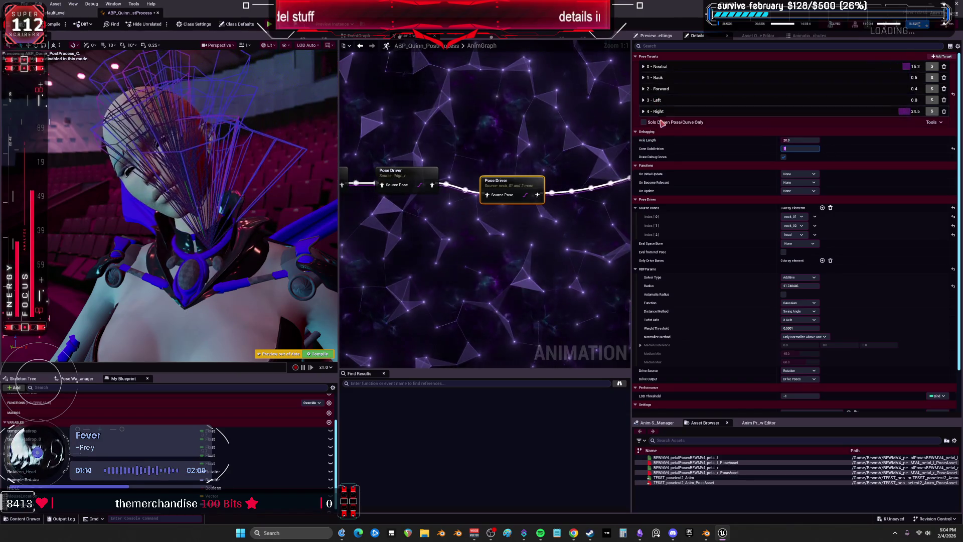
pyautogui.click(809, 285)
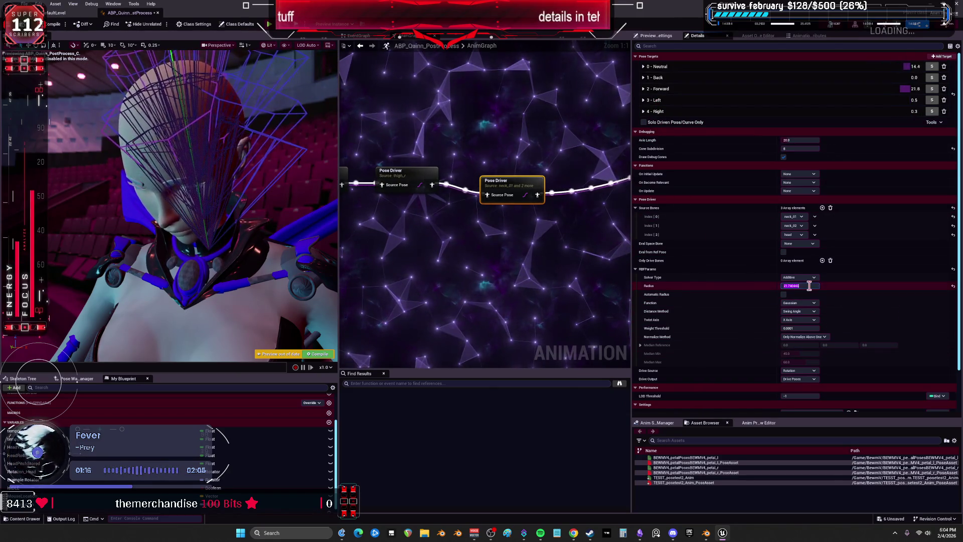
pyautogui.write('100.0')
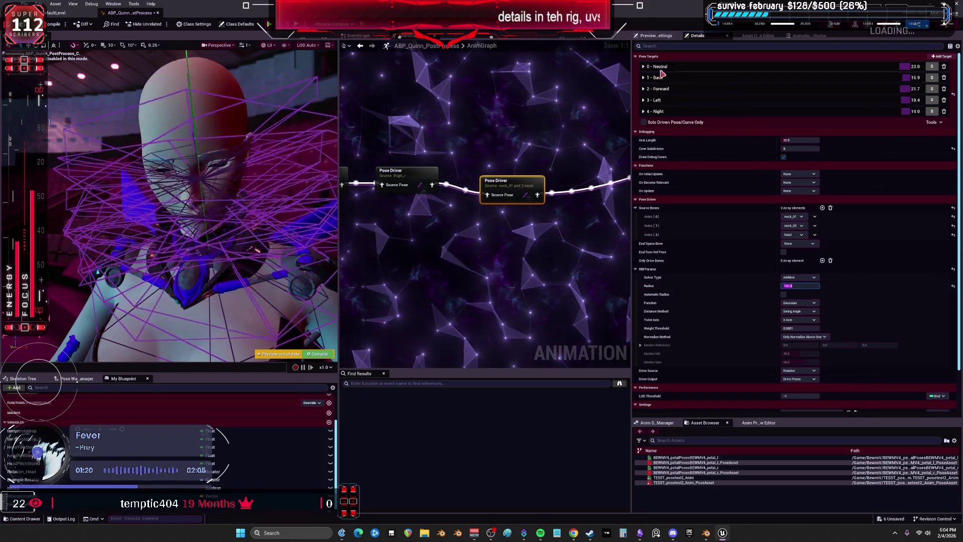
# Step: Expand the Neutral and Back pose targets and set the Neutral scale to 1.0
pyautogui.click(660, 66)
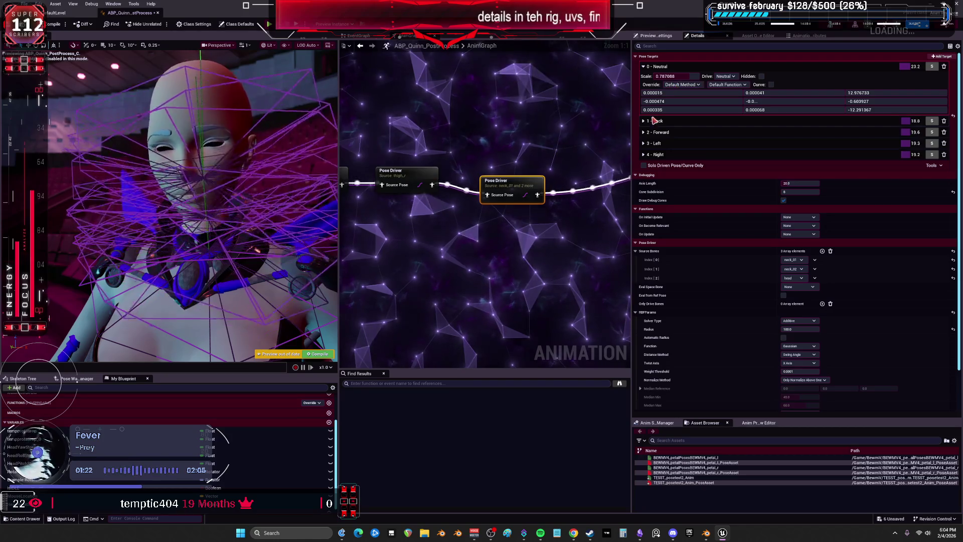
pyautogui.click(655, 120)
pyautogui.click(673, 67)
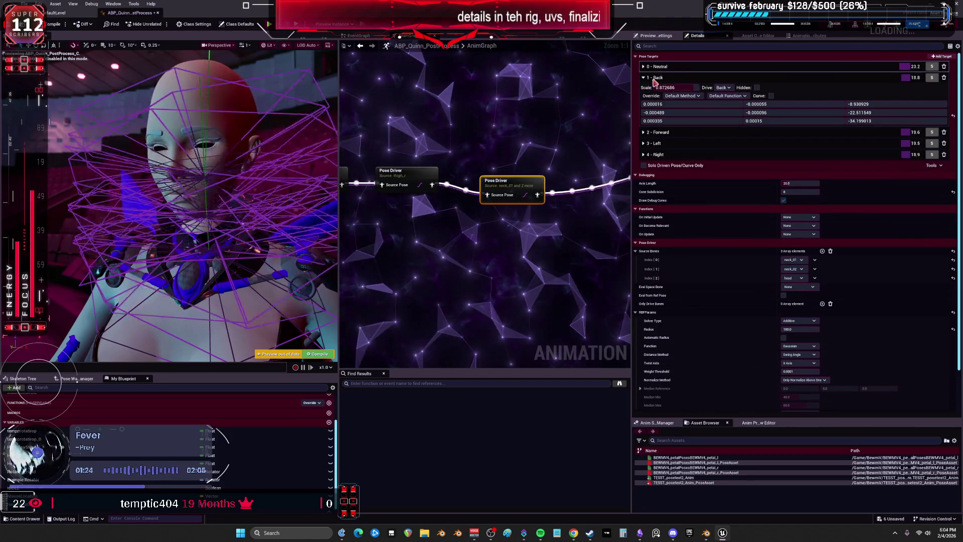
pyautogui.click(660, 66)
pyautogui.click(675, 76)
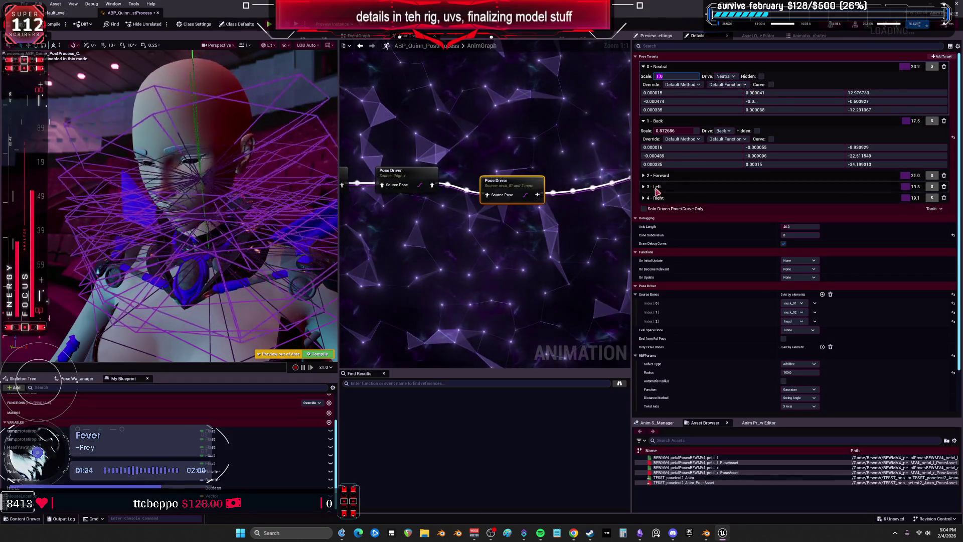
# Step: Zero the first rotation value in every row of the Neutral and Back targets
pyautogui.click(693, 93)
pyautogui.write('0')
pyautogui.press('Tab')
pyautogui.write('0.0')
pyautogui.press('Tab')
pyautogui.write('0')
pyautogui.click(673, 147)
pyautogui.write('0')
pyautogui.press('Tab')
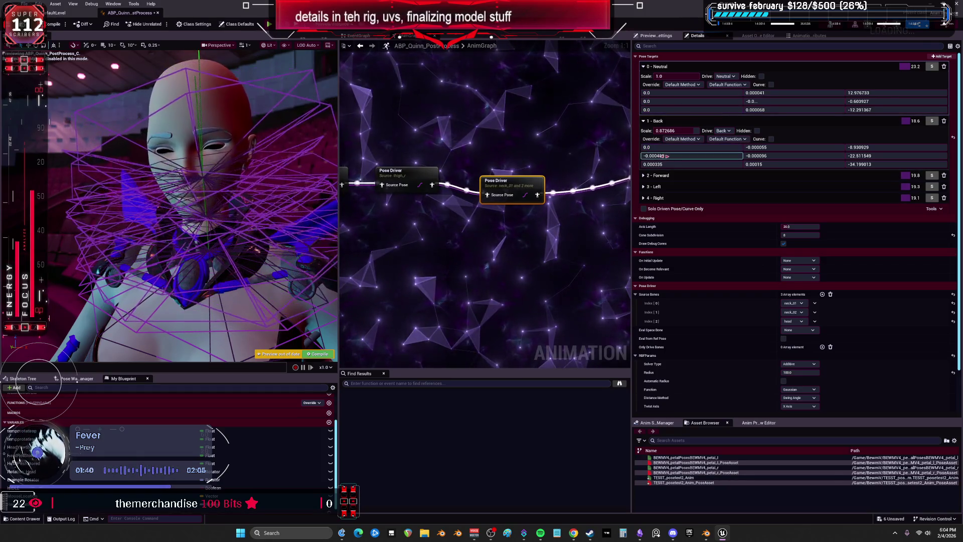
pyautogui.write('0')
pyautogui.press('Tab')
pyautogui.write('0')
# Step: Zero the first rotation value in every row of the Forward, Left and Right targets
pyautogui.click(644, 175)
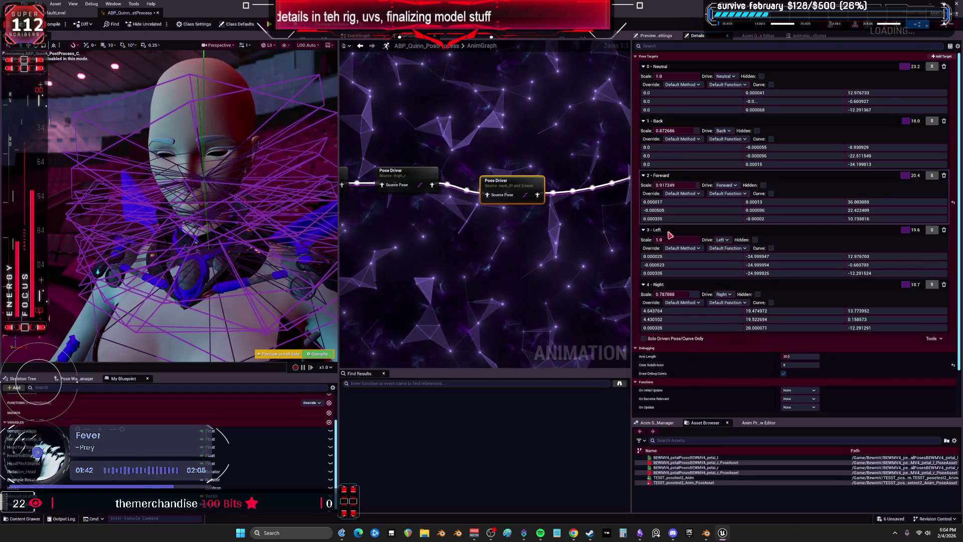
pyautogui.click(669, 202)
pyautogui.write('0')
pyautogui.press('Tab')
pyautogui.write('0\t0')
pyautogui.click(669, 256)
pyautogui.write('0\t0\t0')
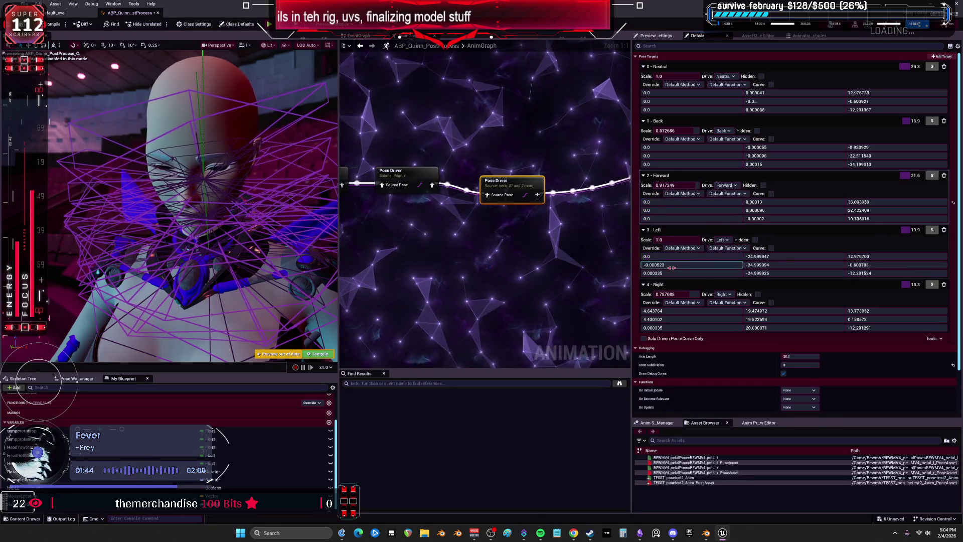
pyautogui.click(669, 311)
pyautogui.write('0\t0\t0')
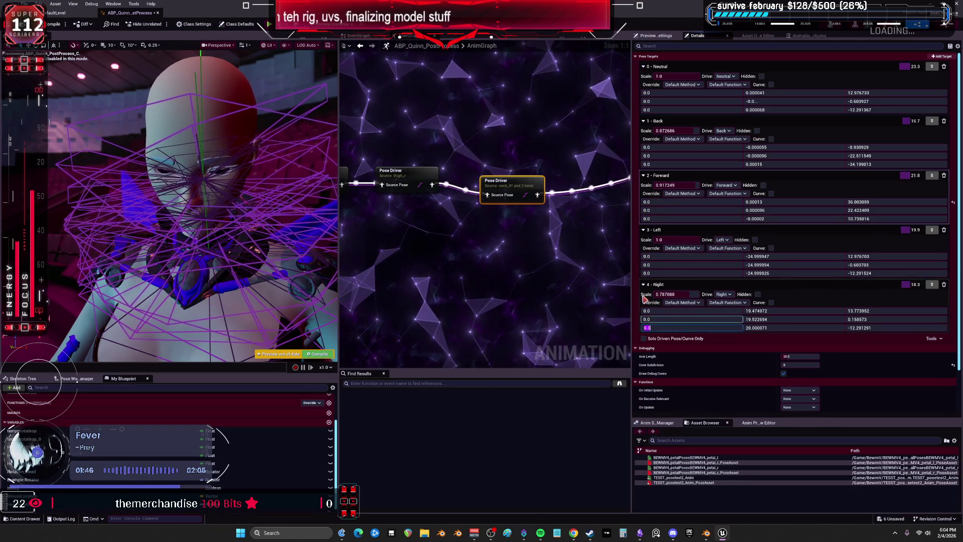
pyautogui.press('Return')
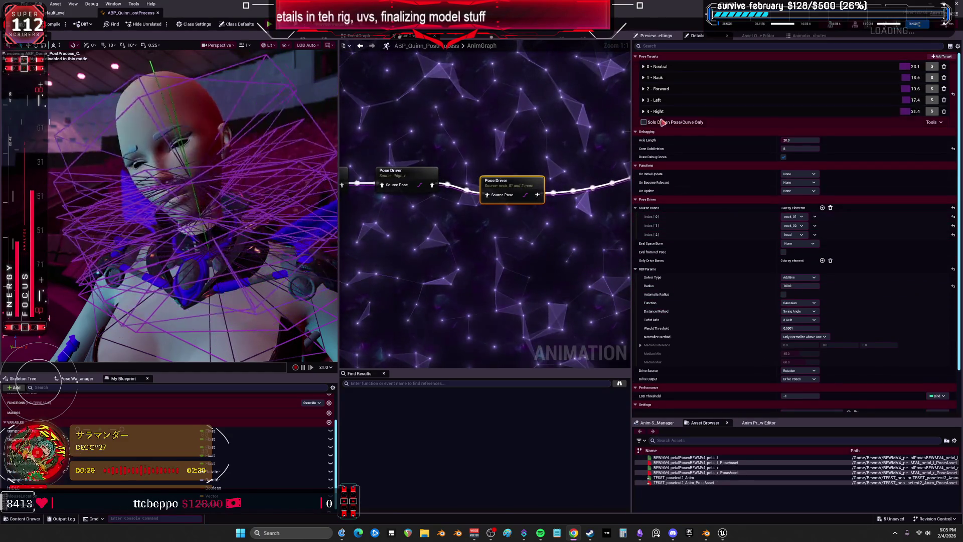
# Step: Expand the Back through Right targets and try scales 0.5 on Back and 0.8 on Forward
pyautogui.click(644, 110)
pyautogui.click(643, 100)
pyautogui.click(643, 89)
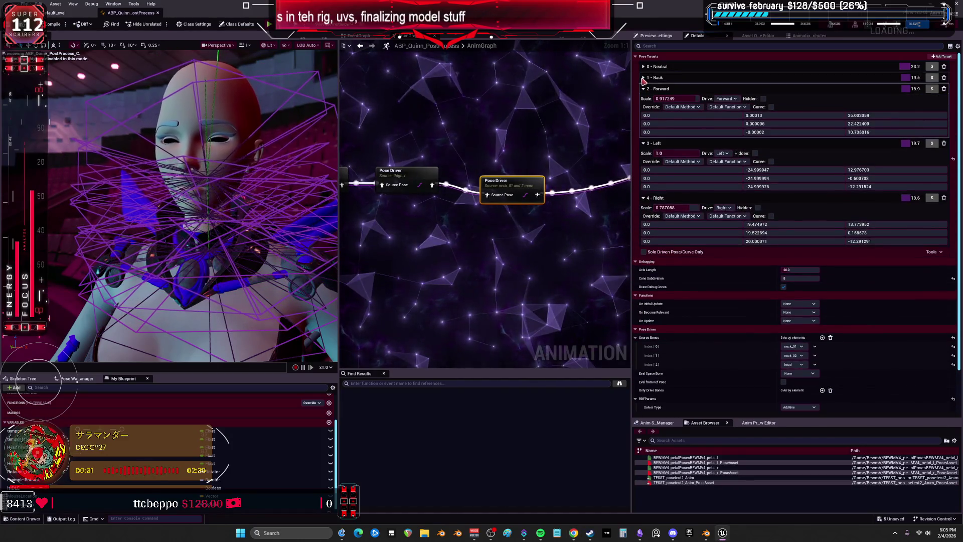
pyautogui.click(643, 78)
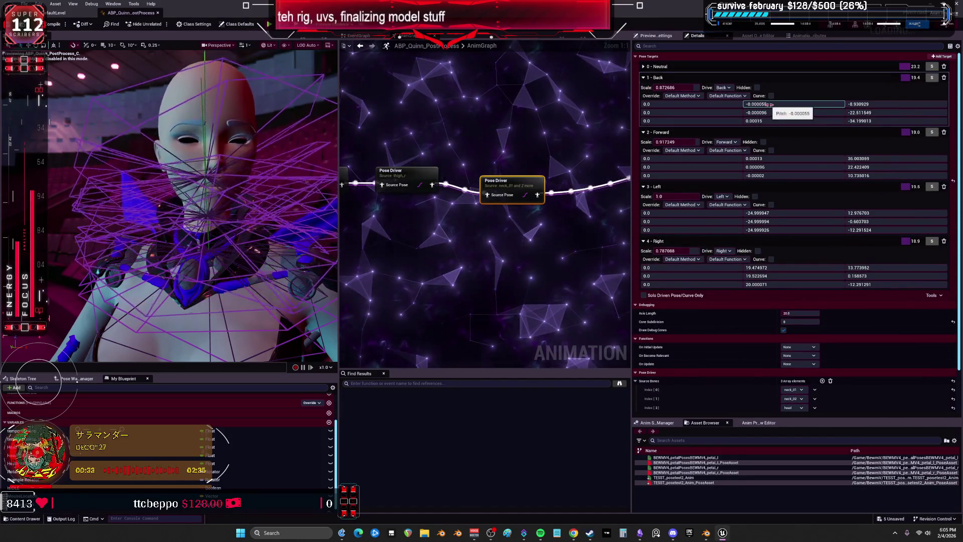
pyautogui.click(689, 88)
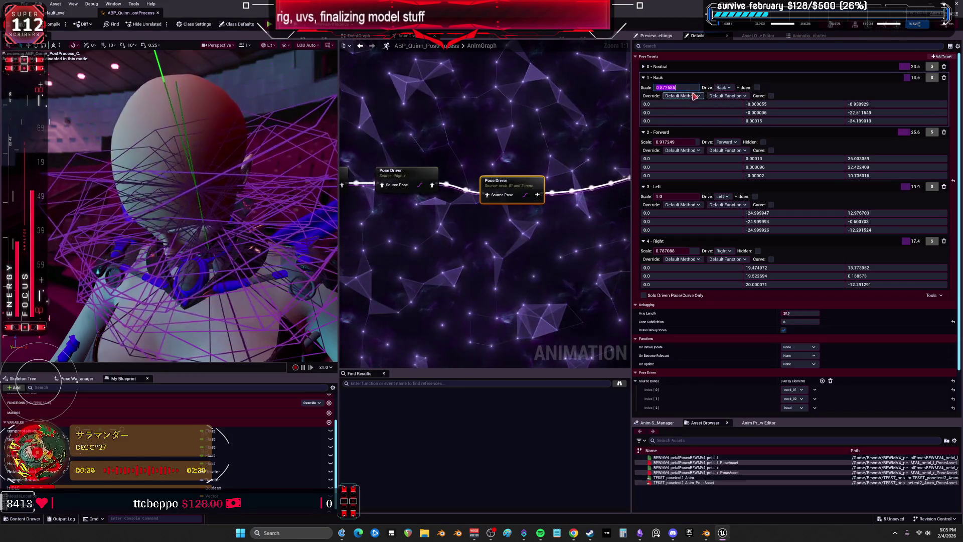
pyautogui.write('0.5')
pyautogui.click(685, 142)
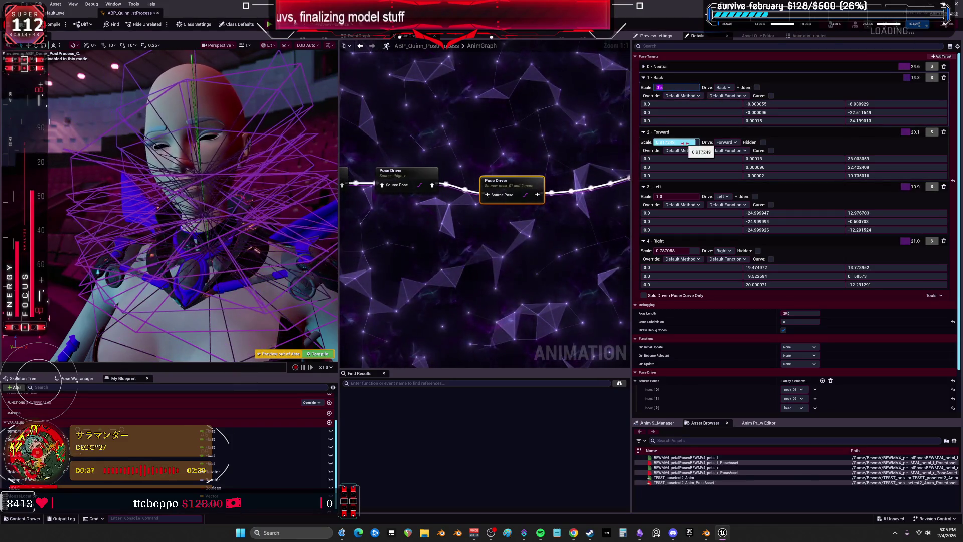
pyautogui.press('Return')
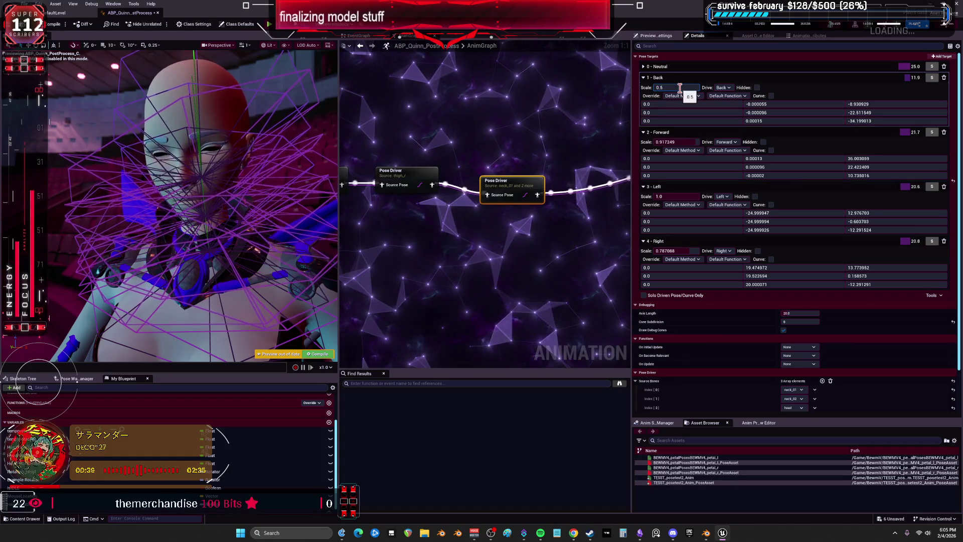
pyautogui.write('0.8')
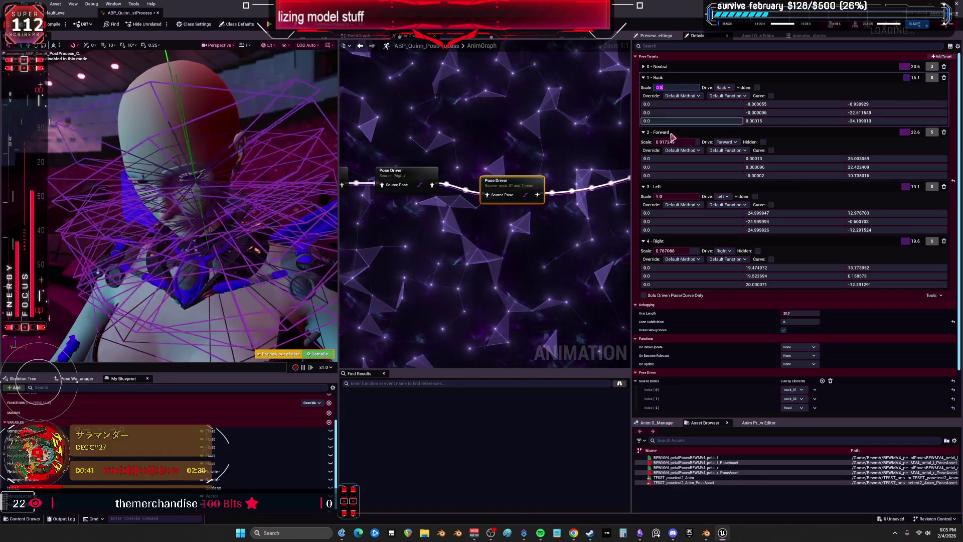
pyautogui.click(657, 132)
pyautogui.click(658, 132)
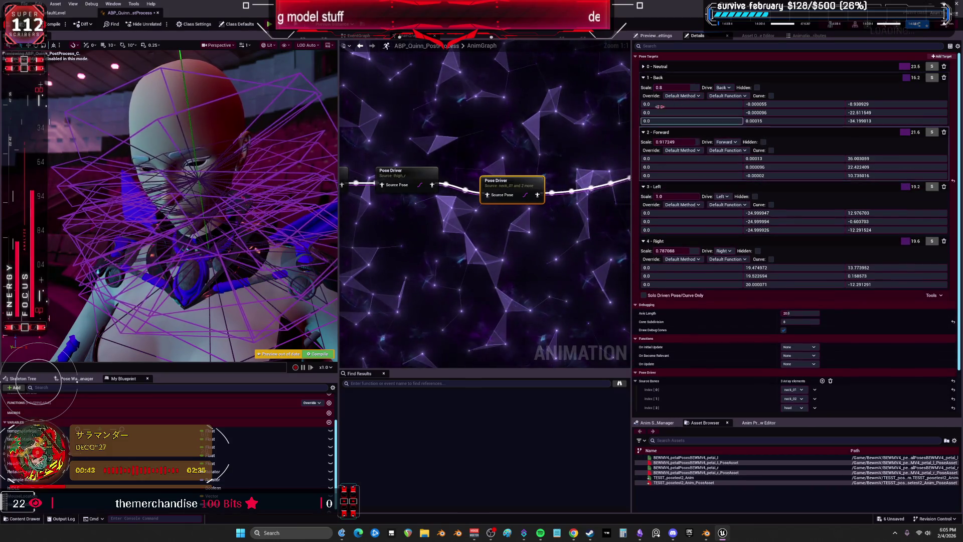
# Step: Set the Back, Forward and Left pose target scales to 1.0
pyautogui.click(675, 87)
pyautogui.write('9')
pyautogui.press('BackSpace')
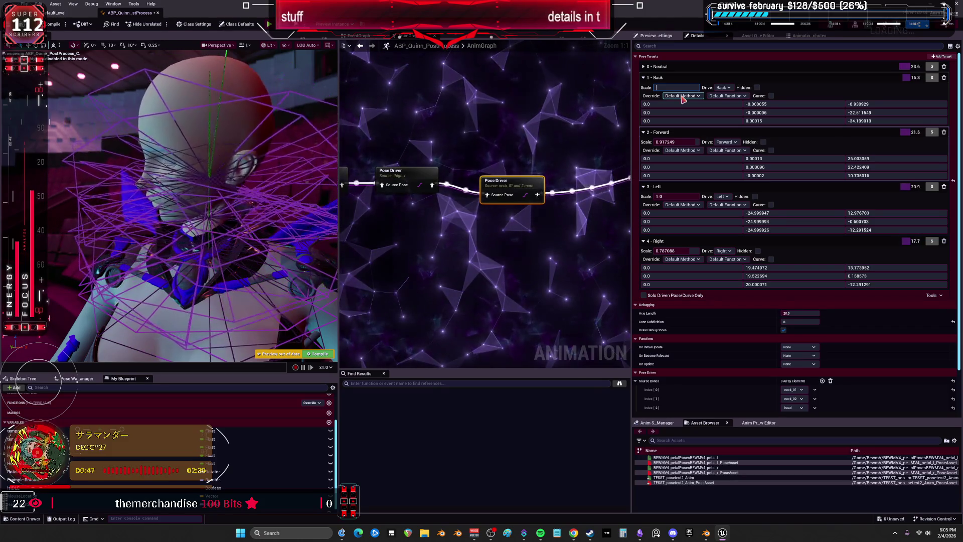
pyautogui.write('1')
pyautogui.click(674, 142)
pyautogui.write('1')
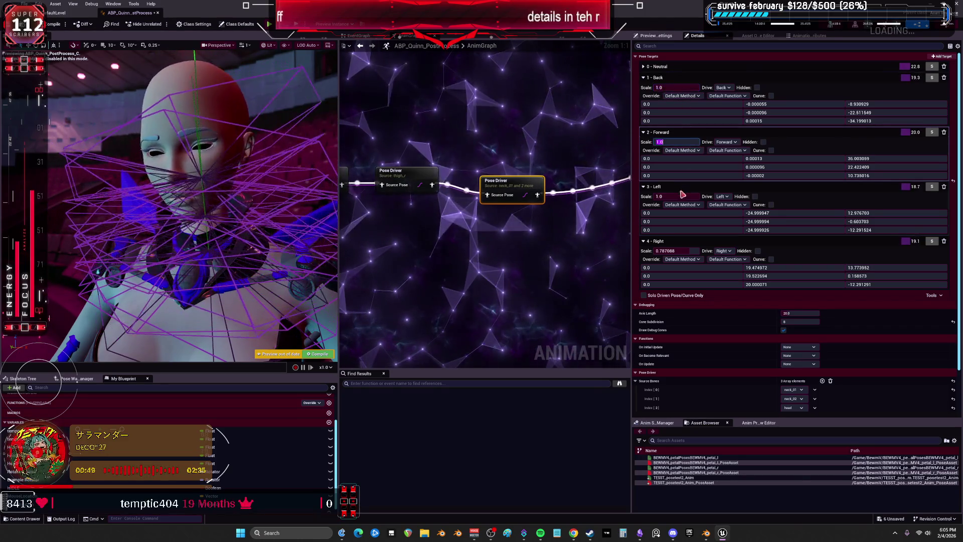
pyautogui.click(675, 196)
pyautogui.click(672, 250)
pyautogui.write('1')
pyautogui.click(599, 271)
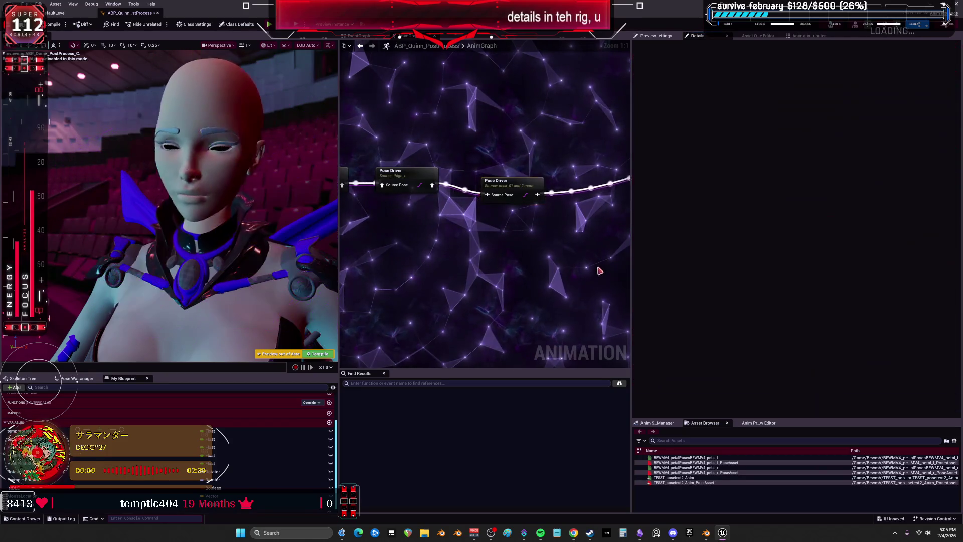
# Step: Reselect the neck Pose Driver and enter Back pitch values 28 and 22 in rows two and three
pyautogui.click(512, 189)
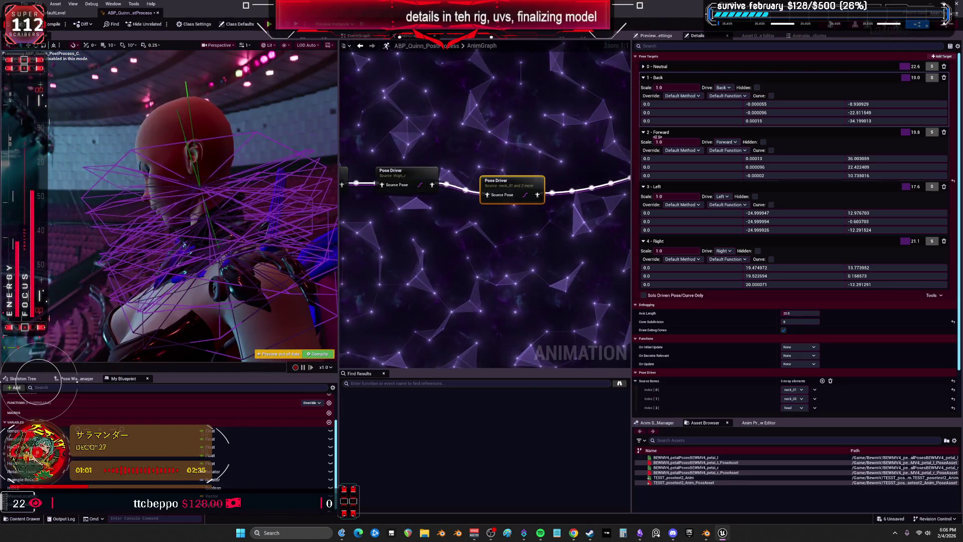
pyautogui.click(794, 104)
pyautogui.write('47.0')
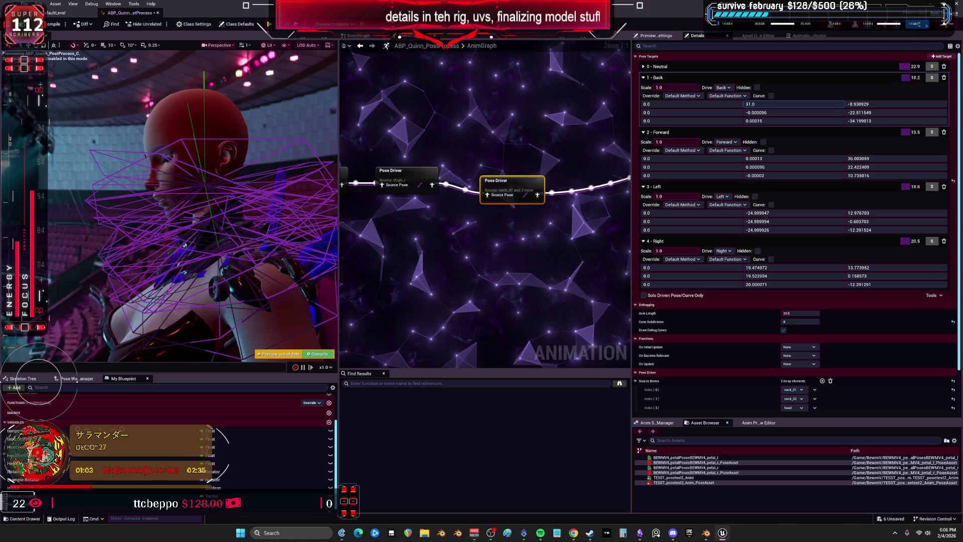
pyautogui.write('12.0')
pyautogui.press('Tab')
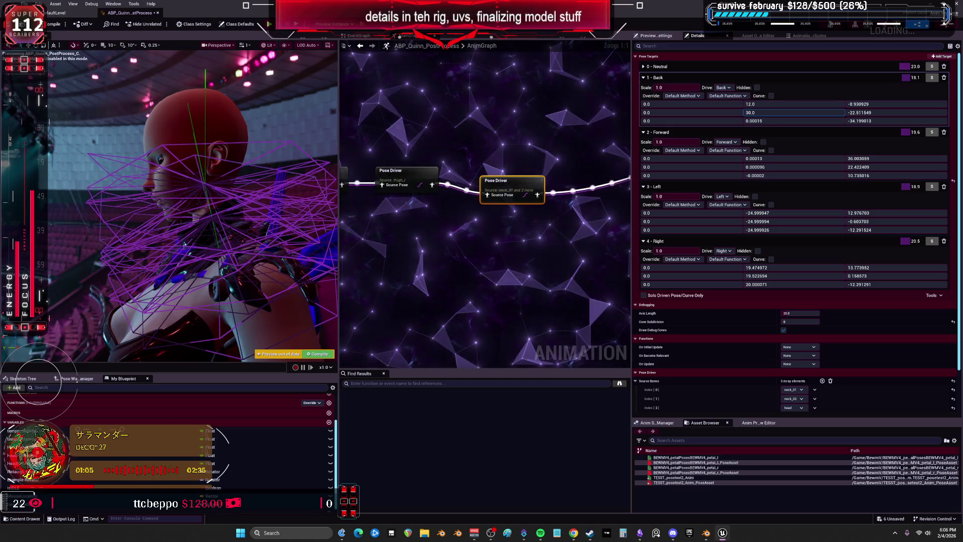
pyautogui.write('28.0')
pyautogui.press('Tab')
pyautogui.write('57.0')
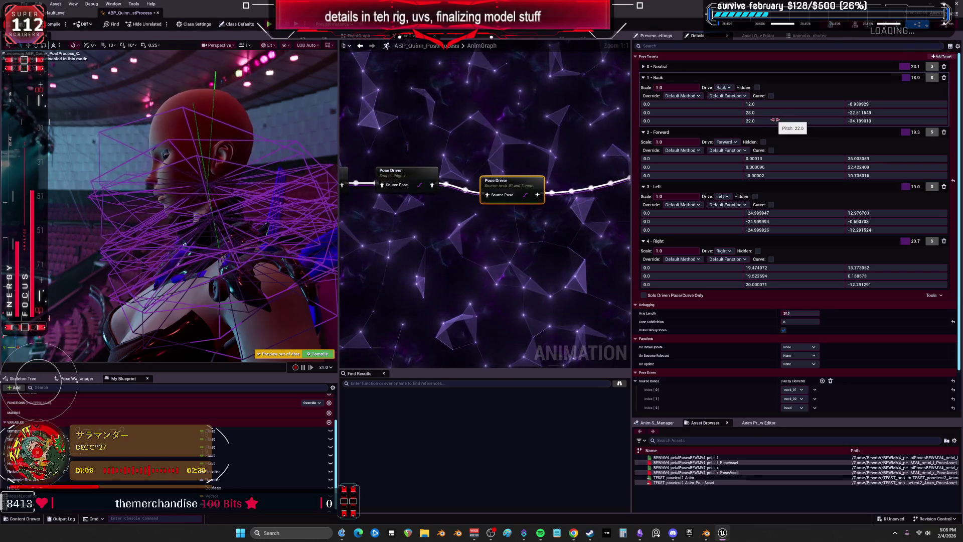
pyautogui.press('Return')
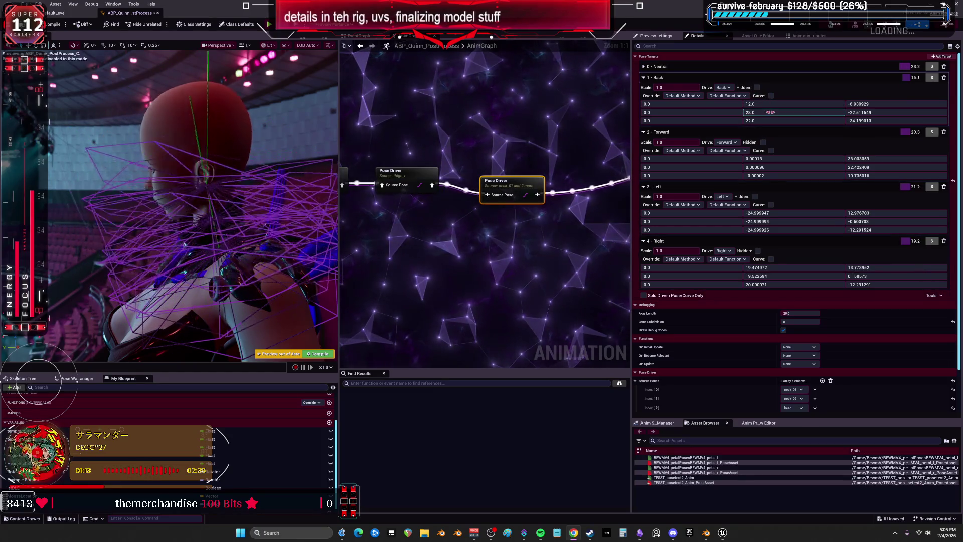
# Step: Set the Back target's first-row pitch to 75 and its last value to 81
pyautogui.click(762, 104)
pyautogui.write('44')
pyautogui.press('Return')
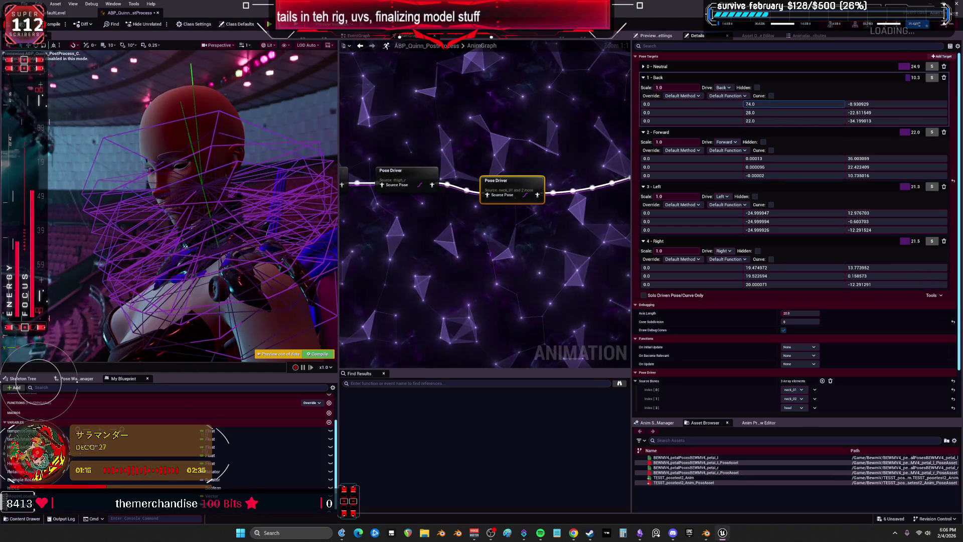
pyautogui.write('75')
pyautogui.press('Tab')
pyautogui.write('77')
pyautogui.press('Return')
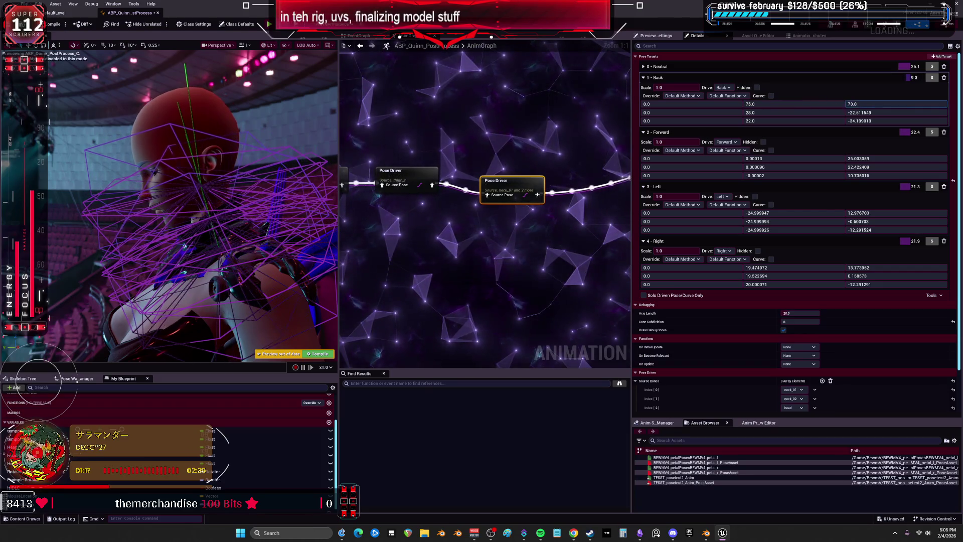
pyautogui.write('81')
pyautogui.press('Return')
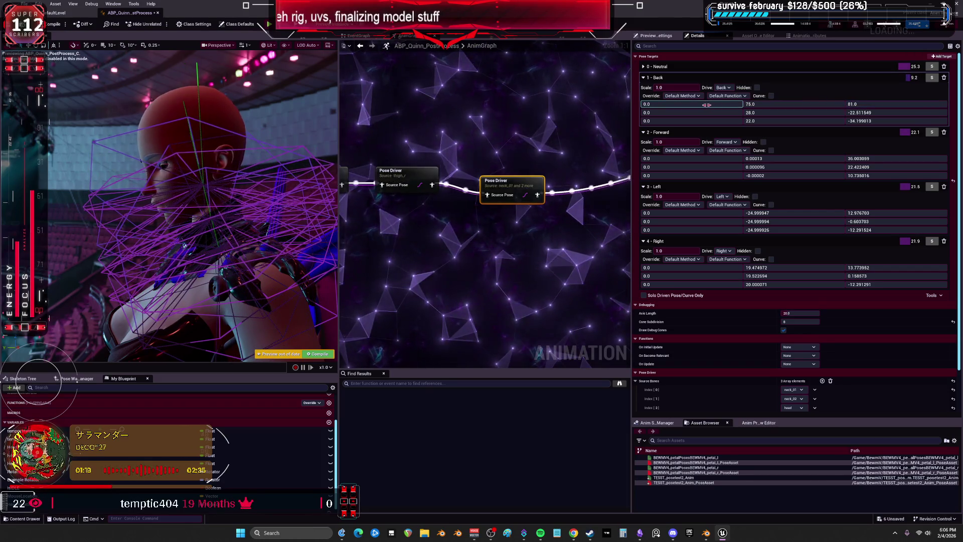
# Step: Reset the Back target's first-row roll value to 0
pyautogui.click(692, 104)
pyautogui.write('32')
pyautogui.press('Return')
pyautogui.click(687, 103)
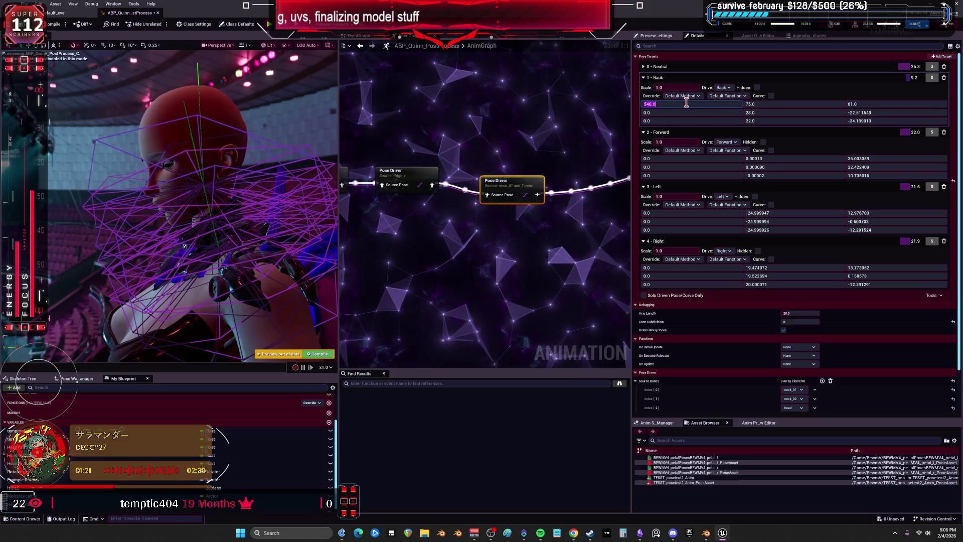
pyautogui.write('0')
pyautogui.click(690, 87)
pyautogui.write('0.5')
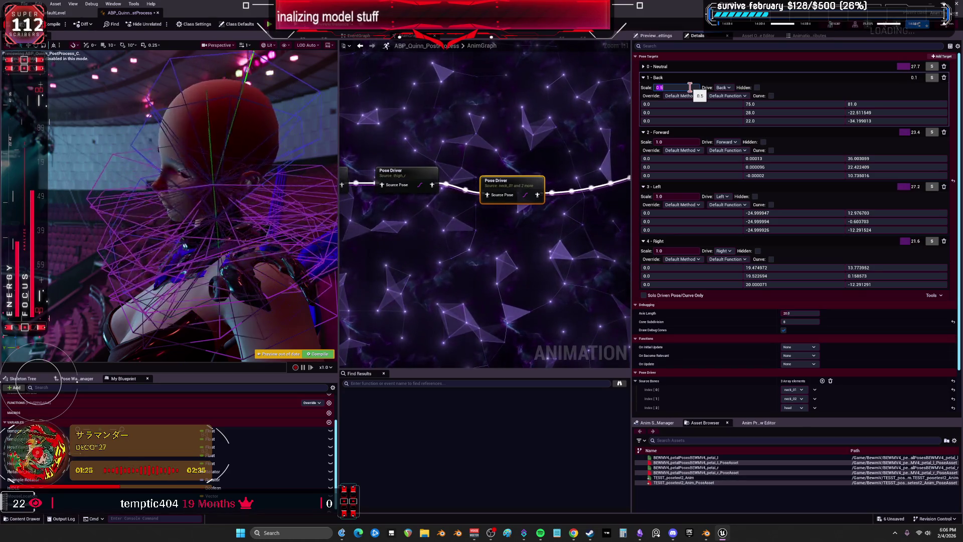
# Step: Enter 0.5 scales for the Left and Right targets and set the Forward target's scale to 0
pyautogui.click(670, 142)
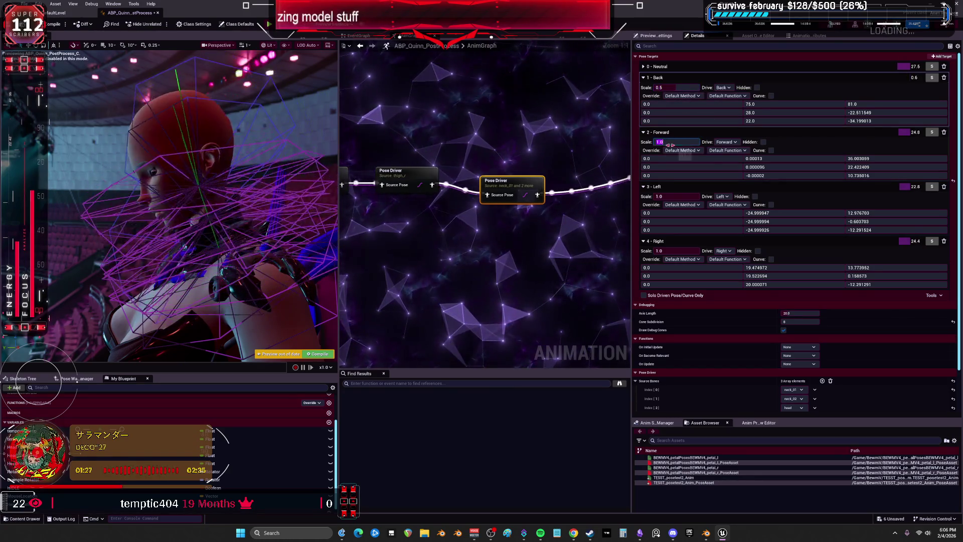
pyautogui.write('0.5')
pyautogui.click(679, 197)
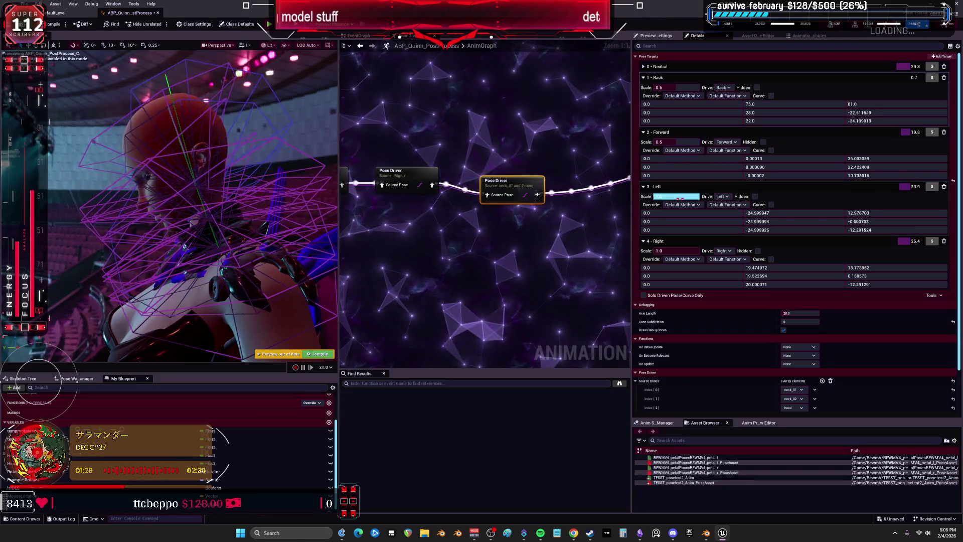
pyautogui.write('0.5')
pyautogui.click(677, 250)
pyautogui.write('0.5')
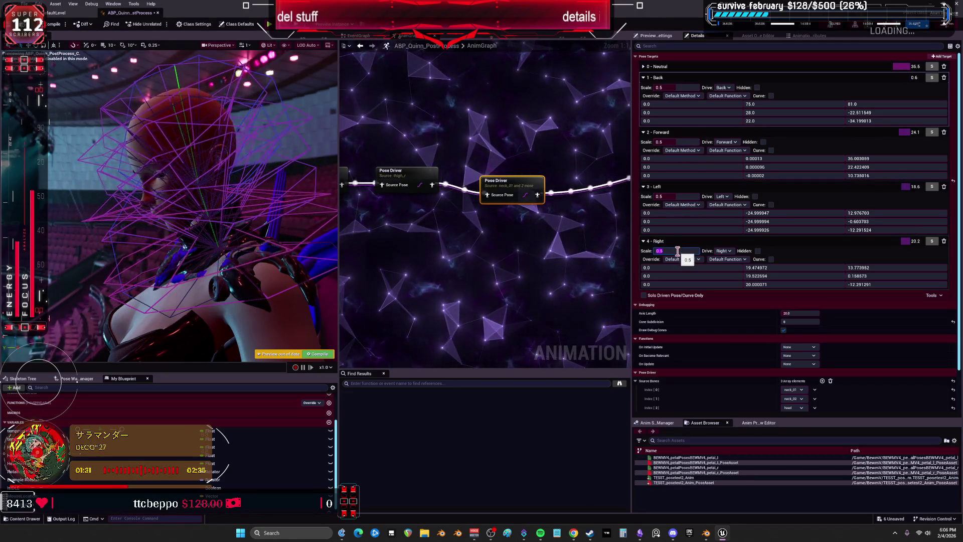
pyautogui.write('0')
pyautogui.click(678, 196)
pyautogui.write('0')
pyautogui.click(675, 142)
pyautogui.write('0')
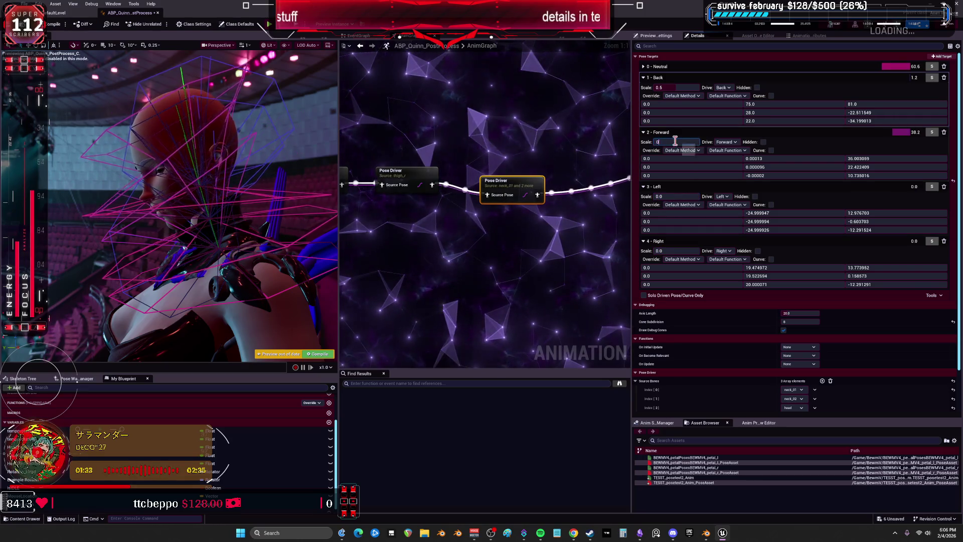
pyautogui.press('Return')
# Step: Raise the Back target's scale and its first-row pitch and yaw to 195 and 145
pyautogui.click(667, 88)
pyautogui.moveTo(676, 87); pyautogui.dragTo(680, 87)
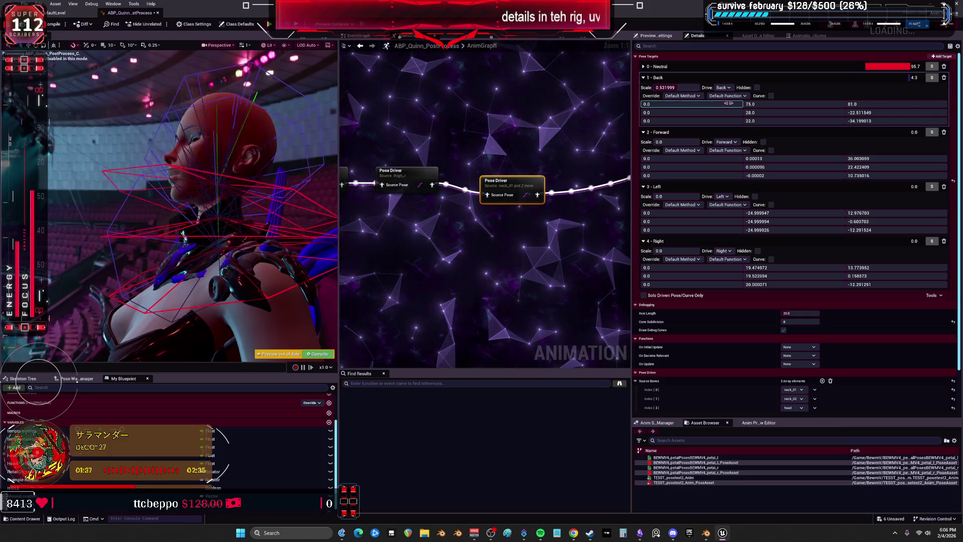
pyautogui.moveTo(758, 106)
pyautogui.mouseDown()
pyautogui.moveTo(783, 106)
pyautogui.moveTo(761, 107)
pyautogui.mouseUp()
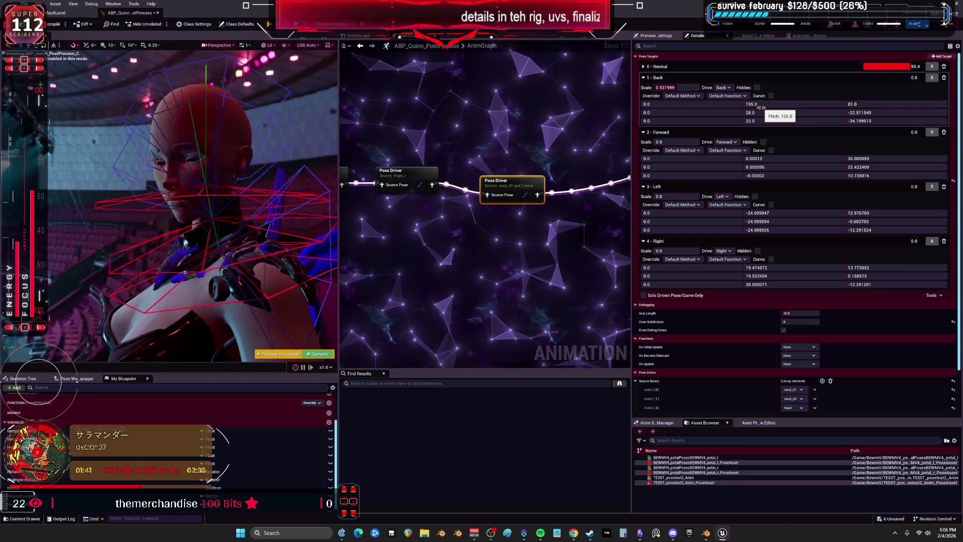
pyautogui.moveTo(868, 105); pyautogui.dragTo(883, 104)
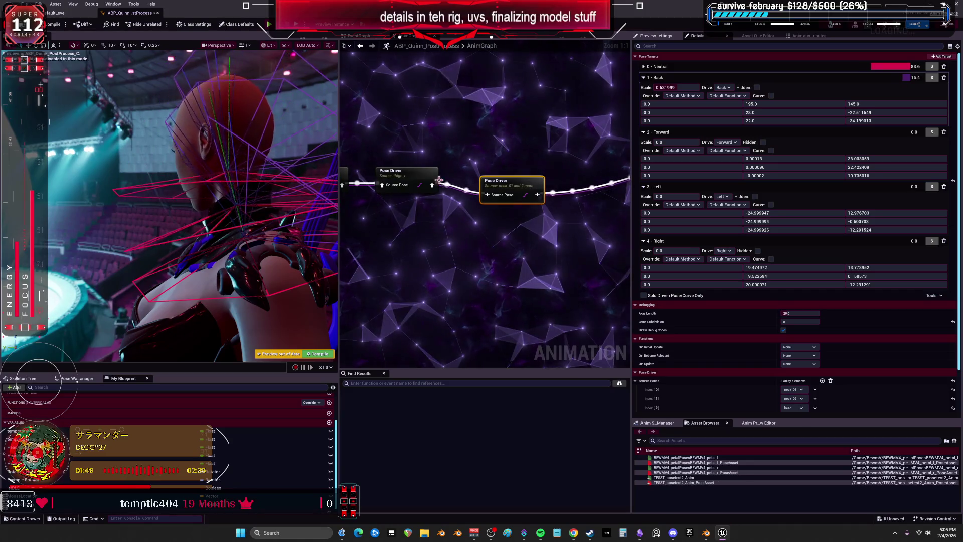
pyautogui.scroll(-2, 419, 177)
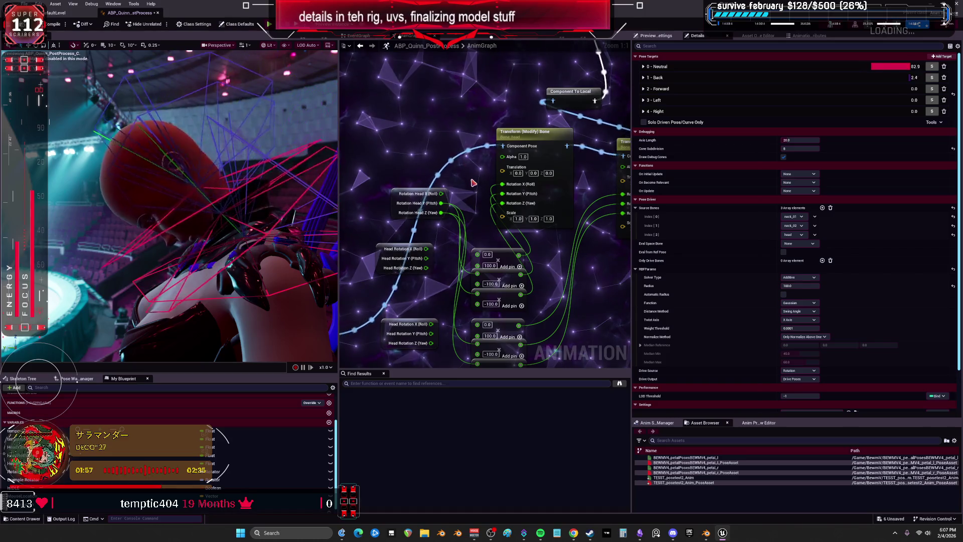
pyautogui.scroll(-3, 473, 186)
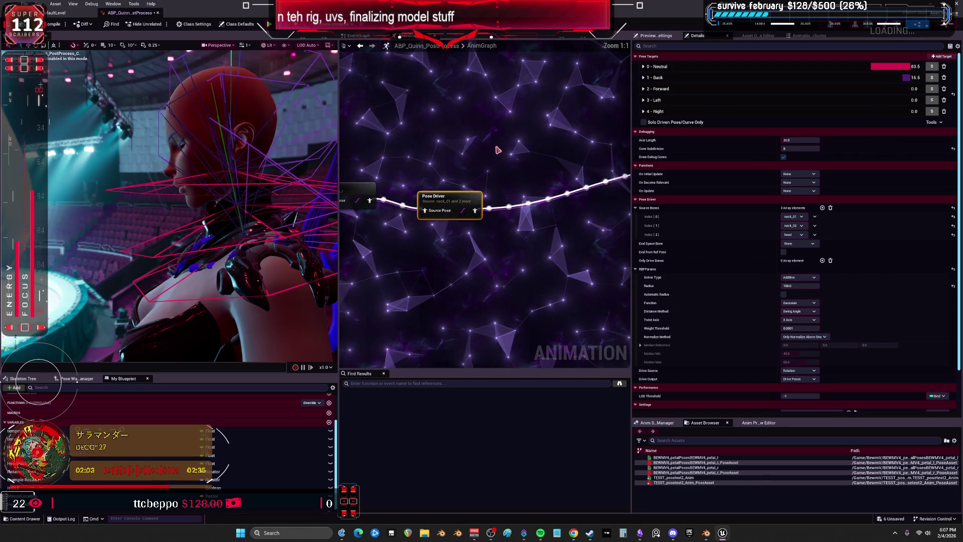
pyautogui.click(643, 111)
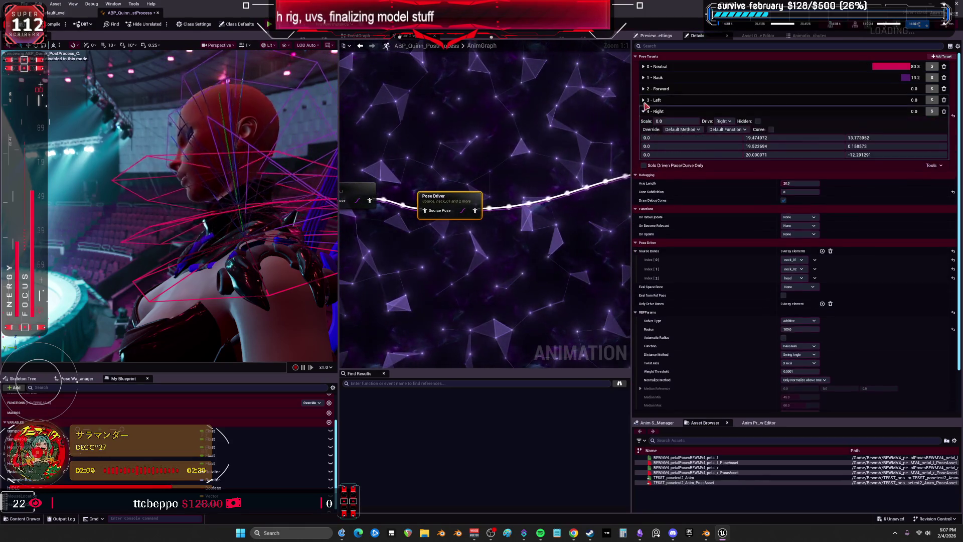
# Step: Expand the pose targets and set the Back target's three yaw values to 130
pyautogui.click(643, 100)
pyautogui.click(643, 89)
pyautogui.click(643, 78)
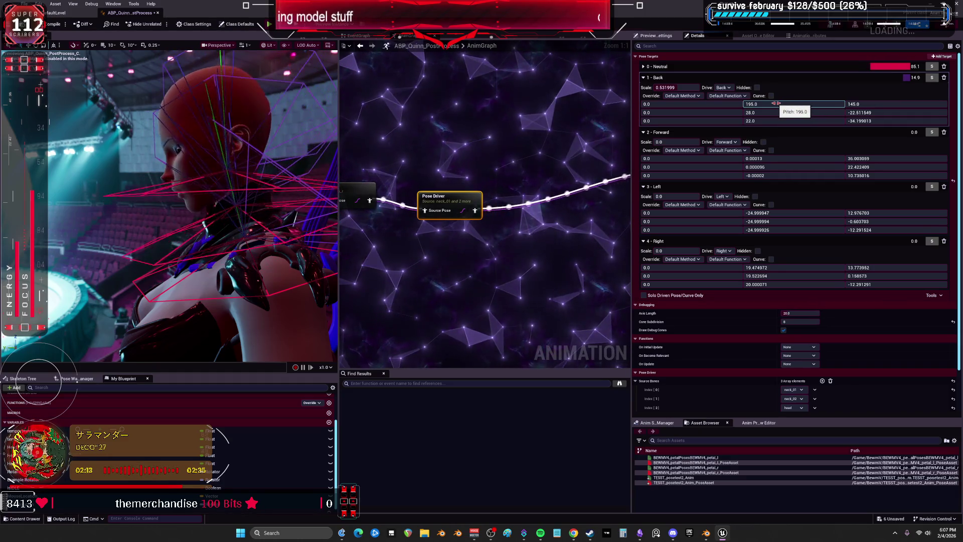
pyautogui.moveTo(863, 104); pyautogui.dragTo(863, 103)
pyautogui.click(880, 114)
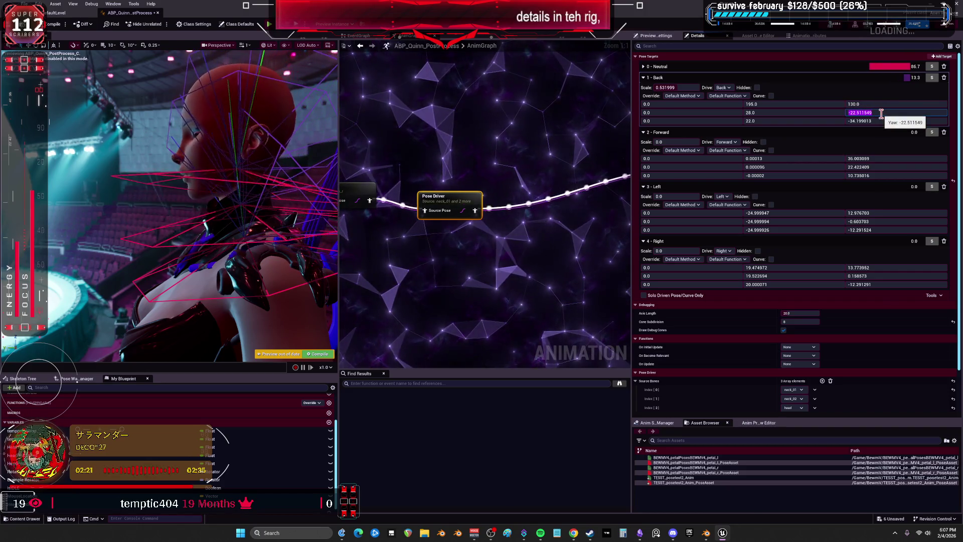
pyautogui.write('130')
pyautogui.press('Tab')
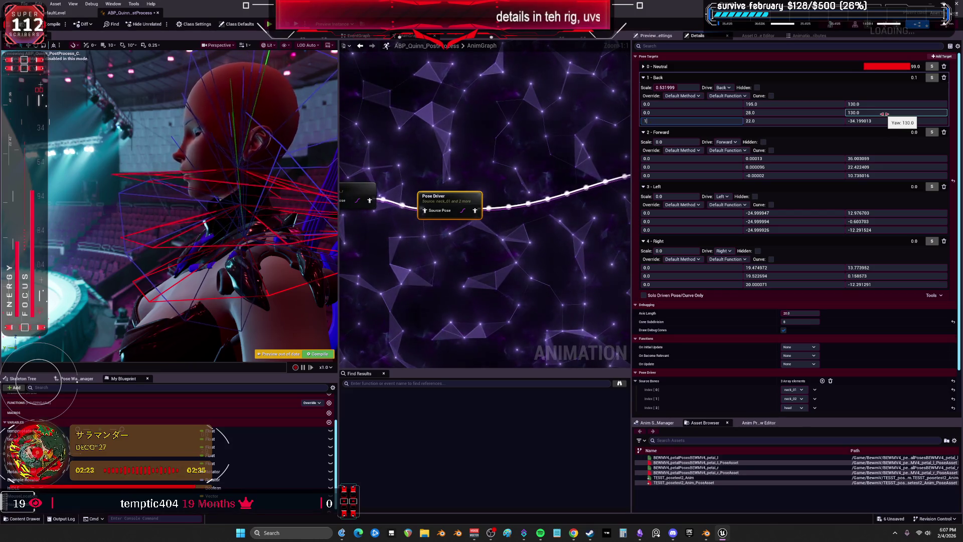
pyautogui.click(855, 121)
pyautogui.write('130')
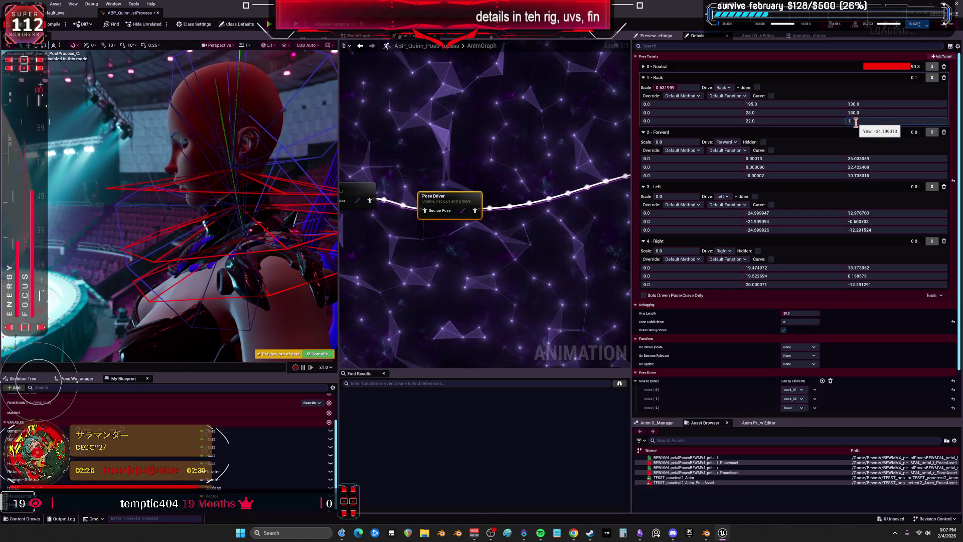
pyautogui.press('Return')
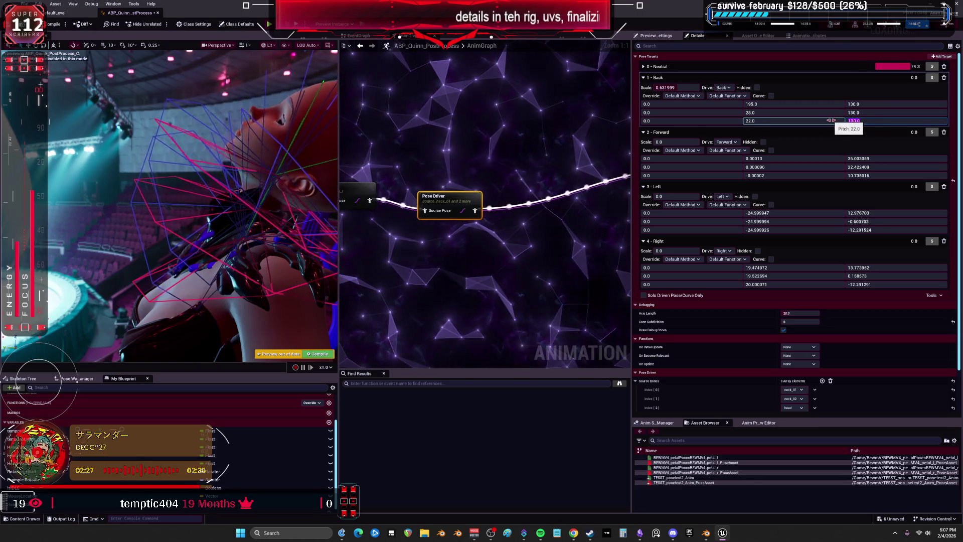
# Step: Orbit the preview to inspect the head from the side
pyautogui.moveTo(330, 200); pyautogui.dragTo(296, 206)
pyautogui.moveTo(200, 55)
pyautogui.mouseDown()
pyautogui.moveTo(187, 57)
pyautogui.moveTo(200, 55)
pyautogui.mouseUp()
pyautogui.click(270, 45)
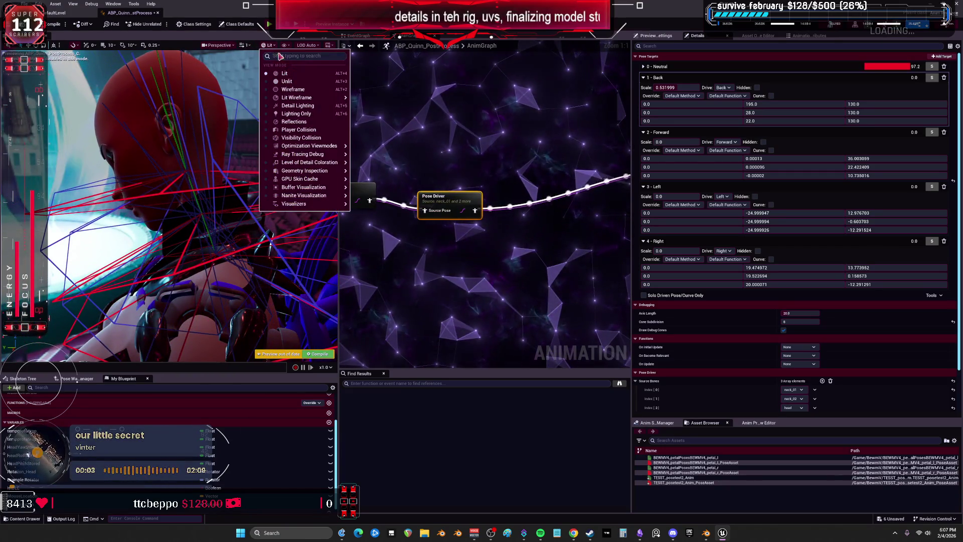
# Step: Turn off automatic exposure in the preview and lower the EV100 value
pyautogui.click(226, 46)
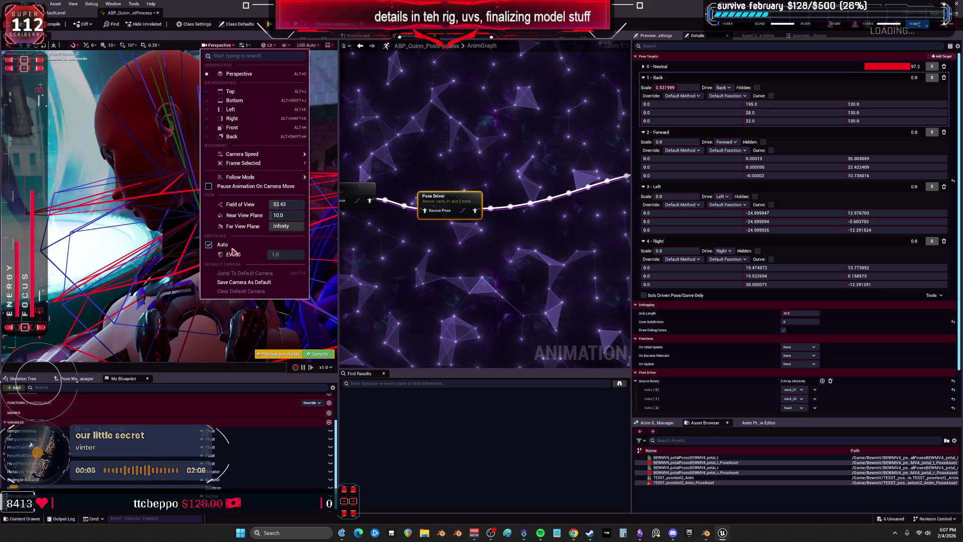
pyautogui.click(209, 245)
pyautogui.moveTo(284, 254); pyautogui.dragTo(276, 254)
# Step: Reselect the Pose Driver node, expand the Back target, and lower its second-row pitch
pyautogui.click(379, 244)
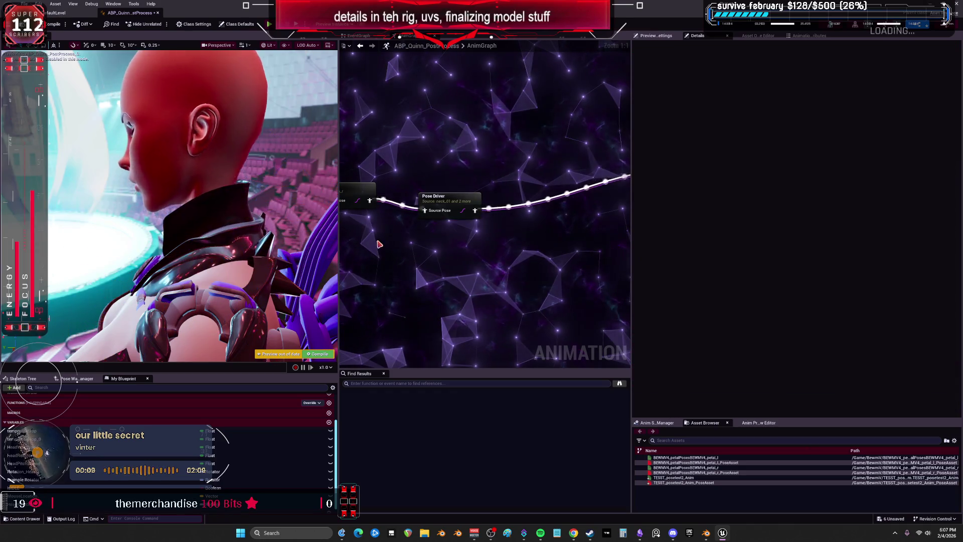
pyautogui.click(455, 203)
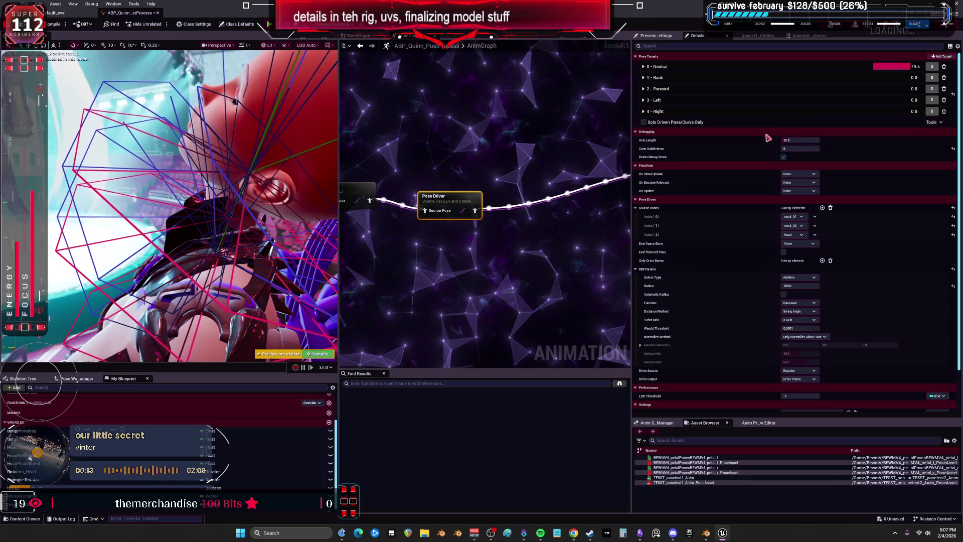
pyautogui.click(643, 78)
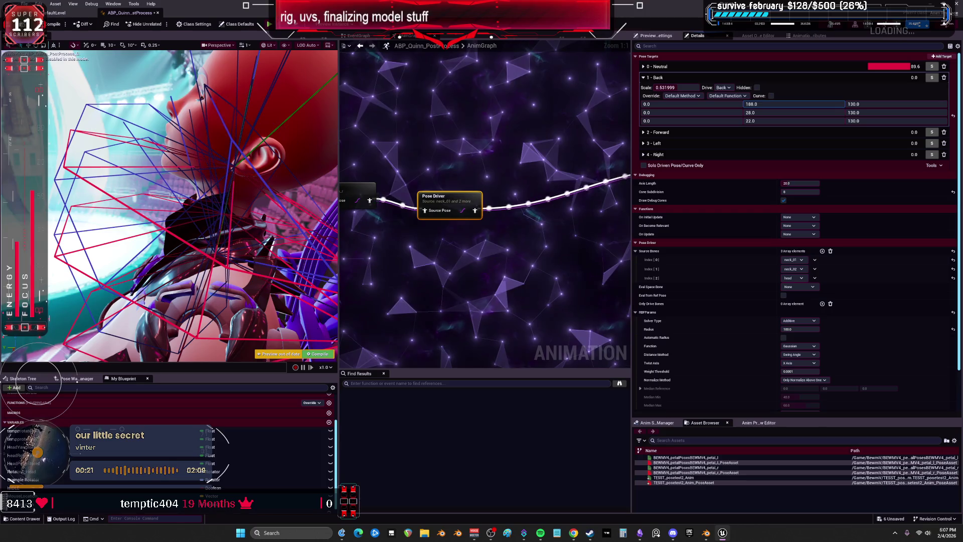
pyautogui.moveTo(793, 111)
pyautogui.mouseDown()
pyautogui.moveTo(803, 121)
pyautogui.moveTo(781, 119)
pyautogui.mouseUp()
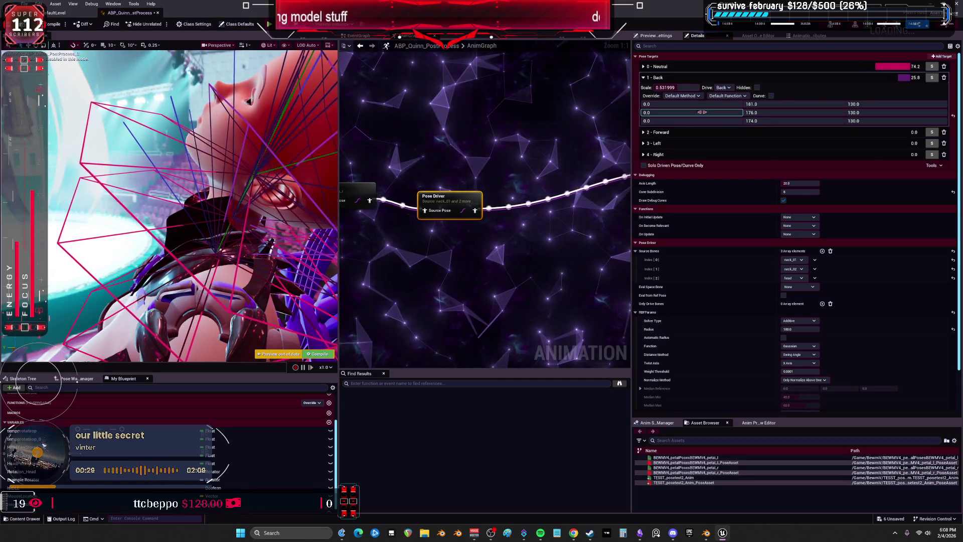
# Step: Drag-adjust the Back target's scale, first-row yaw and pitch, raising the pitch to 351
pyautogui.moveTo(670, 87)
pyautogui.mouseDown()
pyautogui.moveTo(693, 87)
pyautogui.moveTo(675, 89)
pyautogui.mouseUp()
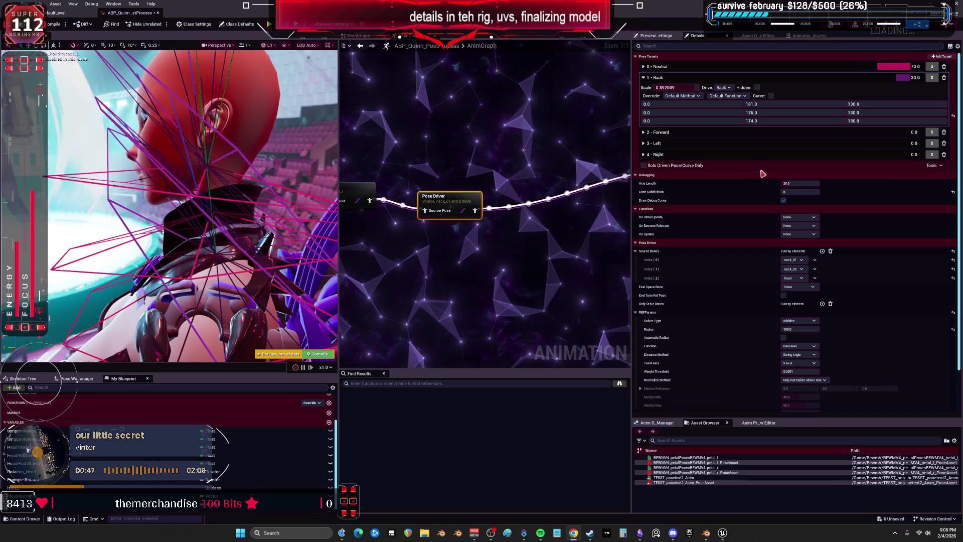
pyautogui.moveTo(863, 104); pyautogui.dragTo(903, 104)
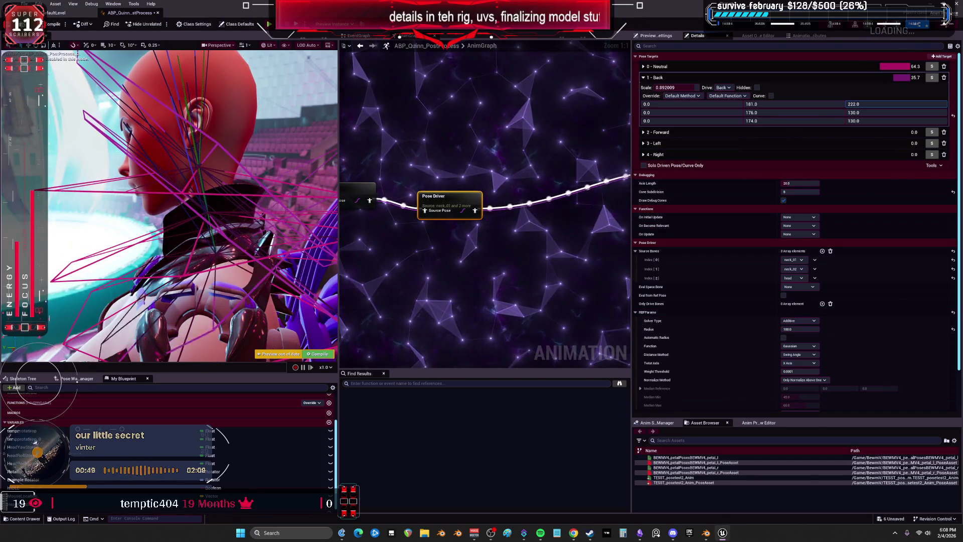
pyautogui.moveTo(793, 104)
pyautogui.mouseDown()
pyautogui.moveTo(823, 104)
pyautogui.moveTo(762, 104)
pyautogui.moveTo(805, 121)
pyautogui.mouseUp()
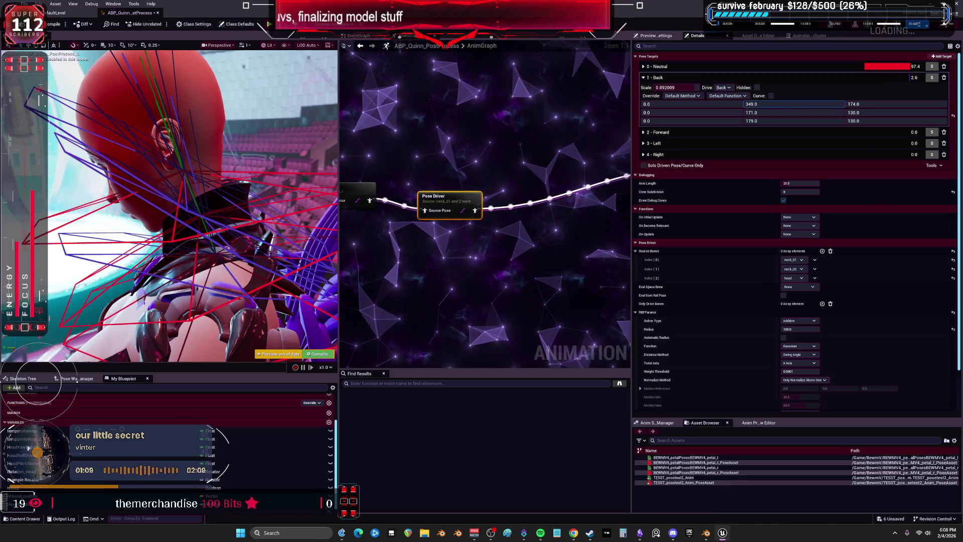
pyautogui.moveTo(782, 105); pyautogui.dragTo(798, 104)
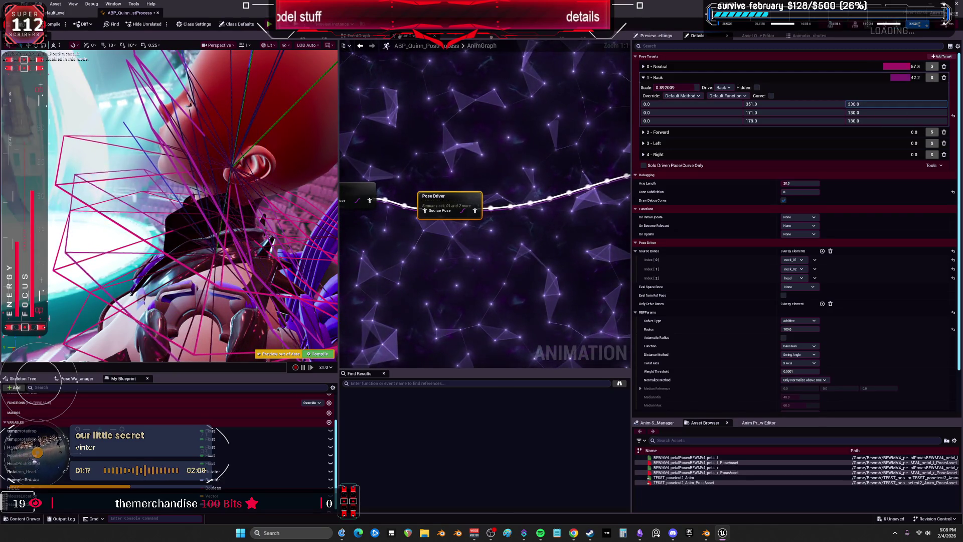
pyautogui.moveTo(853, 104); pyautogui.dragTo(866, 109)
# Step: Set the Back target's second- and third-row yaw values to 0
pyautogui.click(863, 104)
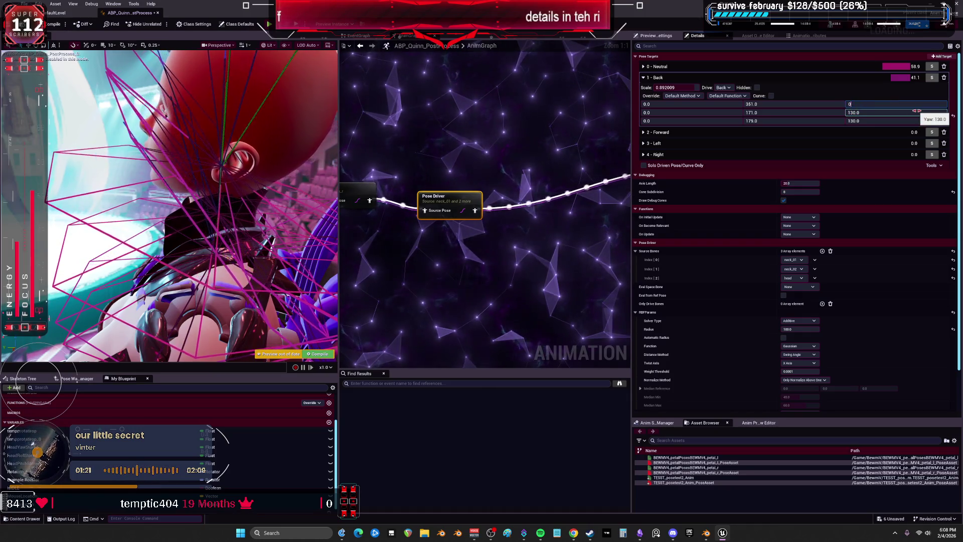
pyautogui.click(911, 111)
pyautogui.write('0')
pyautogui.press('Tab')
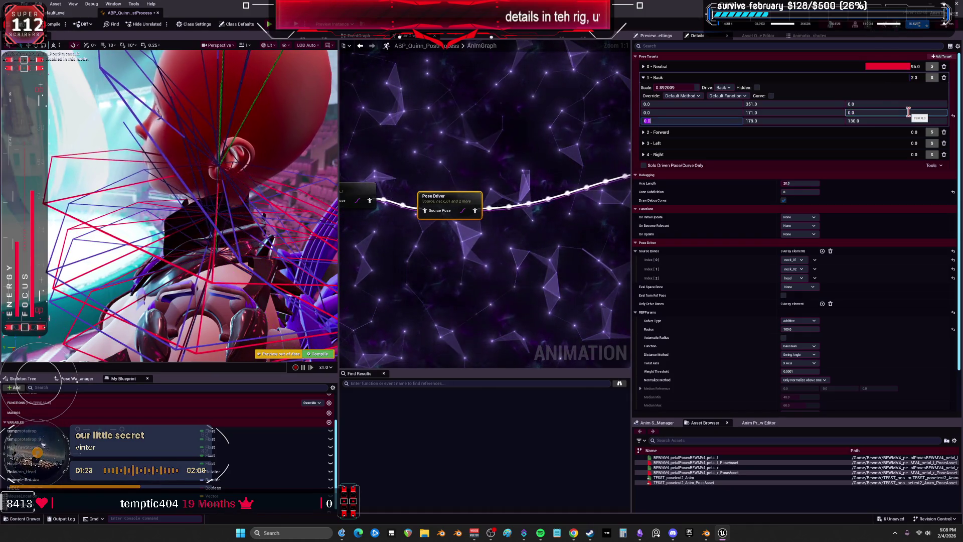
pyautogui.press('Tab')
pyautogui.write('0')
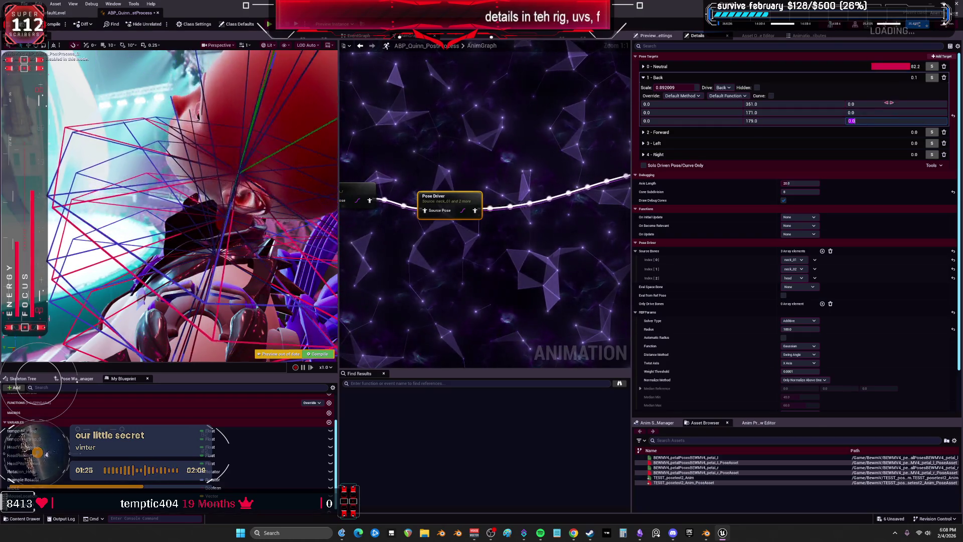
pyautogui.press('Return')
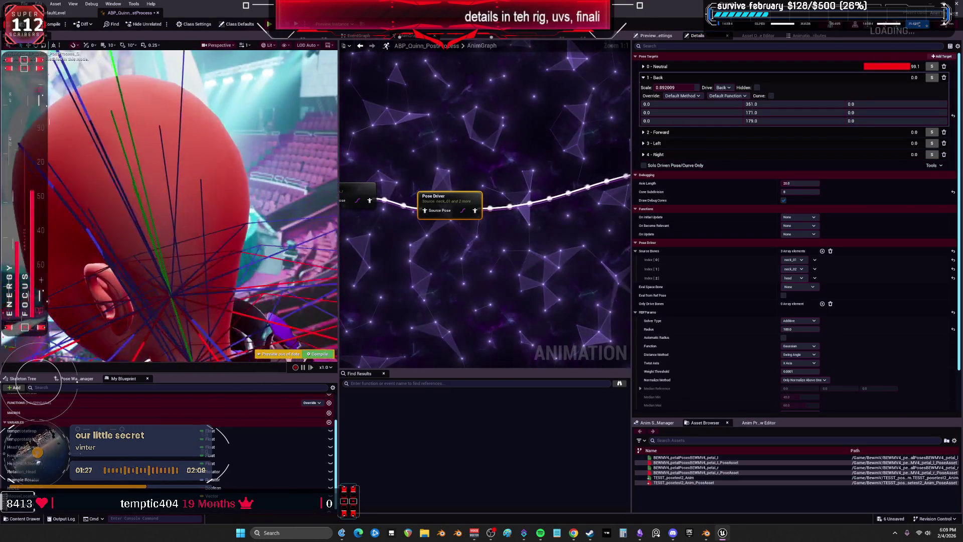
# Step: Enlarge the preview viewport and set the Back target's pitches to 100
pyautogui.moveTo(339, 213); pyautogui.dragTo(462, 213)
pyautogui.moveTo(368, 374); pyautogui.dragTo(368, 469)
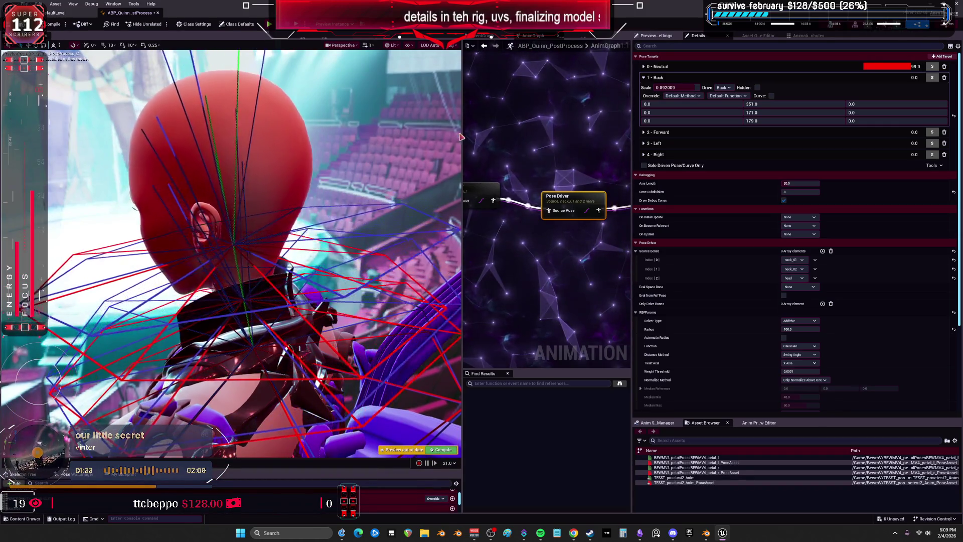
pyautogui.click(773, 103)
pyautogui.write('10')
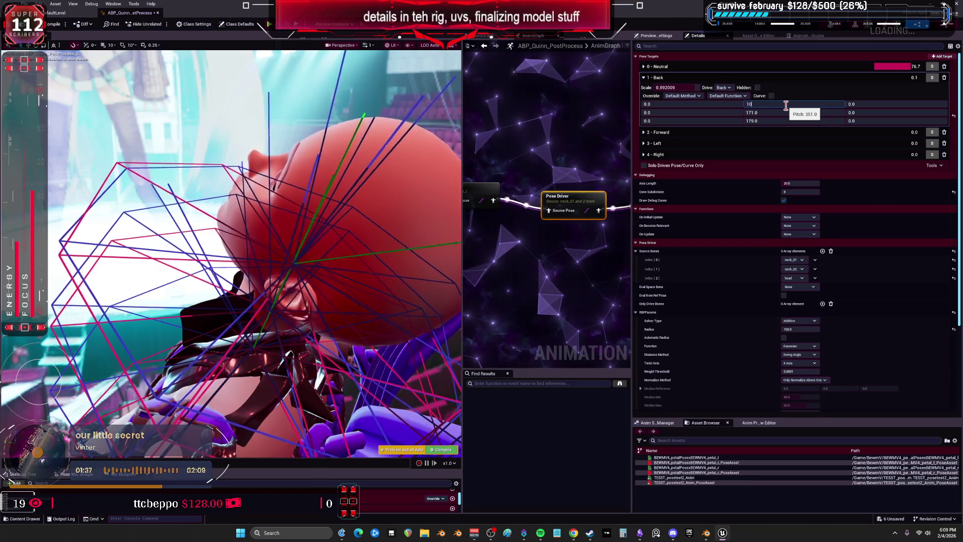
pyautogui.write('0.0')
pyautogui.click(776, 112)
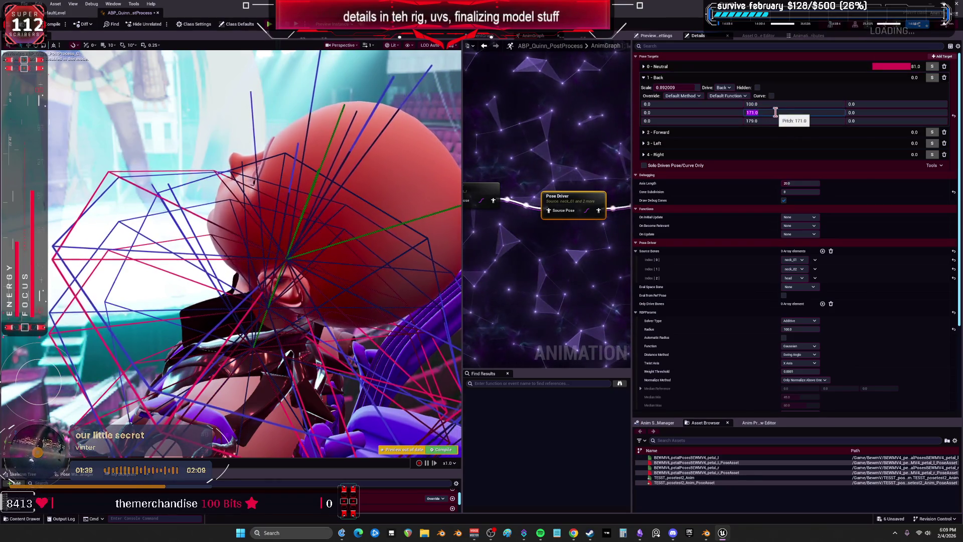
pyautogui.write('100')
pyautogui.click(782, 121)
pyautogui.write('100')
pyautogui.press('Return')
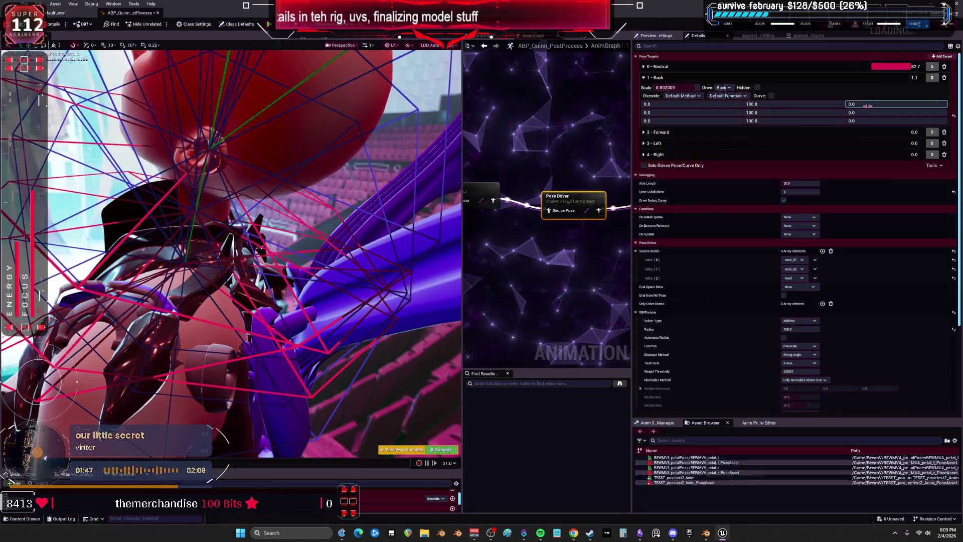
# Step: Adjust the Back target's yaw and set the middle row's yaw to 1.0
pyautogui.moveTo(853, 104); pyautogui.dragTo(878, 104)
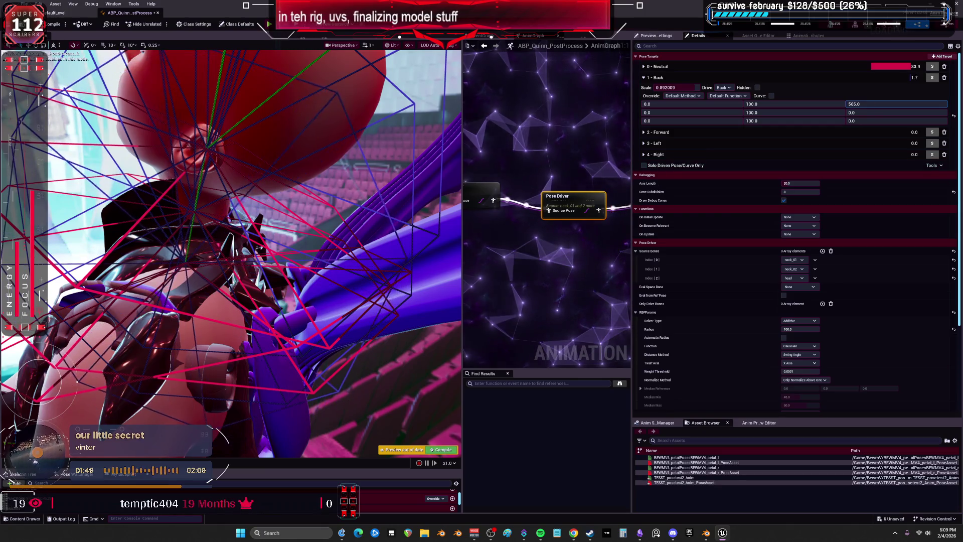
pyautogui.click(889, 102)
pyautogui.click(800, 106)
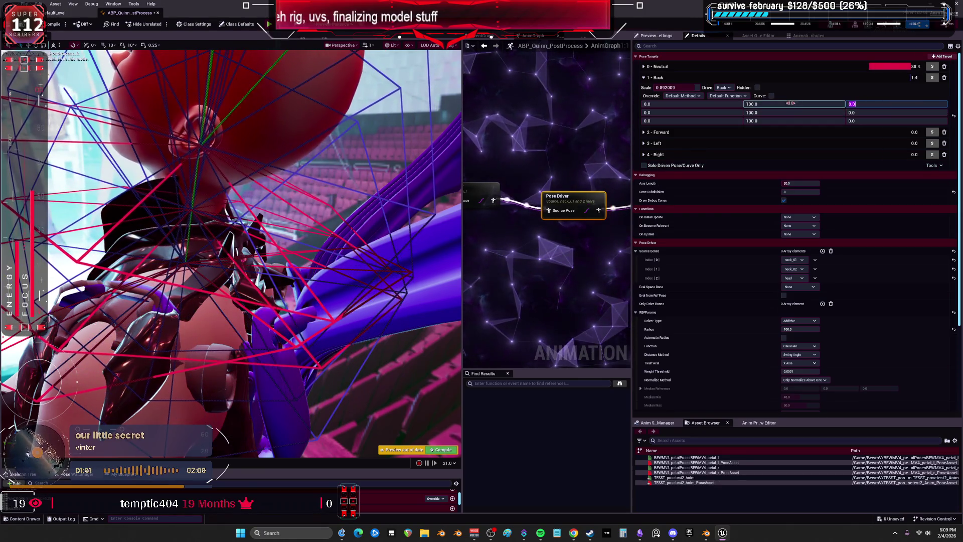
pyautogui.write('150')
pyautogui.press('Tab')
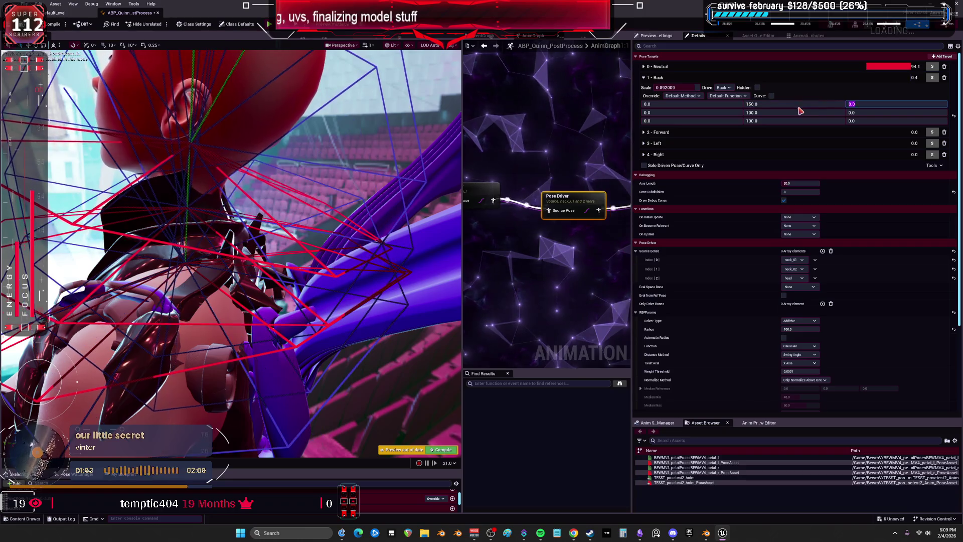
pyautogui.write('1501')
pyautogui.press('Tab')
pyautogui.press('Tab')
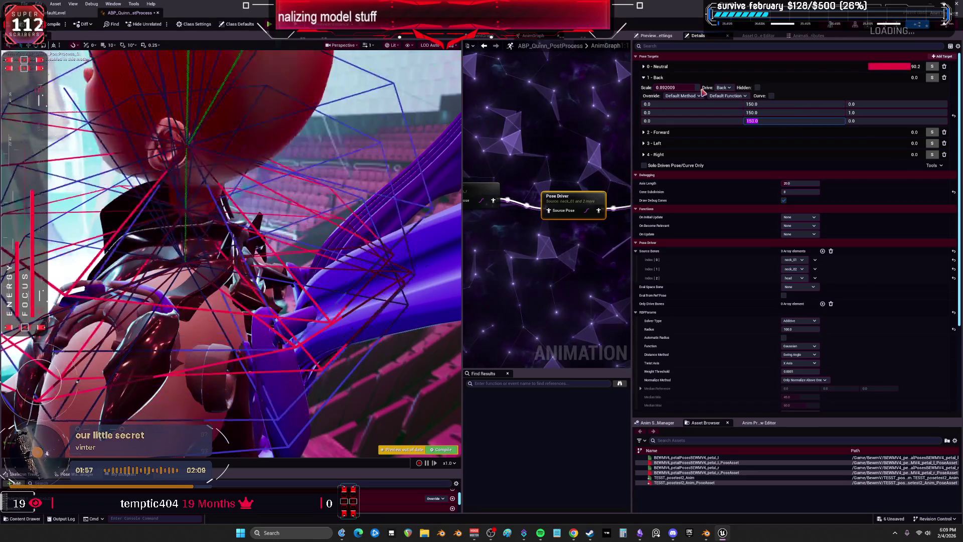
# Step: Enter 200 as the Back target's pitch in all three rows
pyautogui.click(771, 103)
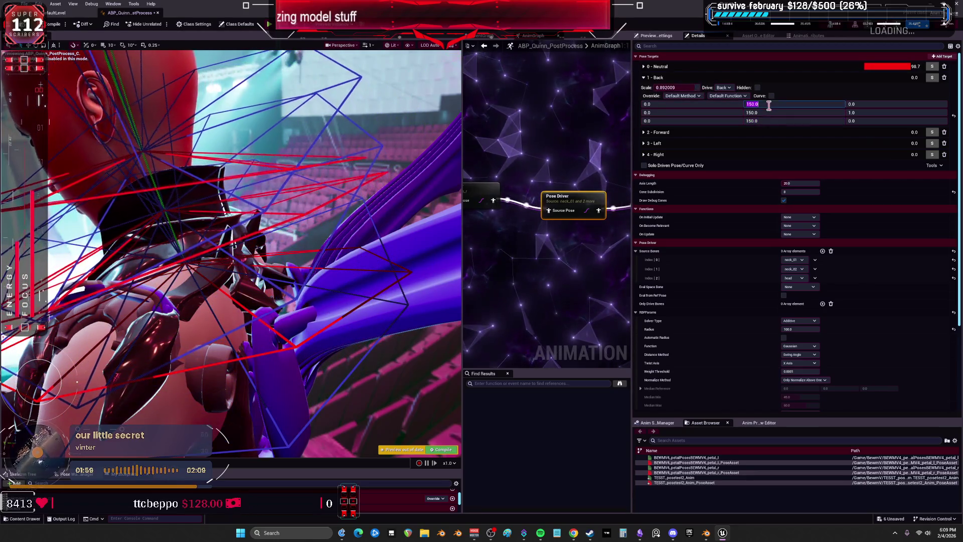
pyautogui.write('200')
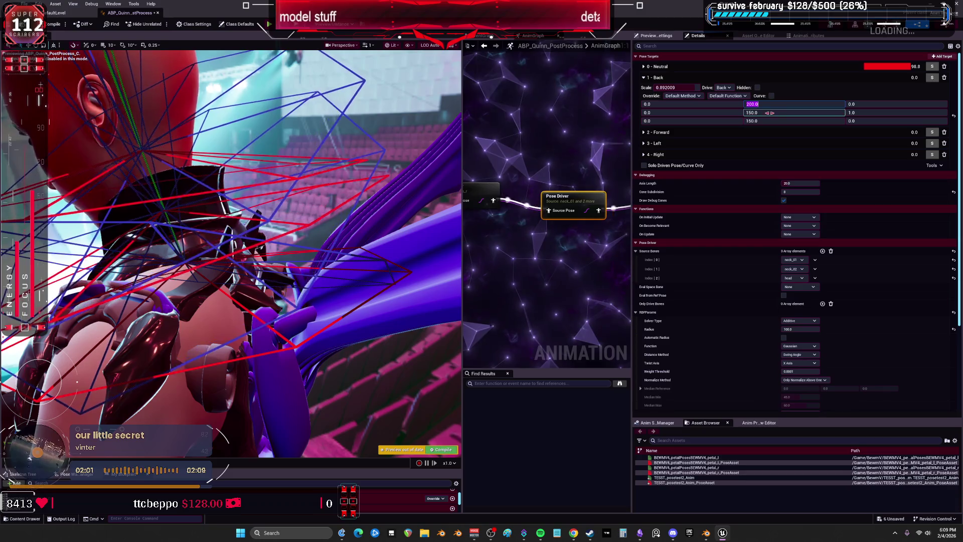
pyautogui.click(771, 113)
pyautogui.write('200')
pyautogui.click(769, 120)
pyautogui.write('200')
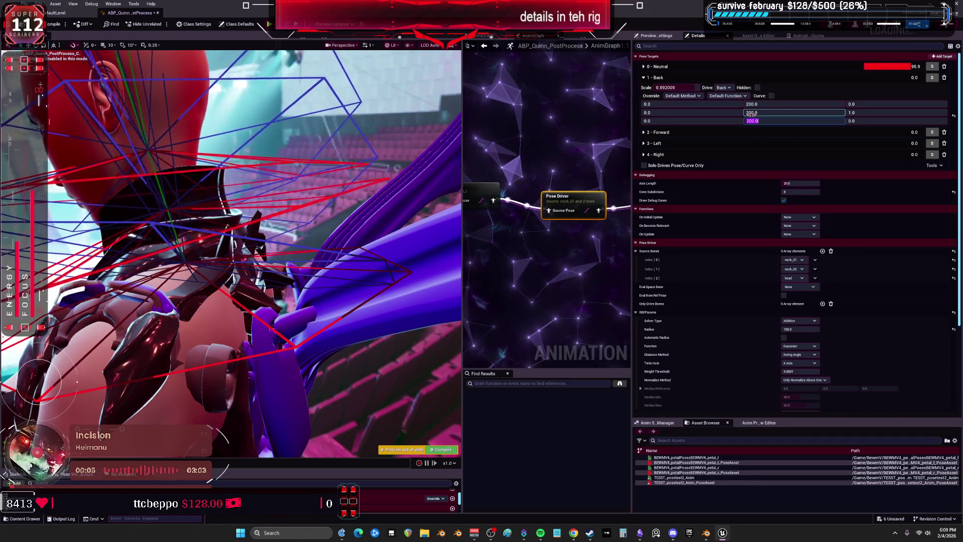
pyautogui.click(728, 88)
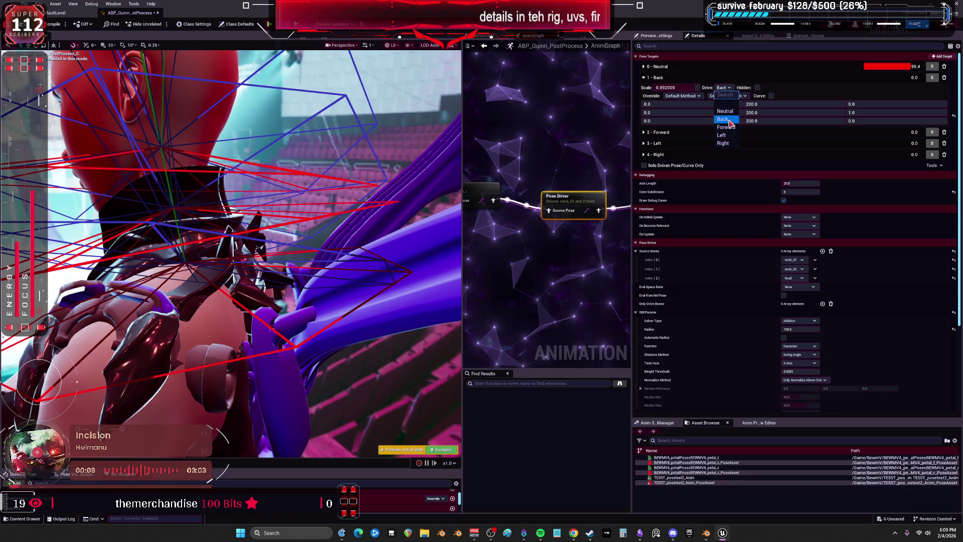
# Step: Try Twist Angle and Euclidean overrides on the Back target, then settle on Quaternion
pyautogui.click(786, 78)
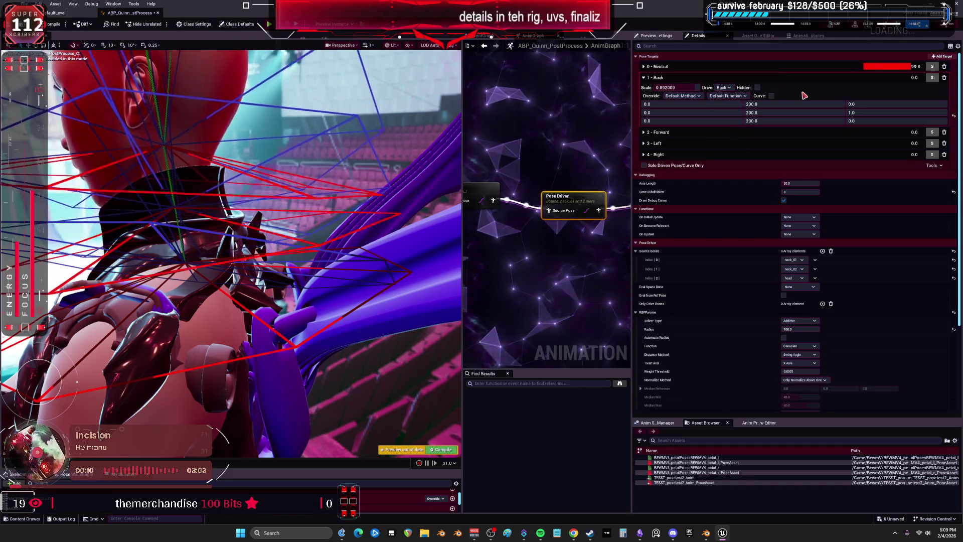
pyautogui.click(747, 97)
pyautogui.click(744, 96)
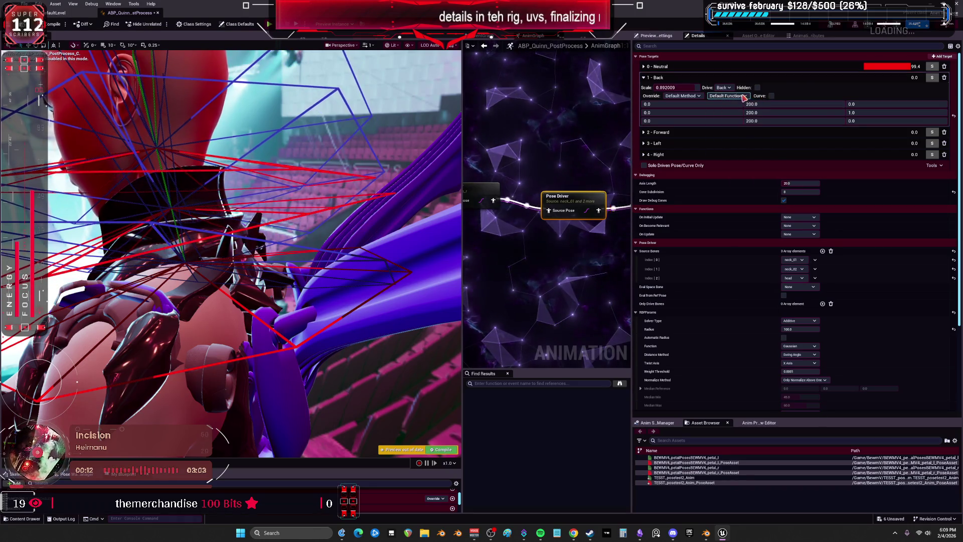
pyautogui.click(680, 95)
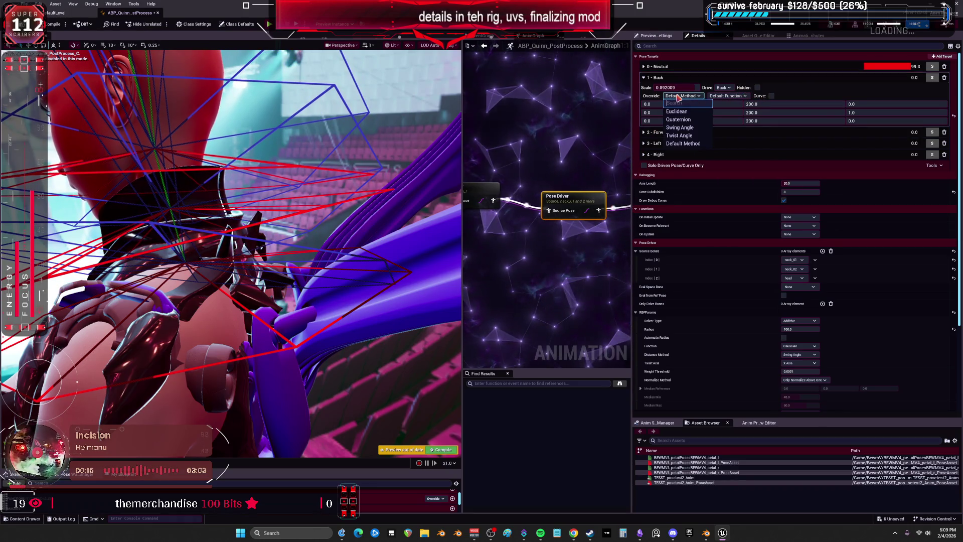
pyautogui.click(702, 144)
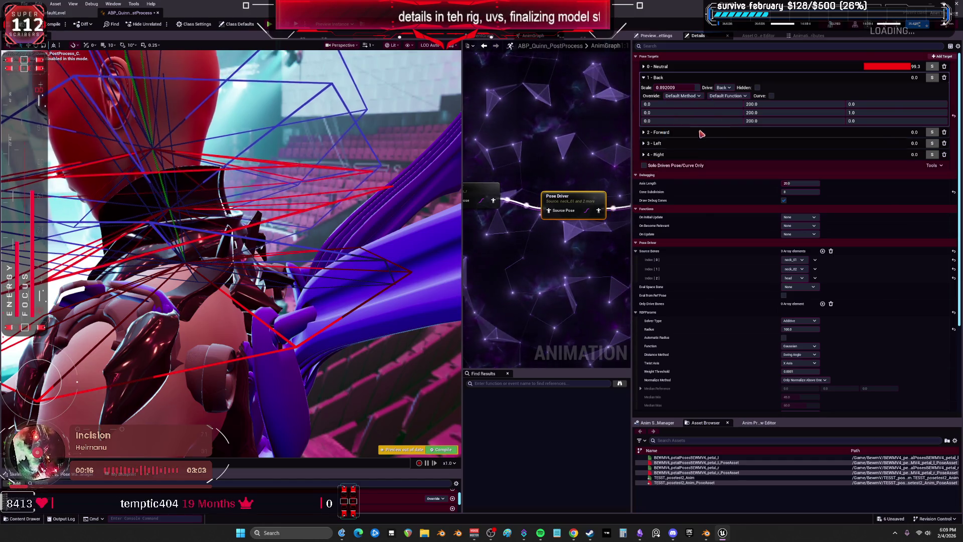
pyautogui.click(680, 96)
pyautogui.click(694, 133)
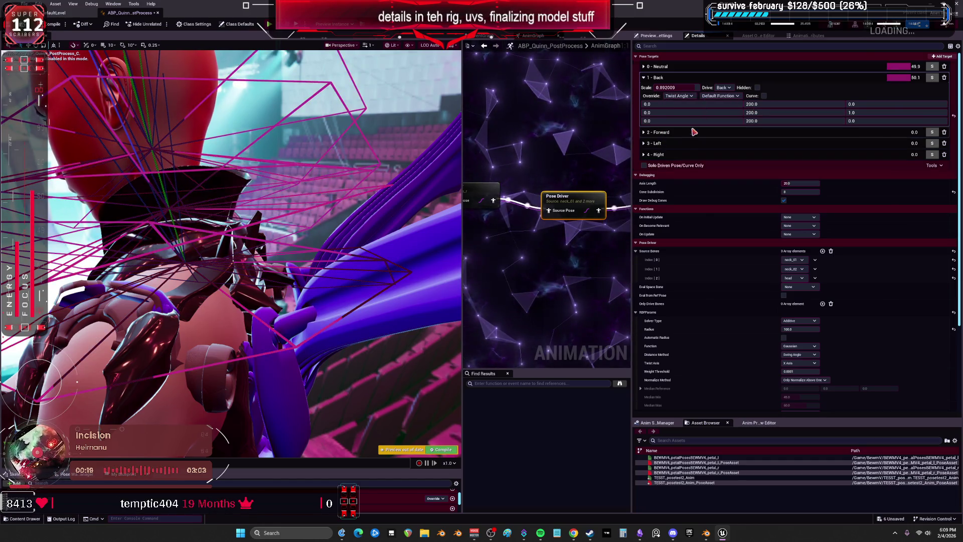
pyautogui.click(689, 101)
pyautogui.click(688, 112)
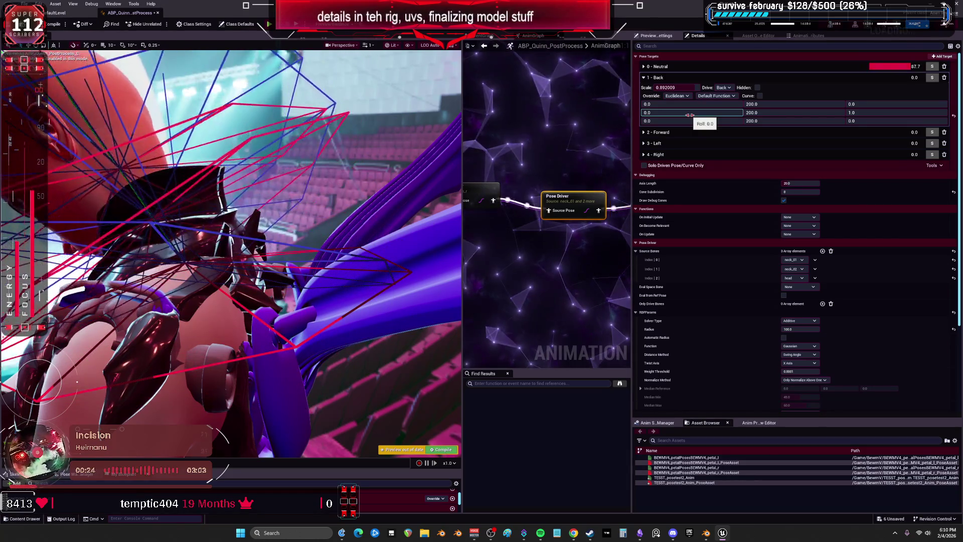
pyautogui.click(677, 95)
pyautogui.click(689, 120)
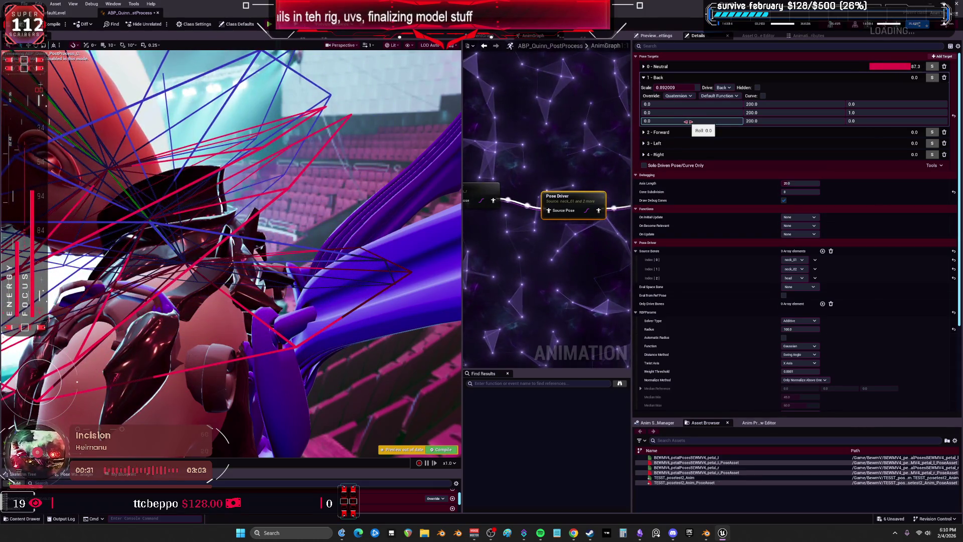
pyautogui.click(758, 105)
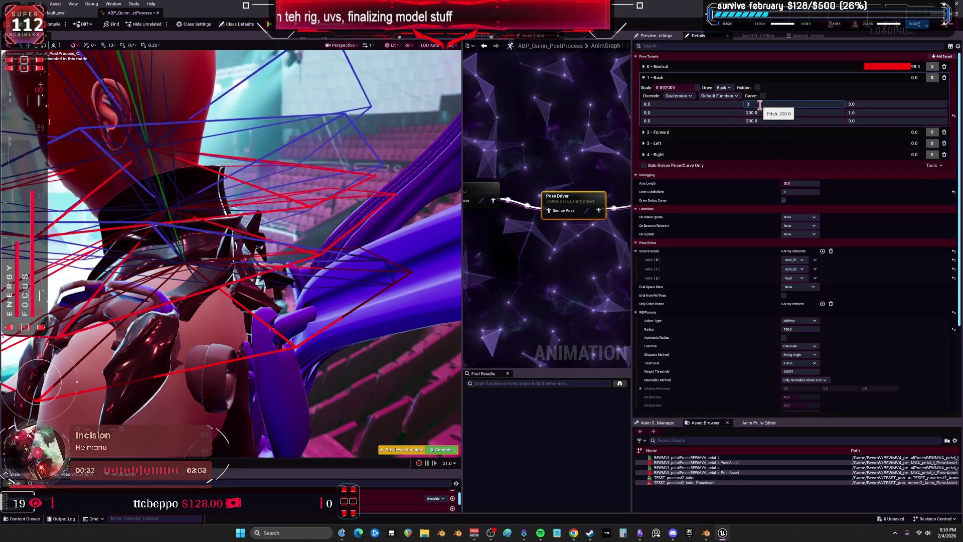
# Step: Enter 300 as the Back target's pitch in all three rows
pyautogui.write('300')
pyautogui.press('Tab')
pyautogui.write('0')
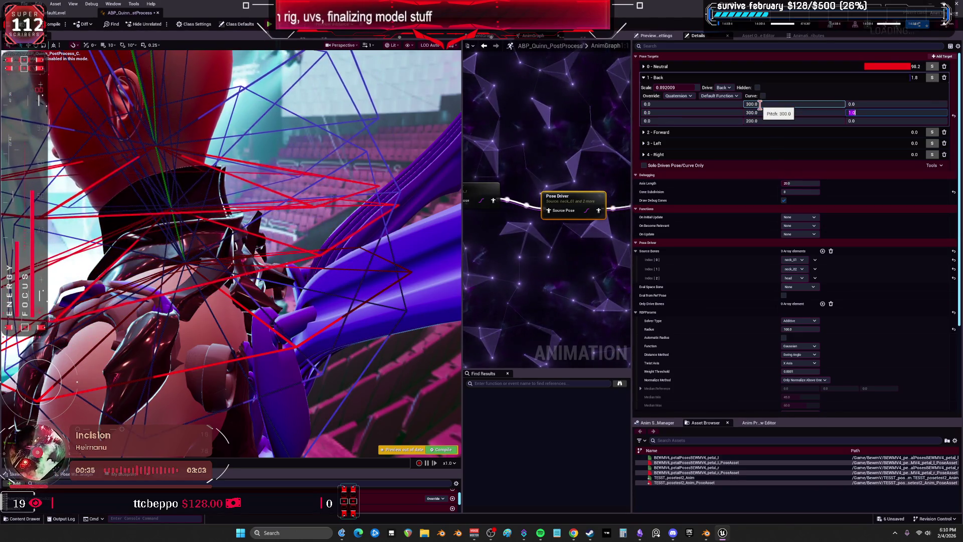
pyautogui.press('Tab')
pyautogui.write('3')
pyautogui.press('Return')
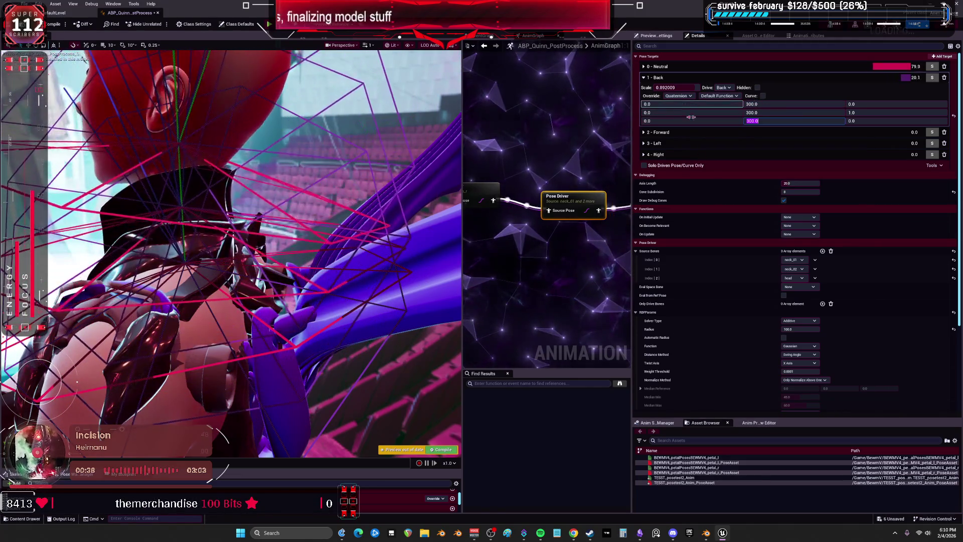
# Step: Reduce the Back scale to about 0.24 and set the rows' yaw to -40
pyautogui.click(675, 87)
pyautogui.moveTo(675, 88)
pyautogui.mouseDown()
pyautogui.moveTo(645, 87)
pyautogui.moveTo(684, 88)
pyautogui.mouseUp()
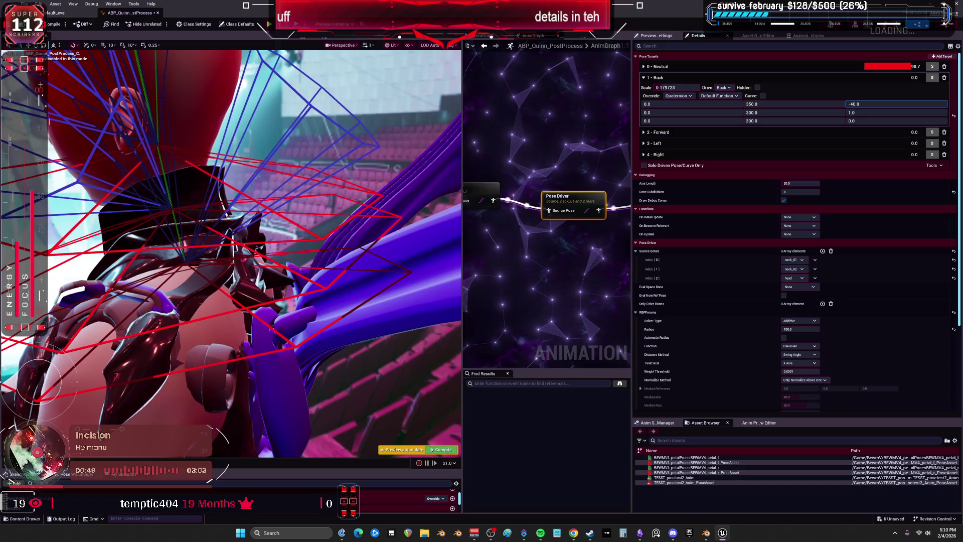
pyautogui.click(863, 113)
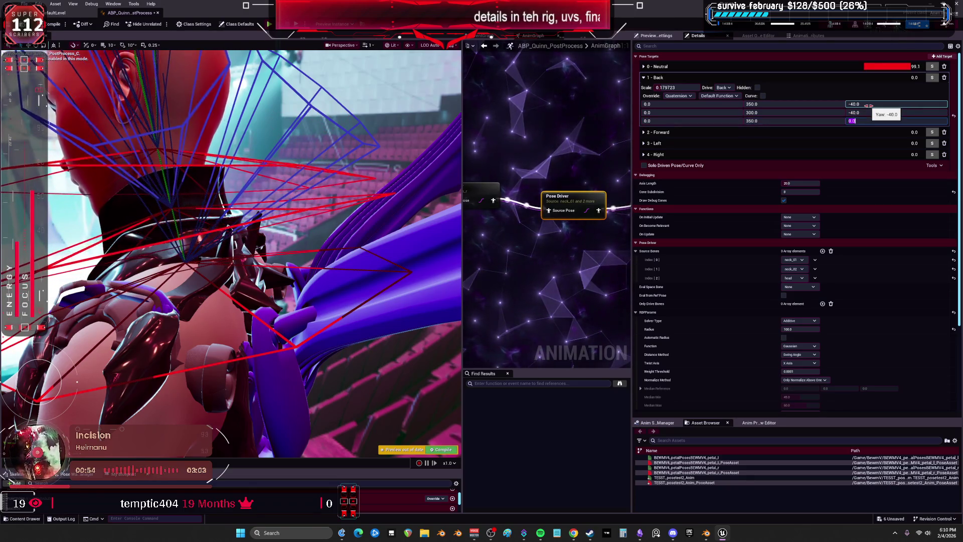
pyautogui.write('-40')
pyautogui.press('Return')
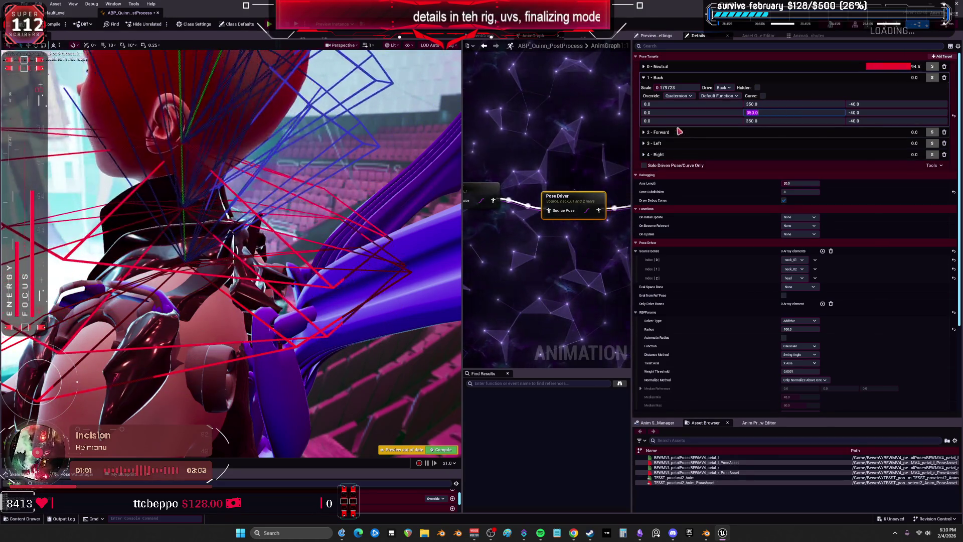
# Step: Paste 0.565318 as the Back target's scale
pyautogui.click(677, 88)
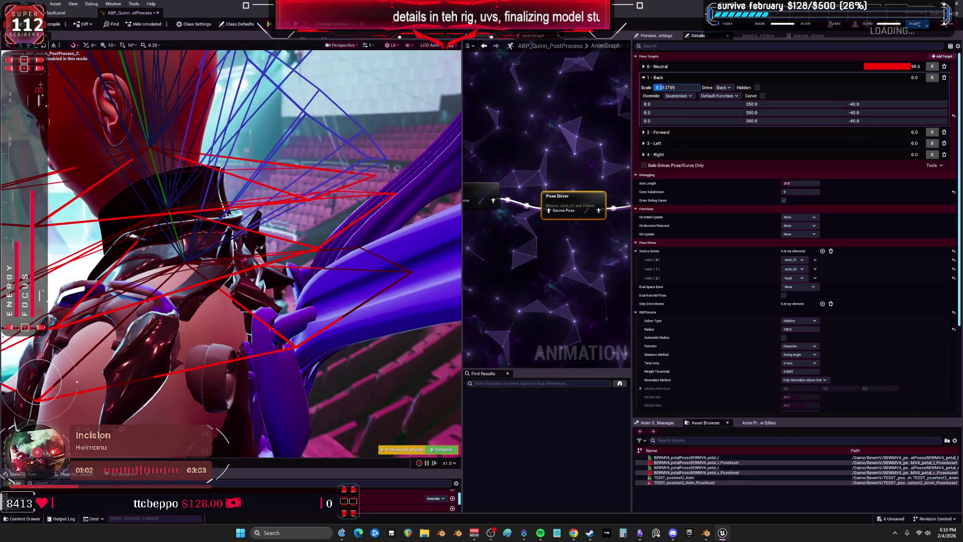
pyautogui.write('0.565318')
pyautogui.press('Return')
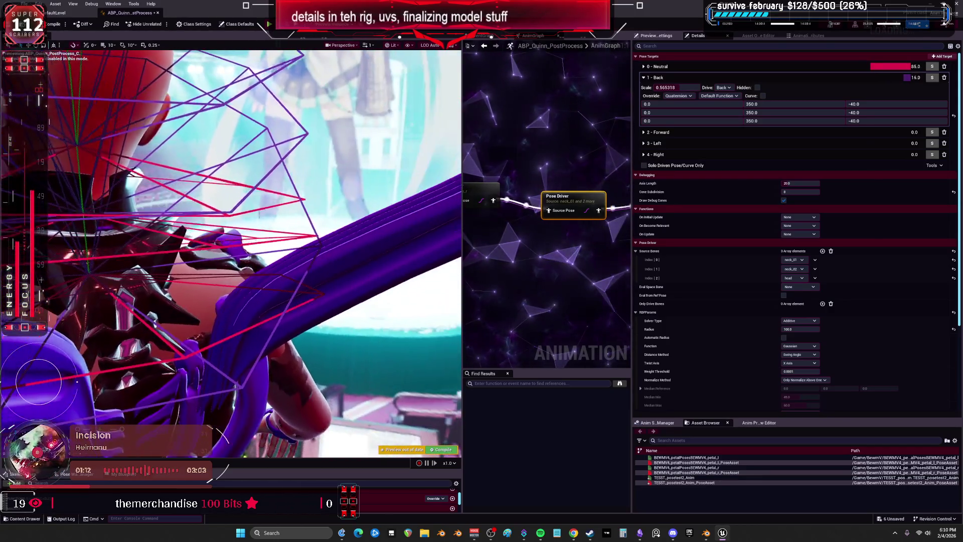
pyautogui.moveTo(532, 236); pyautogui.dragTo(532, 217)
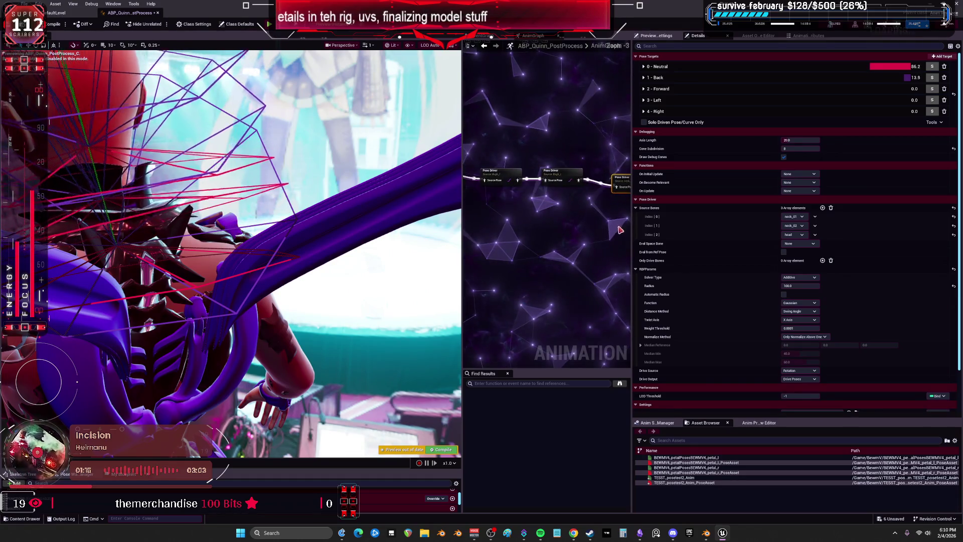
# Step: Select the Pose Driver node and look over its settings
pyautogui.scroll(2, 576, 211)
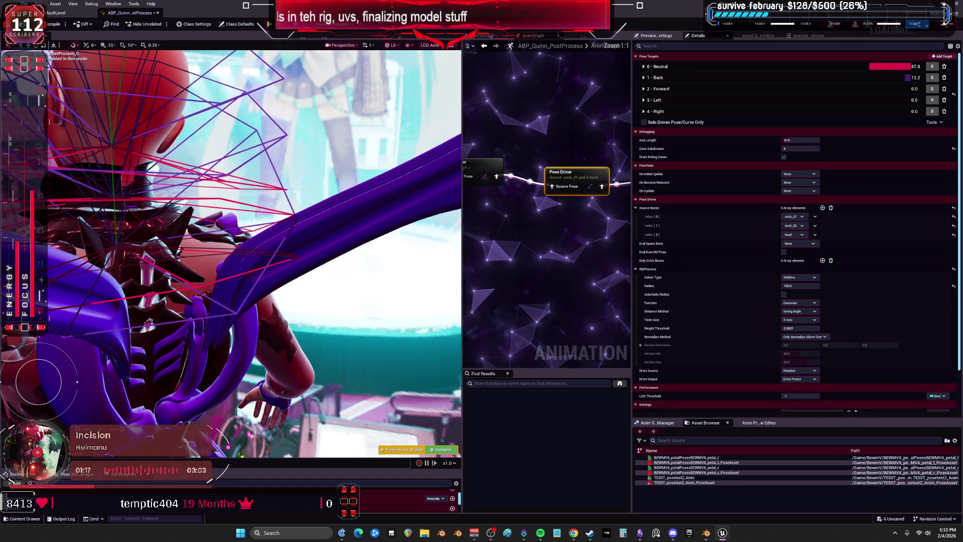
pyautogui.click(547, 179)
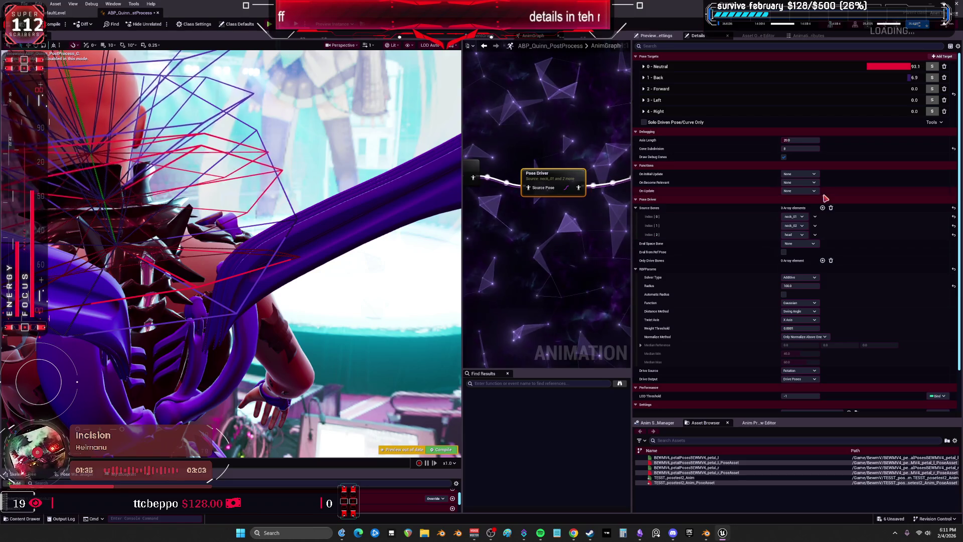
pyautogui.scroll(-1, 803, 220)
pyautogui.scroll(-3, 588, 219)
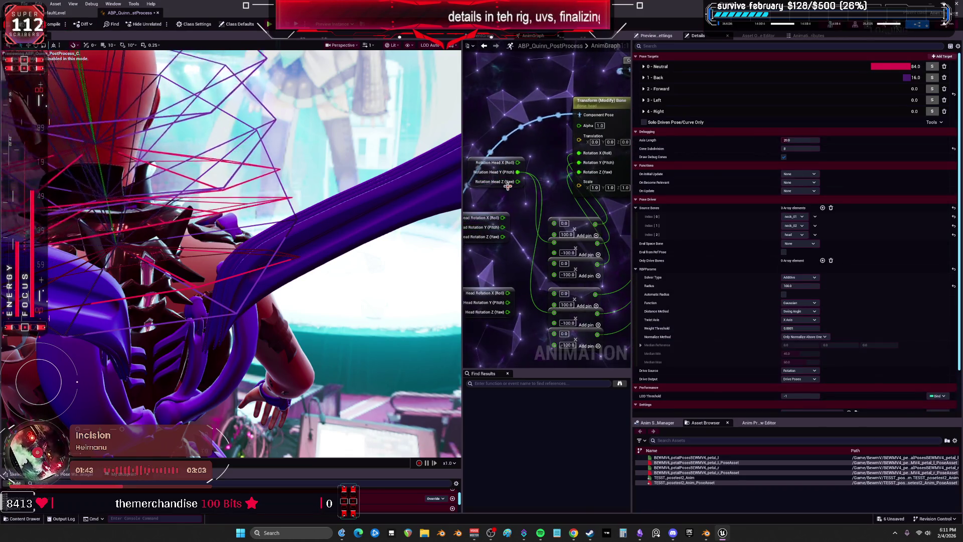
# Step: Undo the broken pin links, recompile with F7, and reselect the Pose Driver node
pyautogui.hotkey('ctrl', 'z')
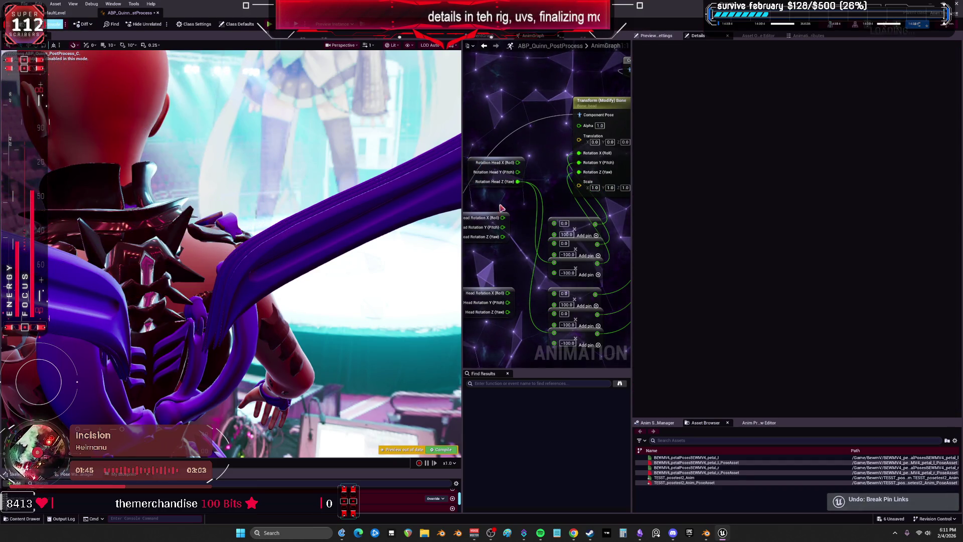
pyautogui.press('F7')
pyautogui.moveTo(584, 189); pyautogui.dragTo(468, 193)
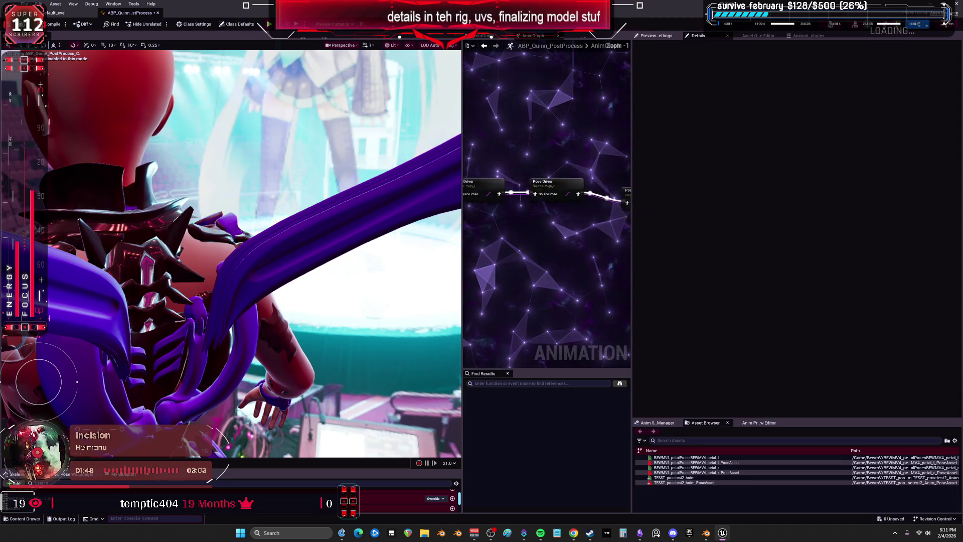
pyautogui.click(527, 203)
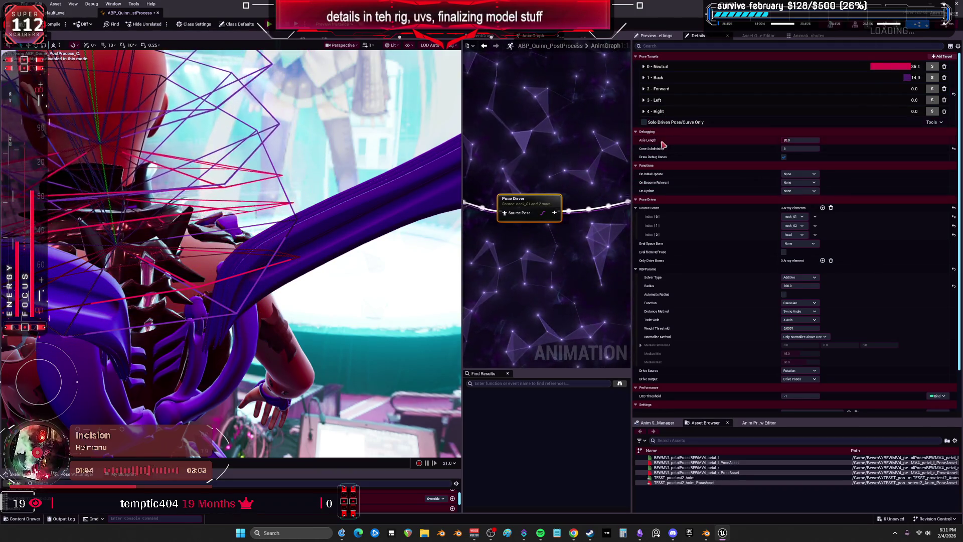
# Step: Remove the head source bone and retune Back rotations to 360/-53 and 354/-55
pyautogui.click(815, 234)
pyautogui.click(835, 254)
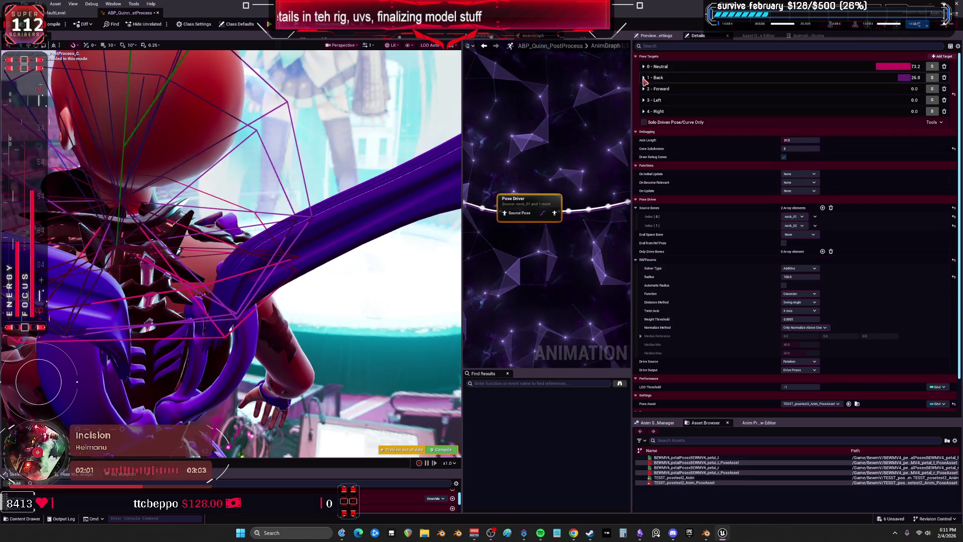
pyautogui.click(760, 78)
pyautogui.click(760, 104)
pyautogui.write('450')
pyautogui.press('Return')
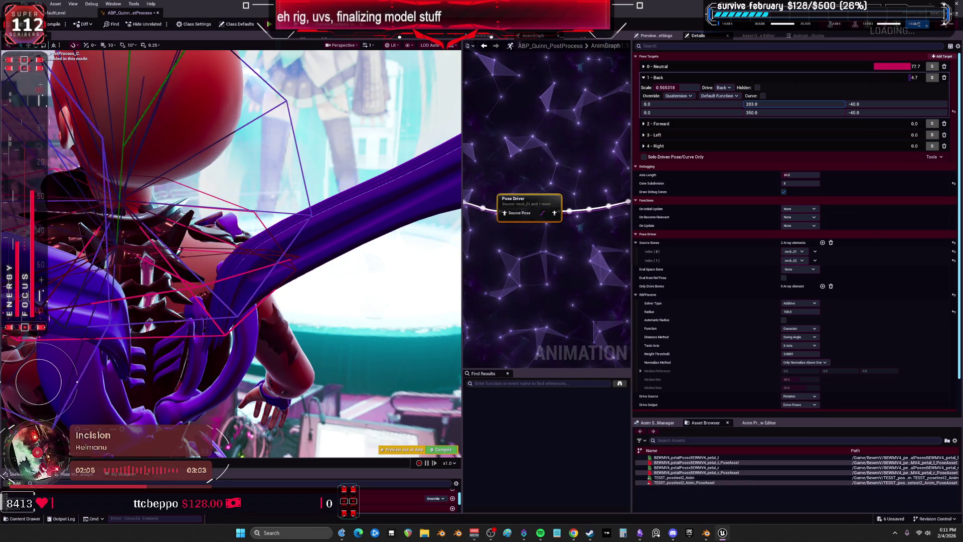
pyautogui.moveTo(896, 104); pyautogui.dragTo(870, 105)
pyautogui.moveTo(753, 112)
pyautogui.mouseDown()
pyautogui.moveTo(783, 113)
pyautogui.moveTo(765, 113)
pyautogui.mouseUp()
pyautogui.moveTo(897, 112)
pyautogui.mouseDown()
pyautogui.moveTo(922, 113)
pyautogui.moveTo(868, 113)
pyautogui.mouseUp()
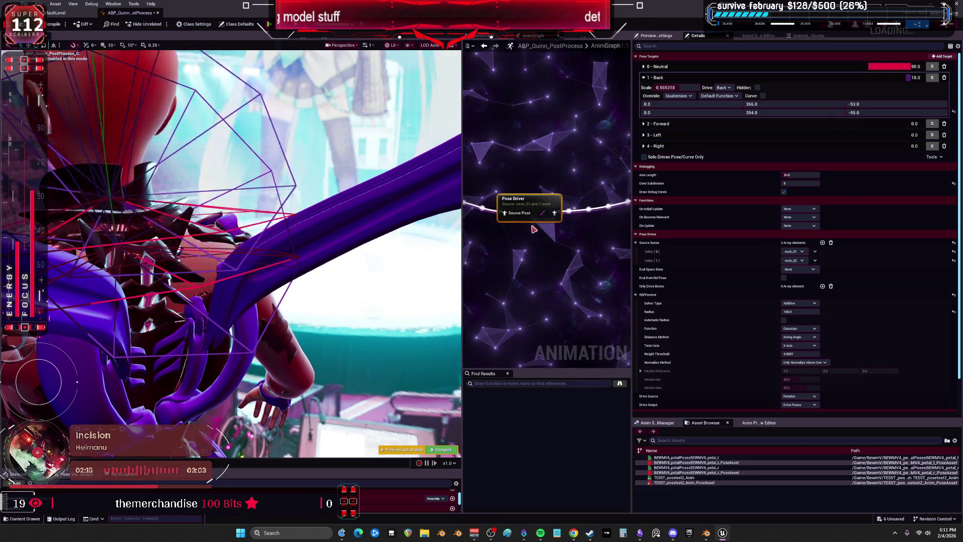
# Step: Toggle the Back target's custom curve on and off, keeping Back as the driven pose
pyautogui.scroll(-2, 546, 248)
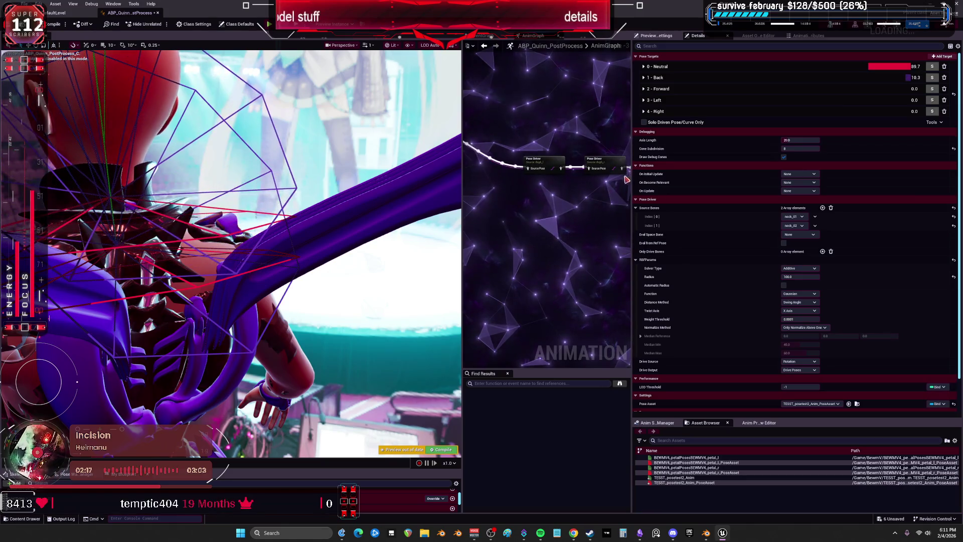
pyautogui.click(644, 78)
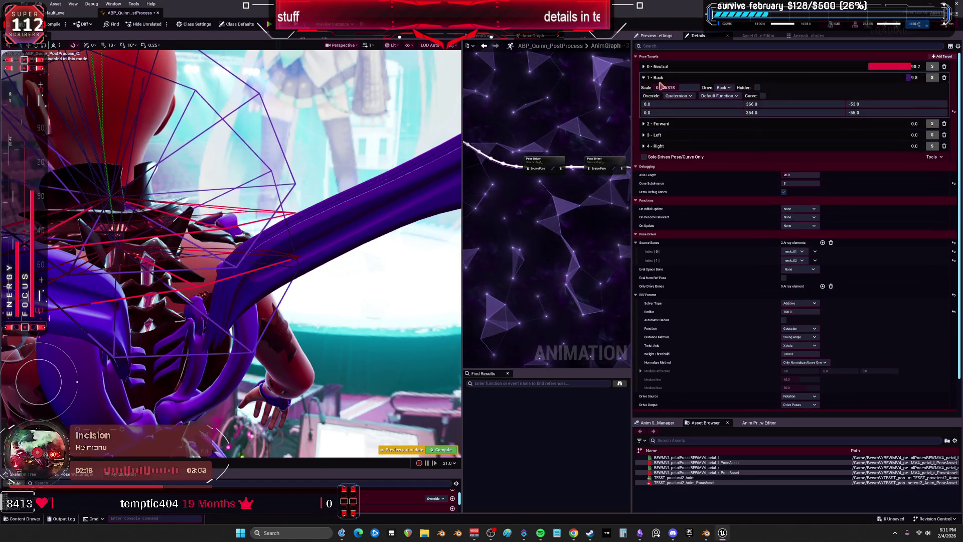
pyautogui.click(728, 88)
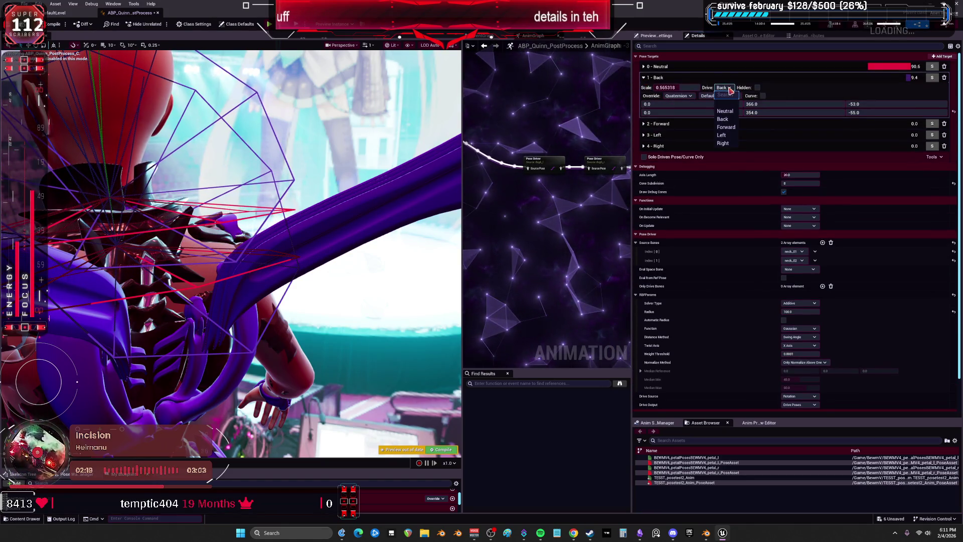
pyautogui.click(679, 96)
pyautogui.click(763, 96)
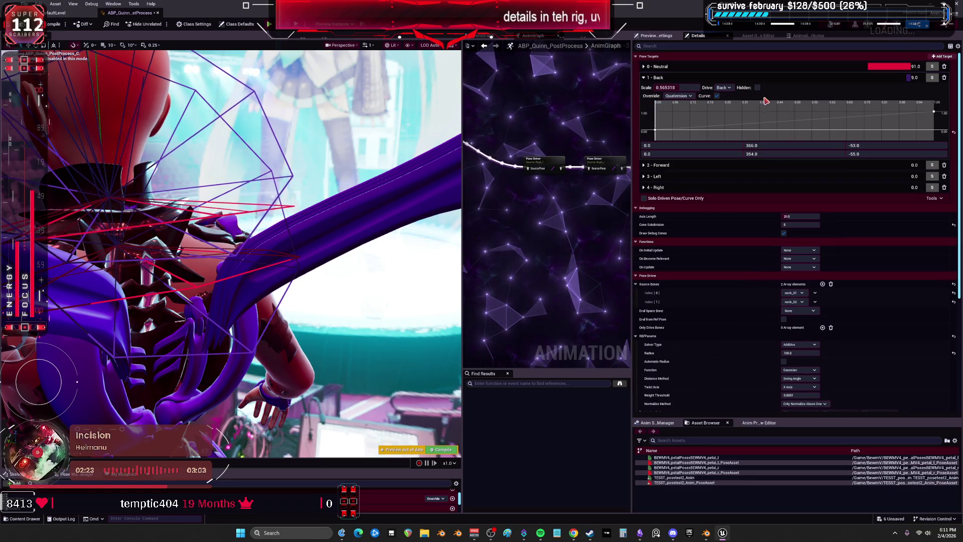
pyautogui.click(717, 96)
pyautogui.click(679, 96)
pyautogui.click(686, 97)
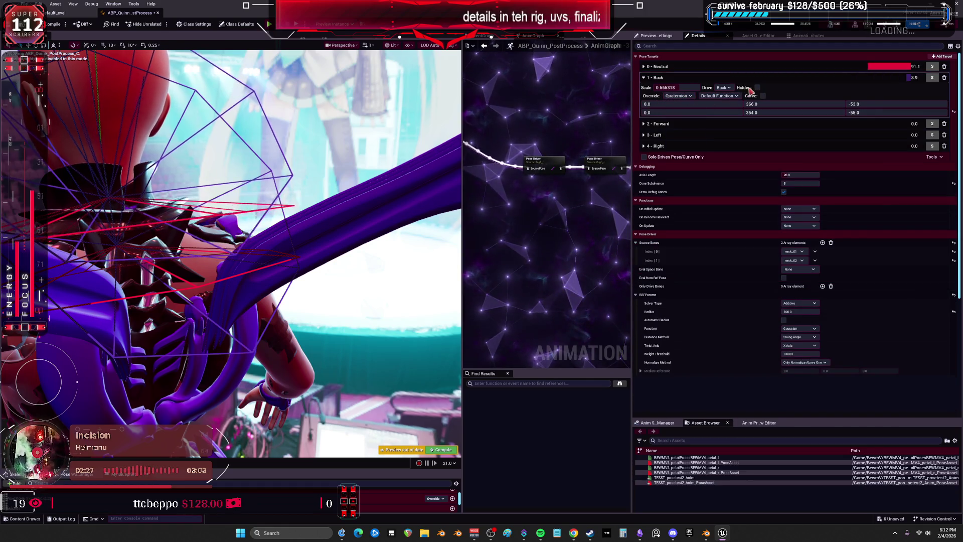
pyautogui.click(722, 88)
pyautogui.click(724, 88)
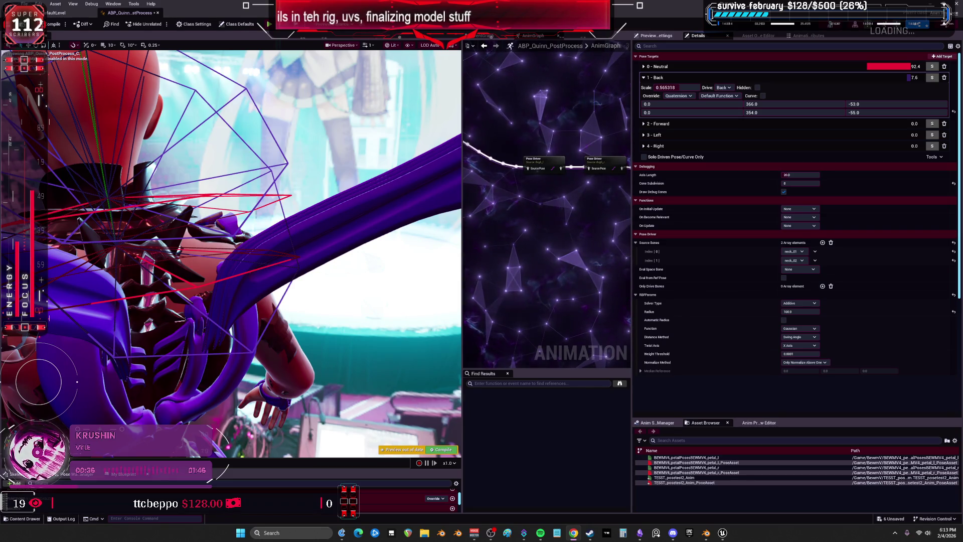
# Step: Switch from the Unreal Editor to the Twitch page in Chrome
pyautogui.hotkey('alt', 'Tab')
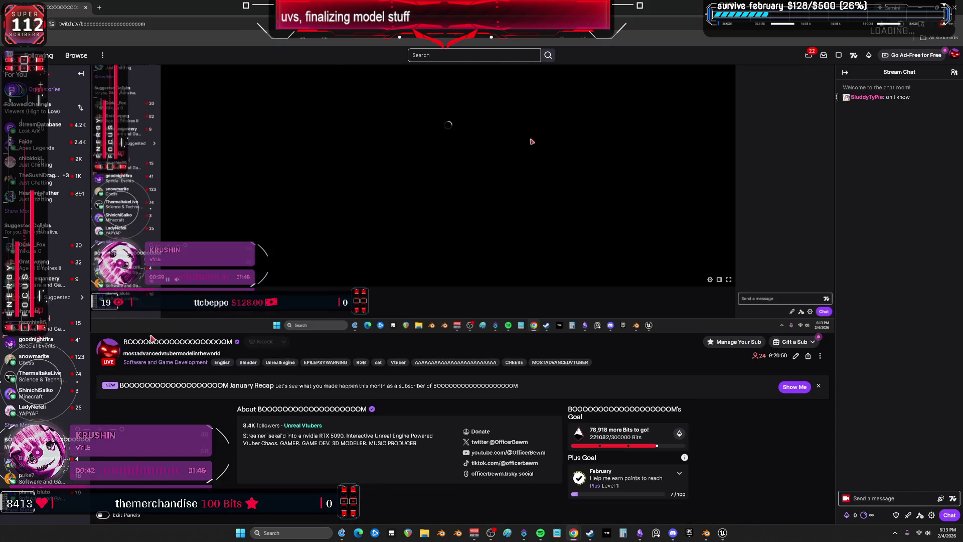
# Step: View the Twitch channel's About page, then close Chrome to return to the anim blueprint
pyautogui.click(210, 342)
pyautogui.click(179, 325)
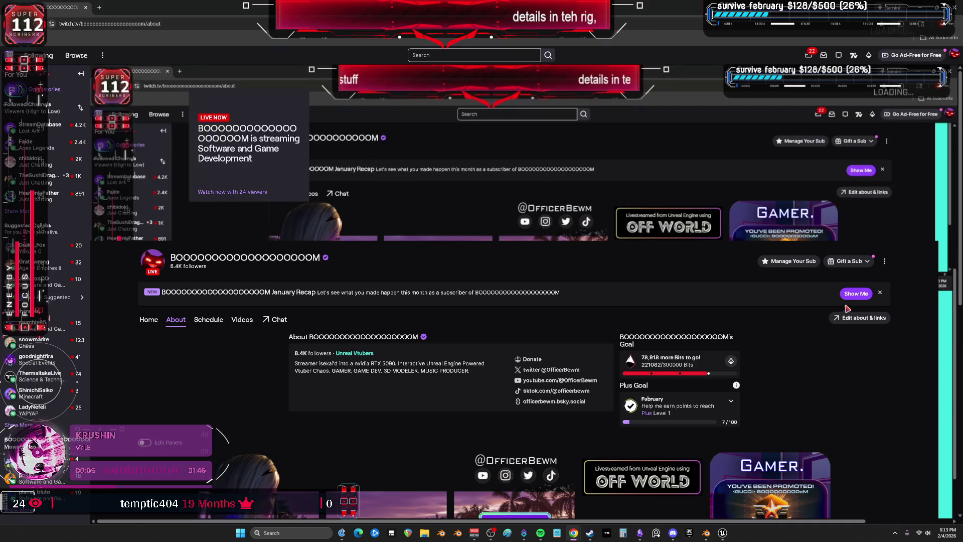
pyautogui.click(86, 8)
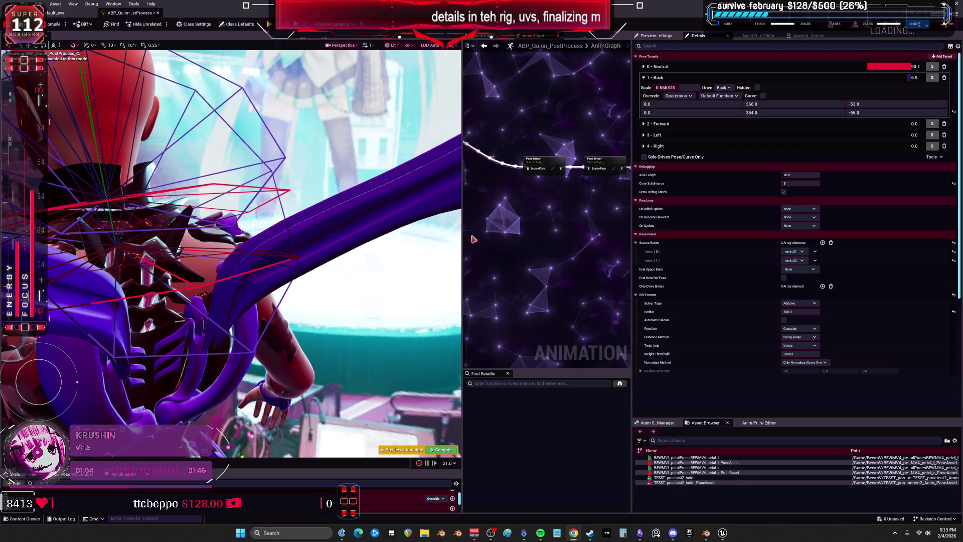
# Step: Widen the graph panel, centre on the Pose Driver and zoom out to show both leg node groups
pyautogui.moveTo(465, 239); pyautogui.dragTo(395, 241)
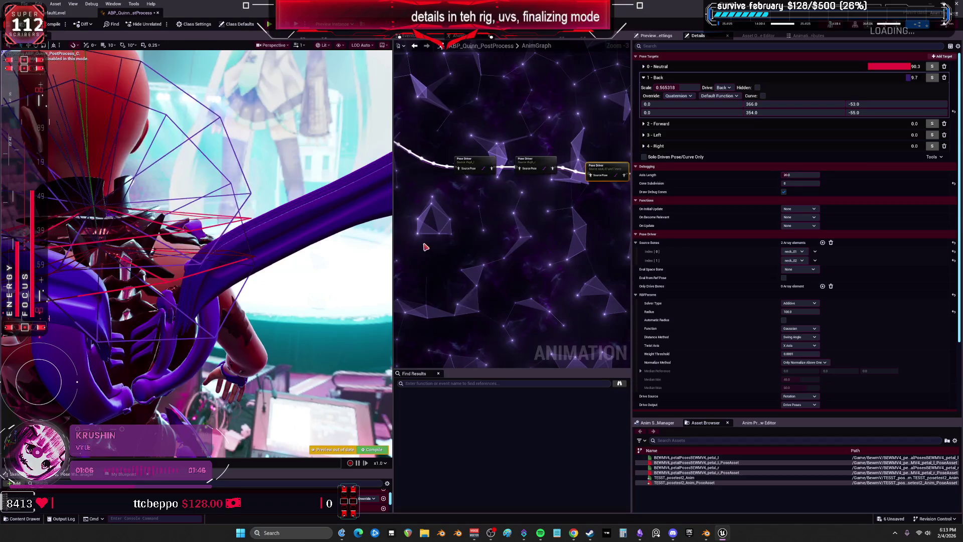
pyautogui.press('Home')
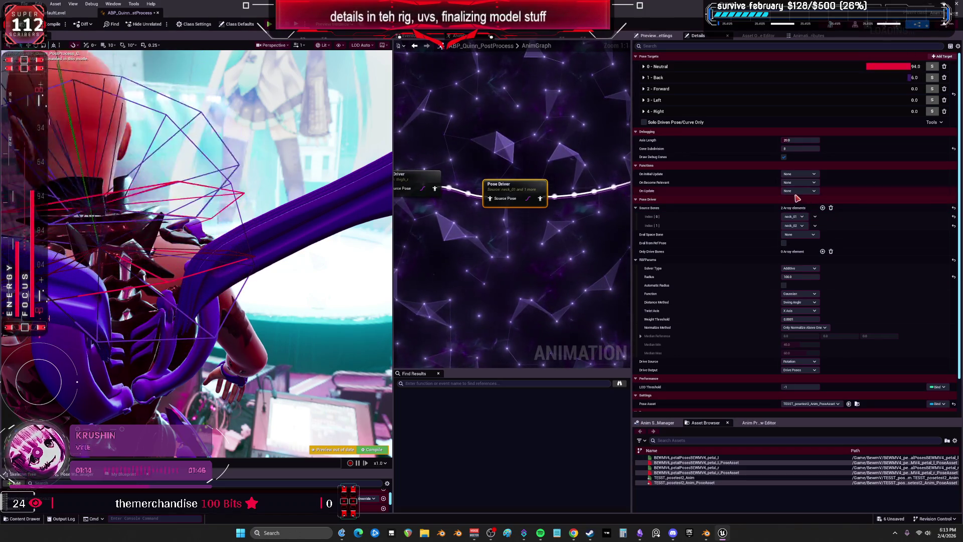
pyautogui.scroll(-1, 564, 246)
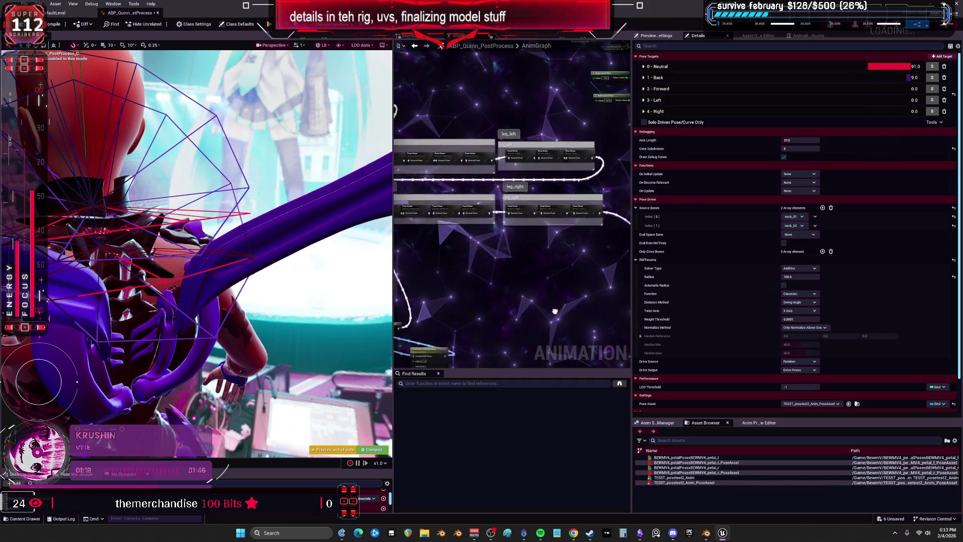
pyautogui.moveTo(486, 210); pyautogui.dragTo(483, 211)
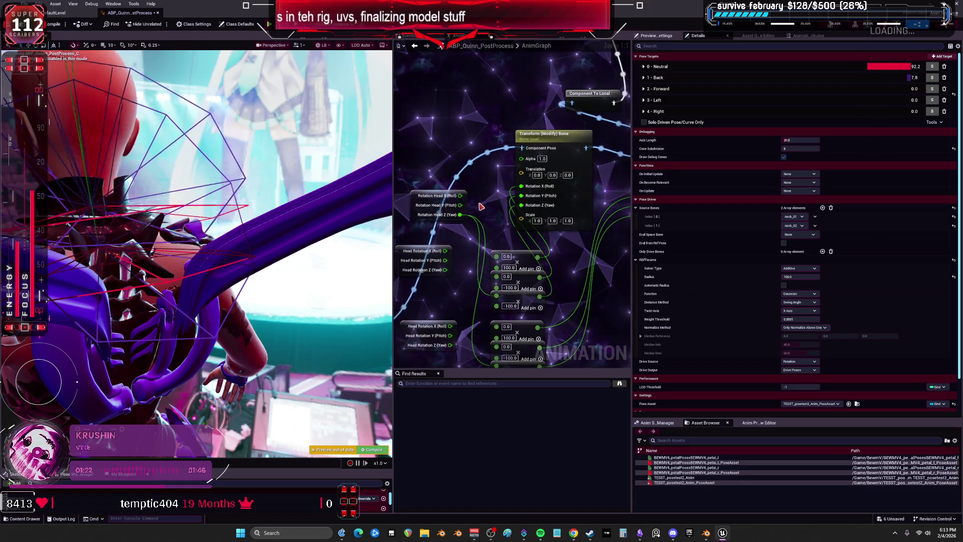
# Step: Duplicate the Transform (Modify) Bone node, chain it into Component To Local, and set it to neck_02
pyautogui.moveTo(495, 150); pyautogui.dragTo(520, 143)
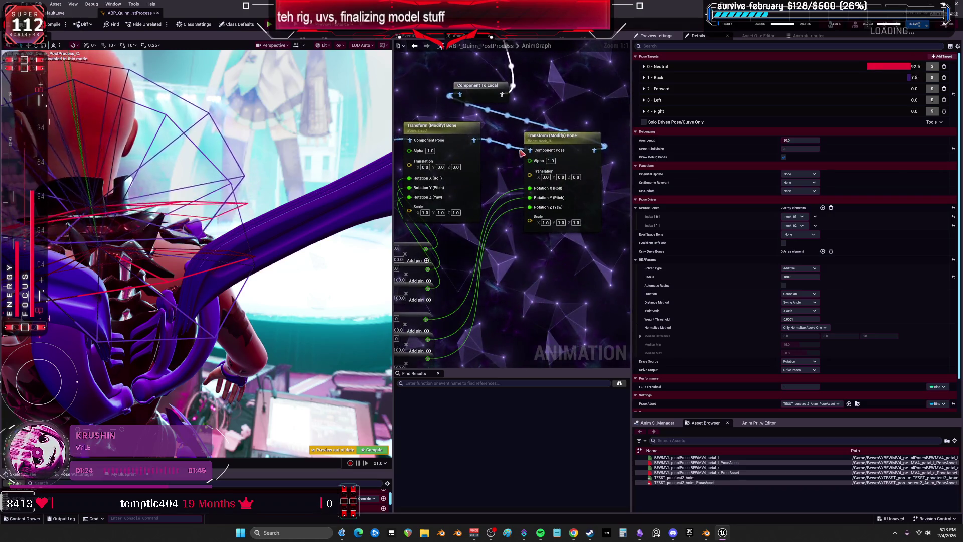
pyautogui.moveTo(454, 110); pyautogui.dragTo(588, 109)
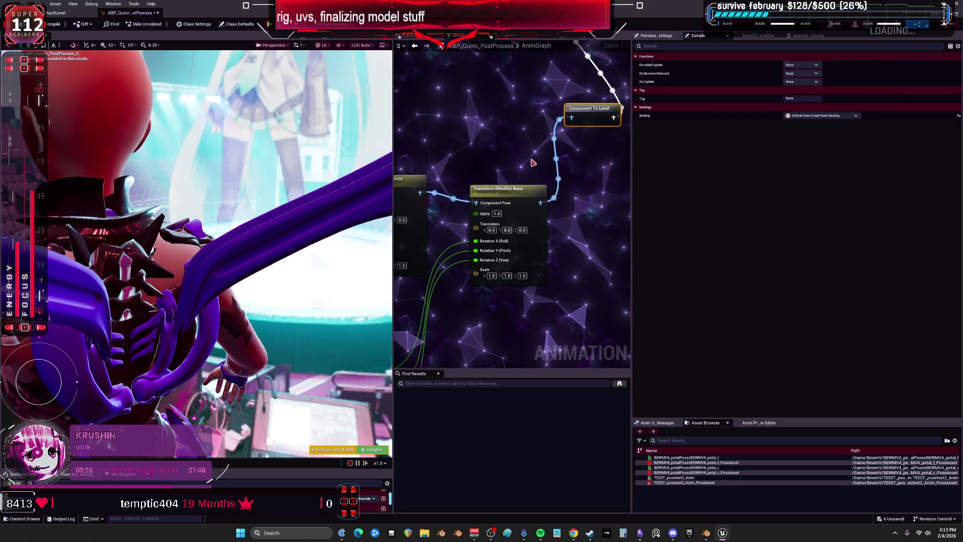
pyautogui.hotkey('ctrl', 'd')
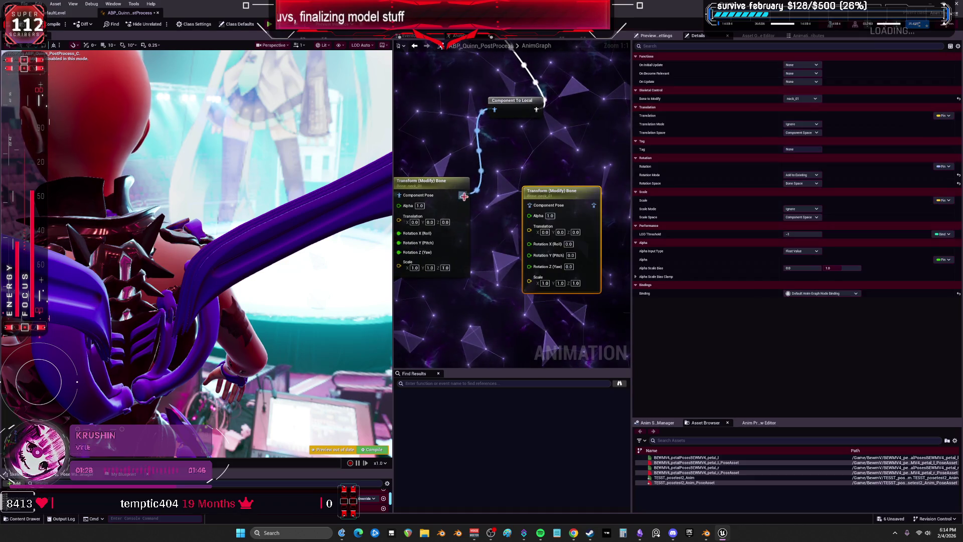
pyautogui.moveTo(509, 206); pyautogui.dragTo(529, 205)
pyautogui.moveTo(594, 205); pyautogui.dragTo(497, 114)
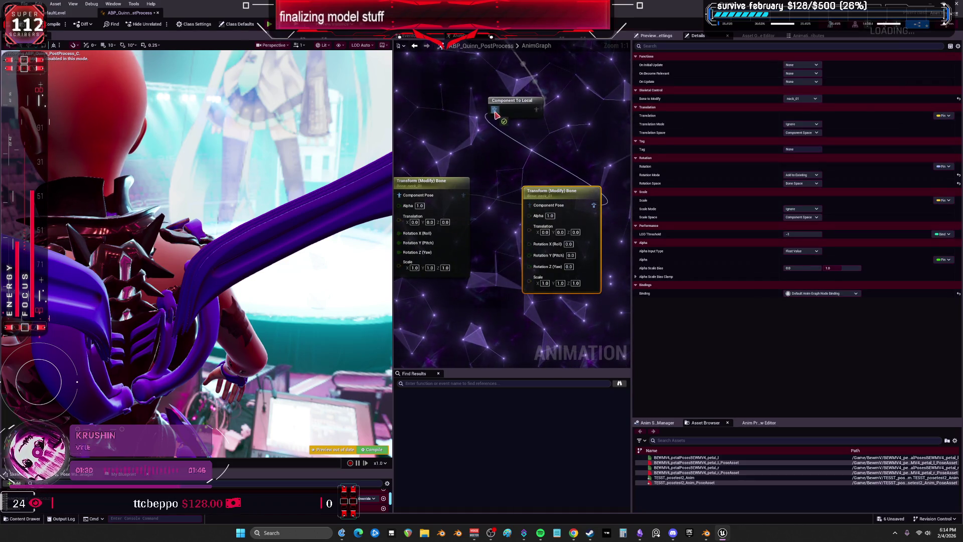
pyautogui.click(802, 99)
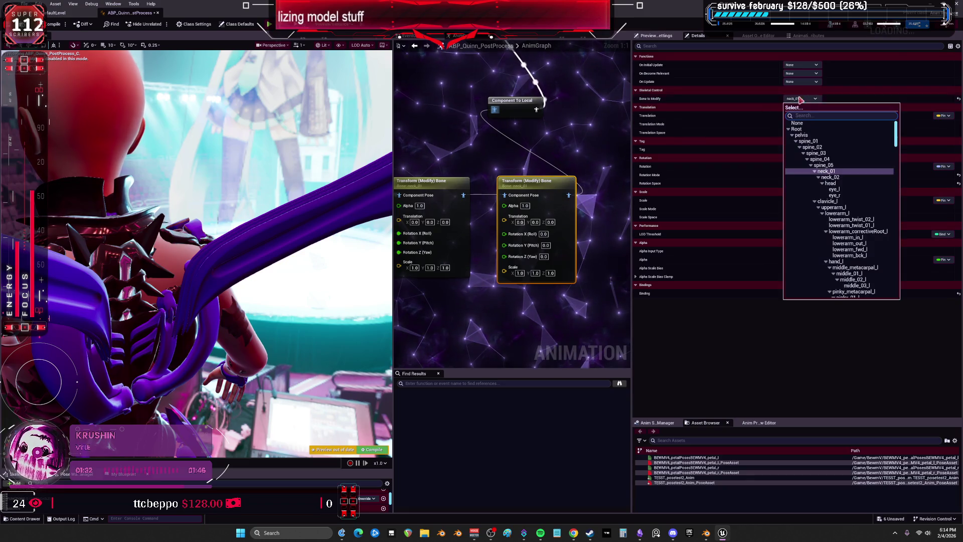
pyautogui.click(835, 177)
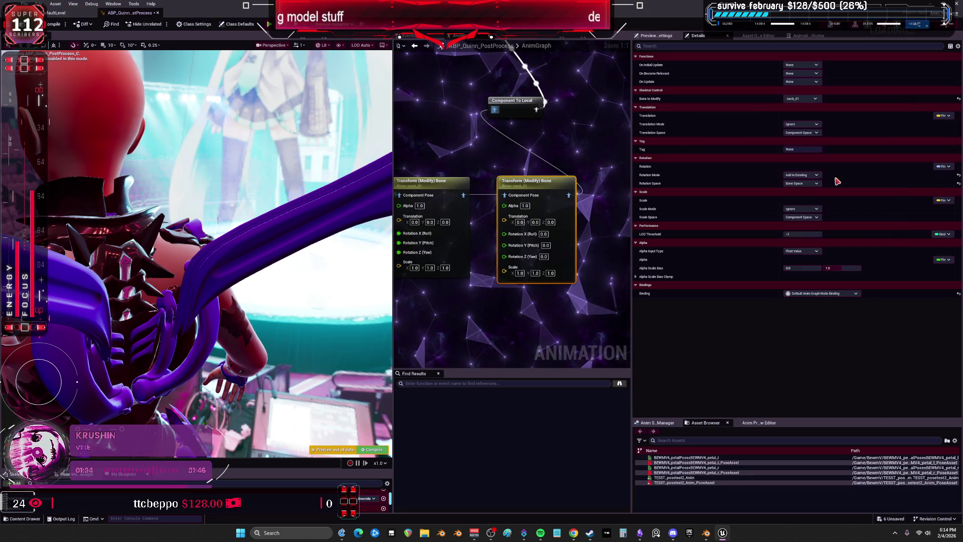
# Step: Wire the multiply node results into the neck_02 node's Rotation X and Y pins and compile
pyautogui.scroll(-2, 540, 153)
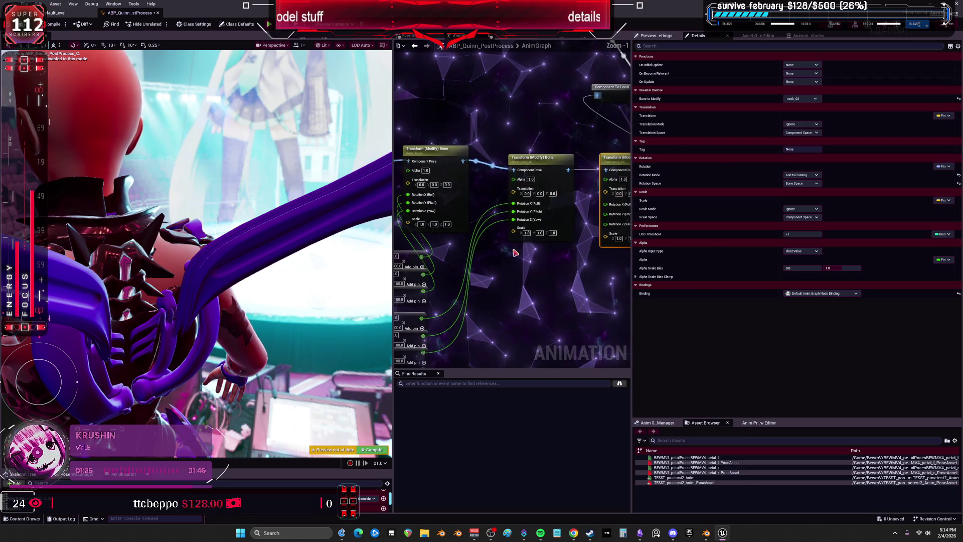
pyautogui.moveTo(393, 248); pyautogui.dragTo(333, 250)
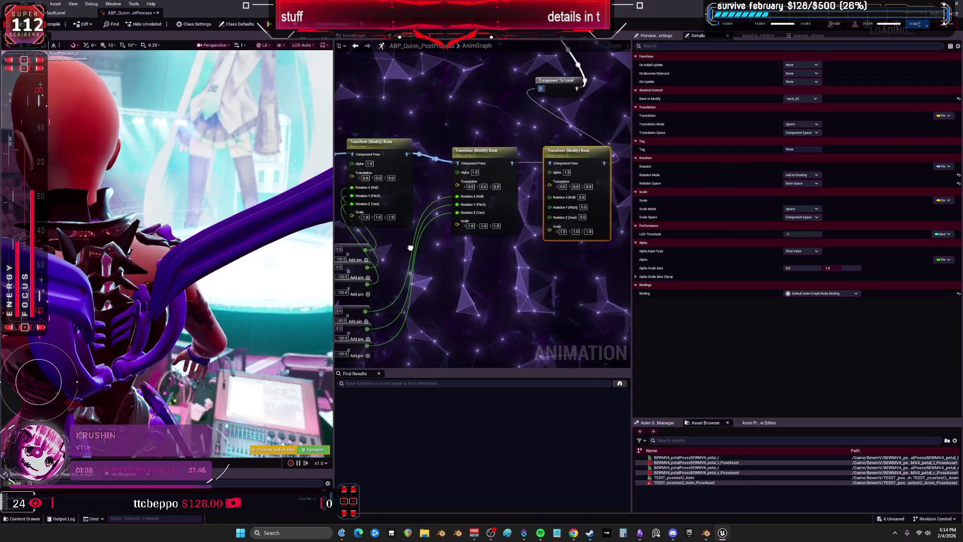
pyautogui.moveTo(394, 283); pyautogui.dragTo(486, 262)
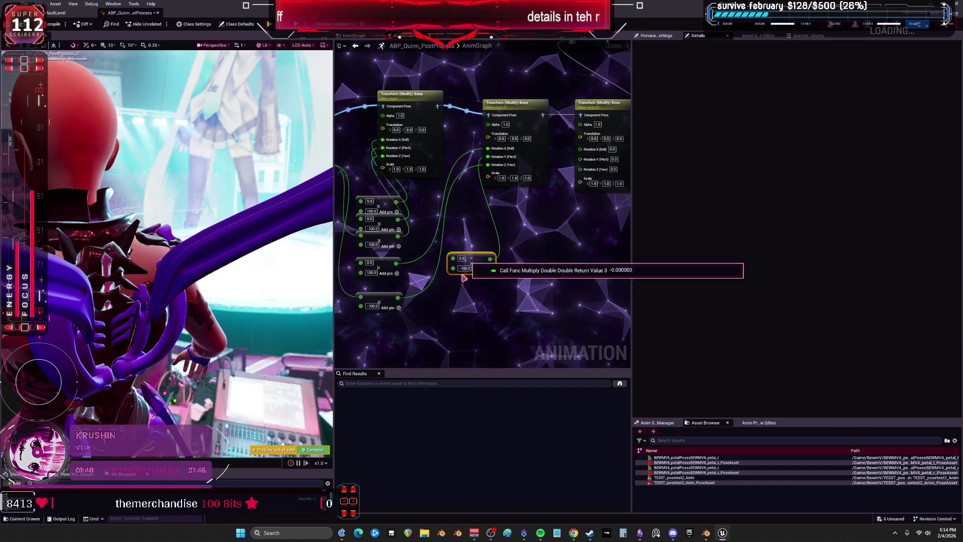
pyautogui.moveTo(396, 299); pyautogui.dragTo(567, 308)
pyautogui.moveTo(396, 263)
pyautogui.mouseDown()
pyautogui.moveTo(587, 161)
pyautogui.moveTo(581, 152)
pyautogui.mouseUp()
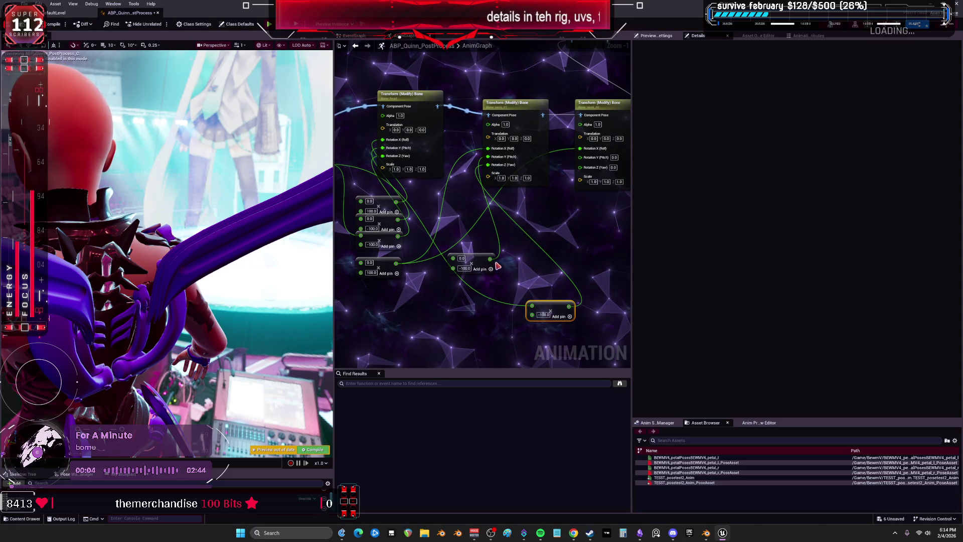
pyautogui.moveTo(491, 259); pyautogui.dragTo(581, 158)
pyautogui.moveTo(569, 306); pyautogui.dragTo(581, 170)
pyautogui.press('F7')
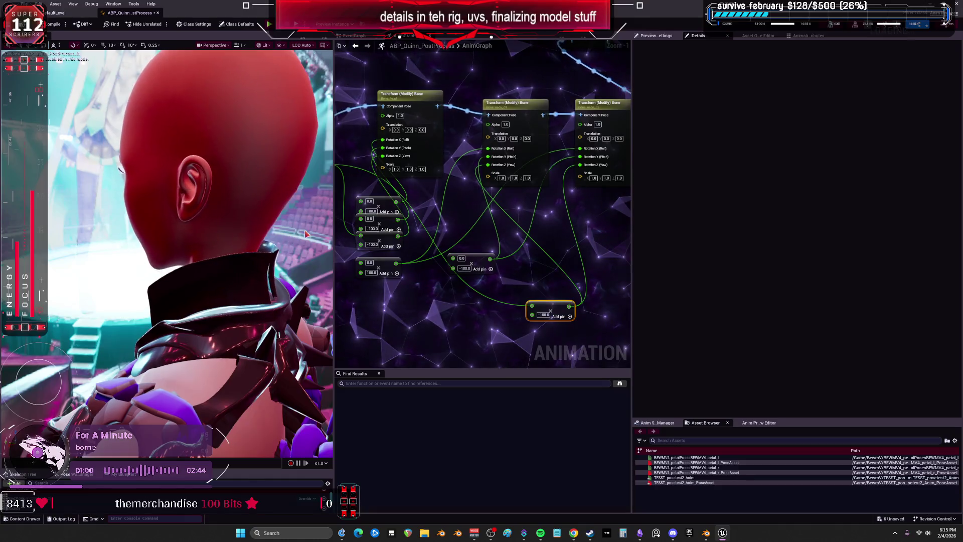
# Step: Route the incoming pose into the third Transform (Modify) Bone node's Component Pose pin
pyautogui.moveTo(511, 242)
pyautogui.moveTo(510, 241); pyautogui.dragTo(536, 231)
pyautogui.moveTo(339, 186); pyautogui.dragTo(582, 142)
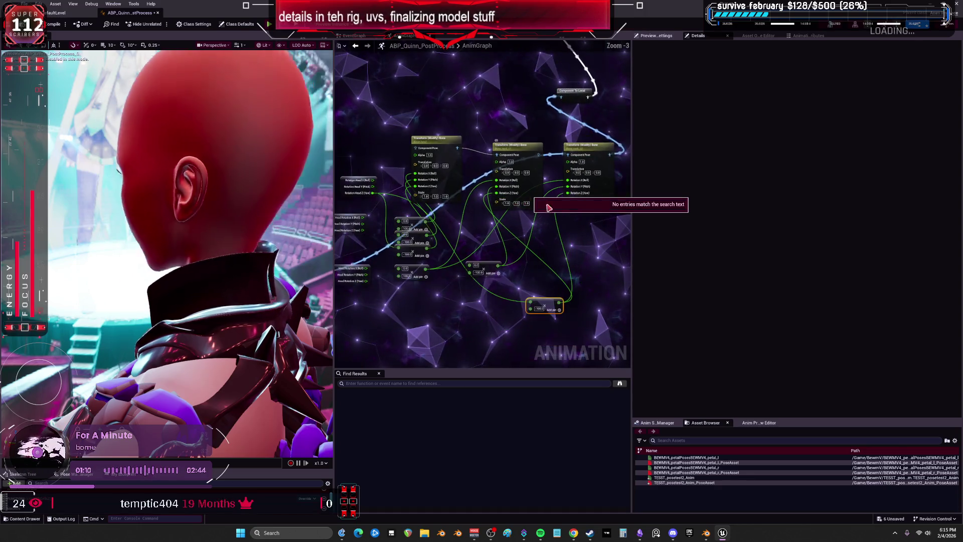
pyautogui.scroll(-2, 522, 201)
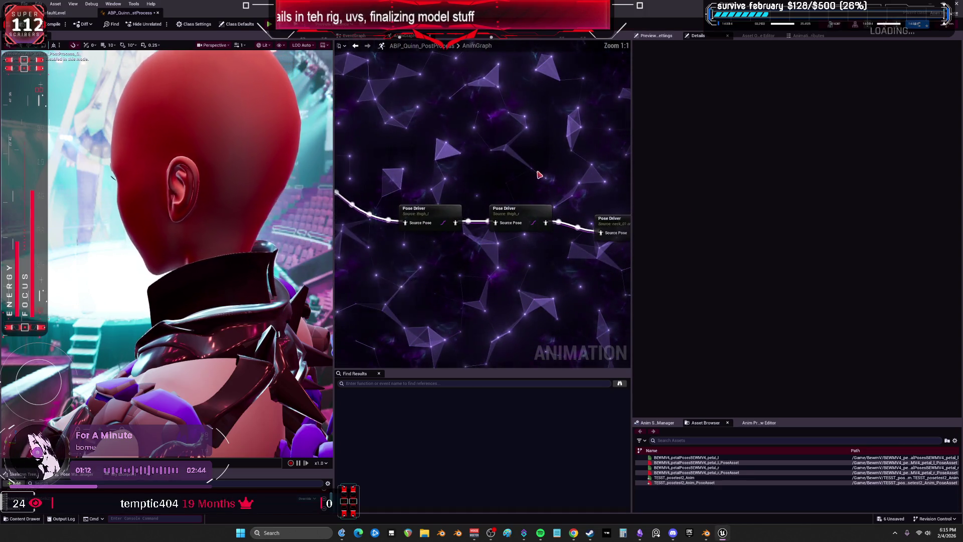
# Step: Select the neck Pose Driver and remove neck_01 from its source bones
pyautogui.click(460, 230)
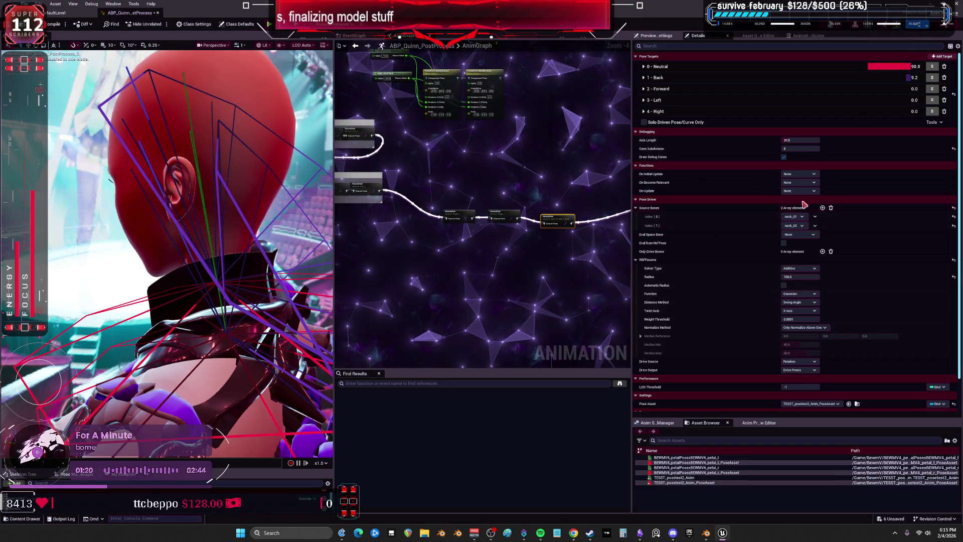
pyautogui.click(815, 217)
pyautogui.click(830, 238)
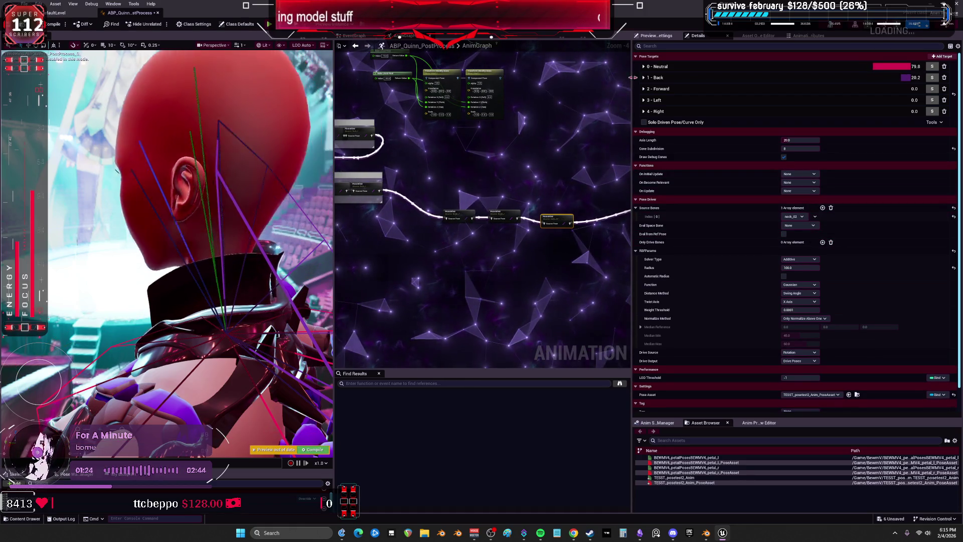
# Step: Set the Back pose target's rotation to 0, 0, -23 and lower its scale
pyautogui.click(657, 78)
pyautogui.moveTo(757, 105); pyautogui.dragTo(775, 104)
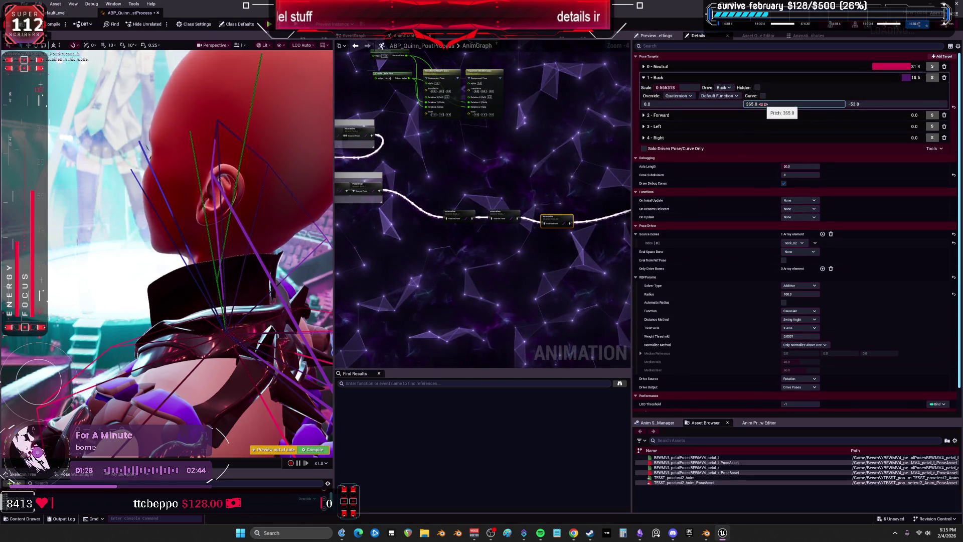
pyautogui.moveTo(869, 104); pyautogui.dragTo(887, 104)
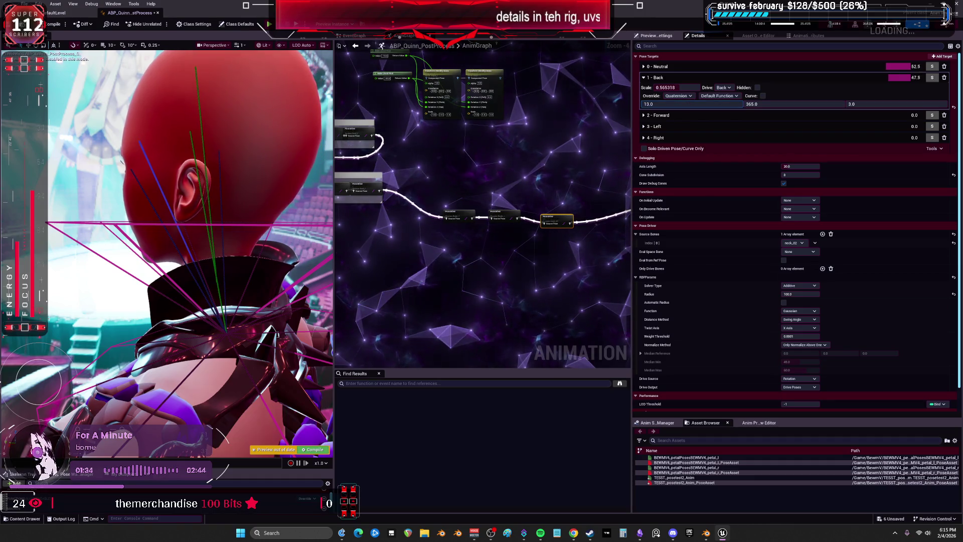
pyautogui.click(689, 104)
pyautogui.write('0')
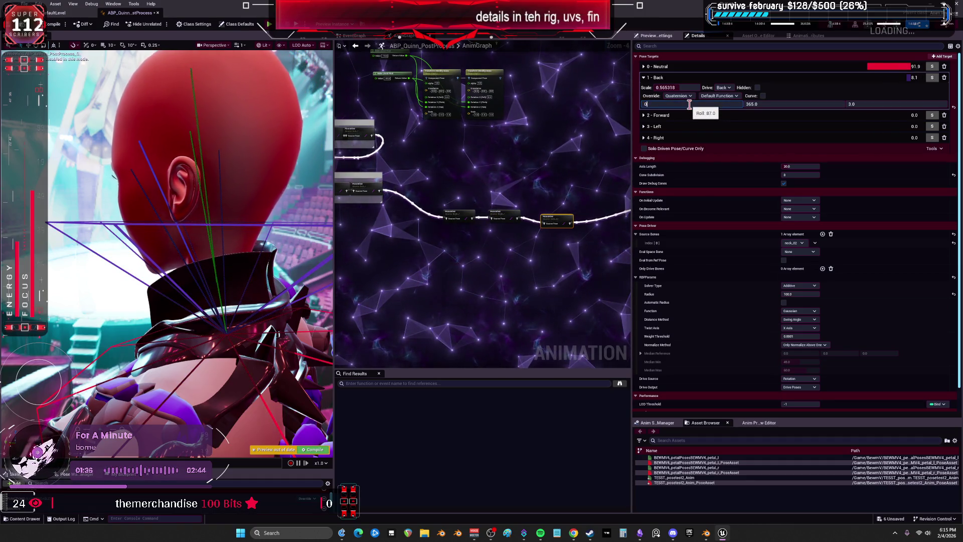
pyautogui.click(666, 88)
pyautogui.moveTo(665, 87); pyautogui.dragTo(685, 93)
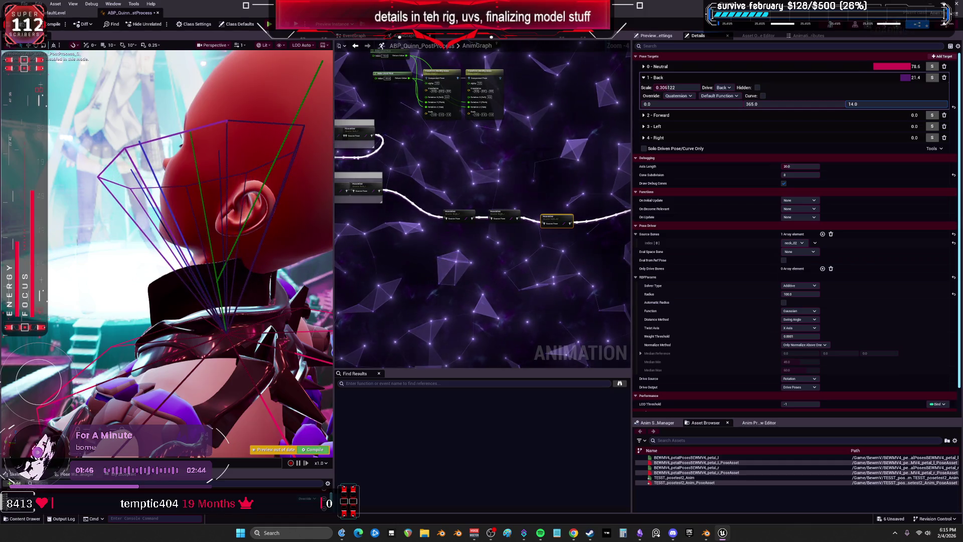
pyautogui.moveTo(803, 103); pyautogui.dragTo(841, 105)
pyautogui.click(806, 103)
pyautogui.write('0')
pyautogui.press('Return')
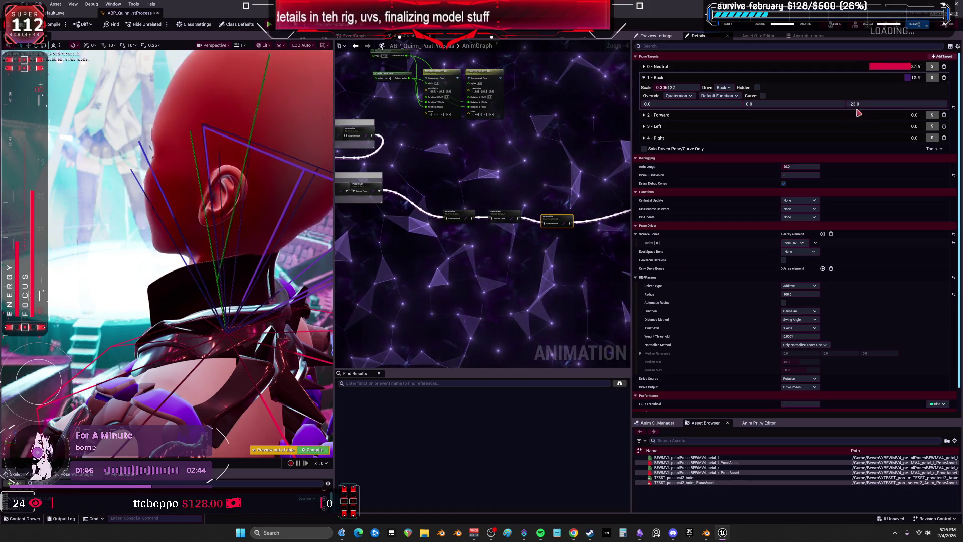
# Step: Set Back's scale to 0.357655 and its falloff function to Gaussian
pyautogui.click(675, 88)
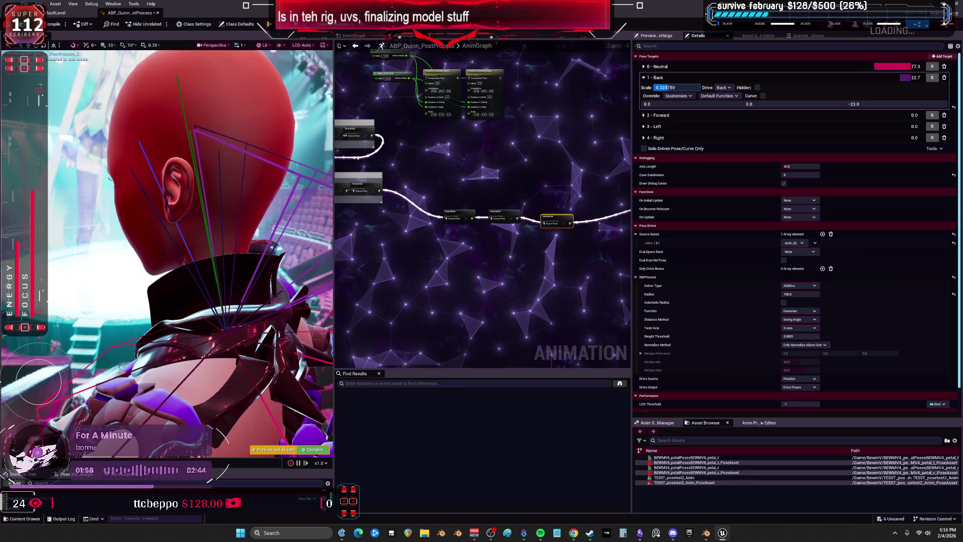
pyautogui.moveTo(675, 88); pyautogui.dragTo(678, 88)
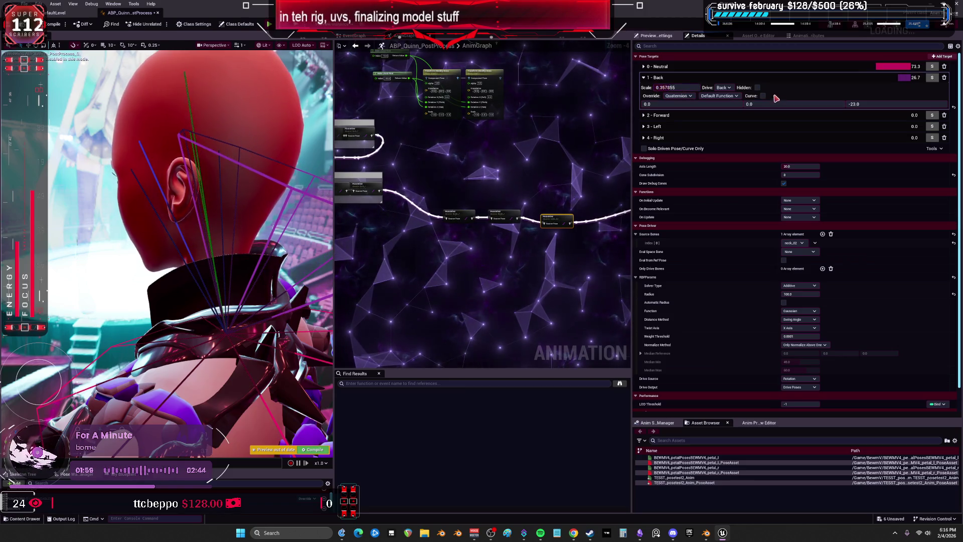
pyautogui.click(734, 96)
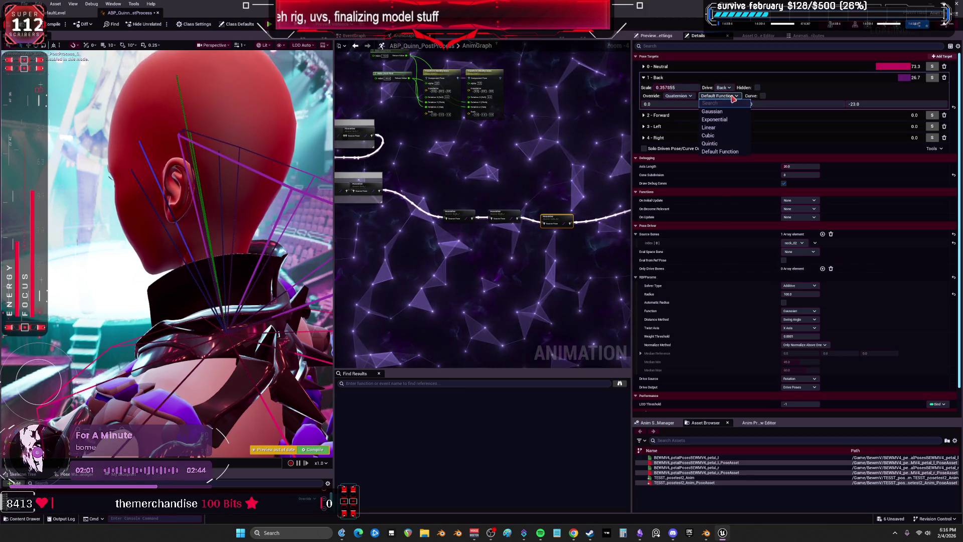
pyautogui.click(726, 136)
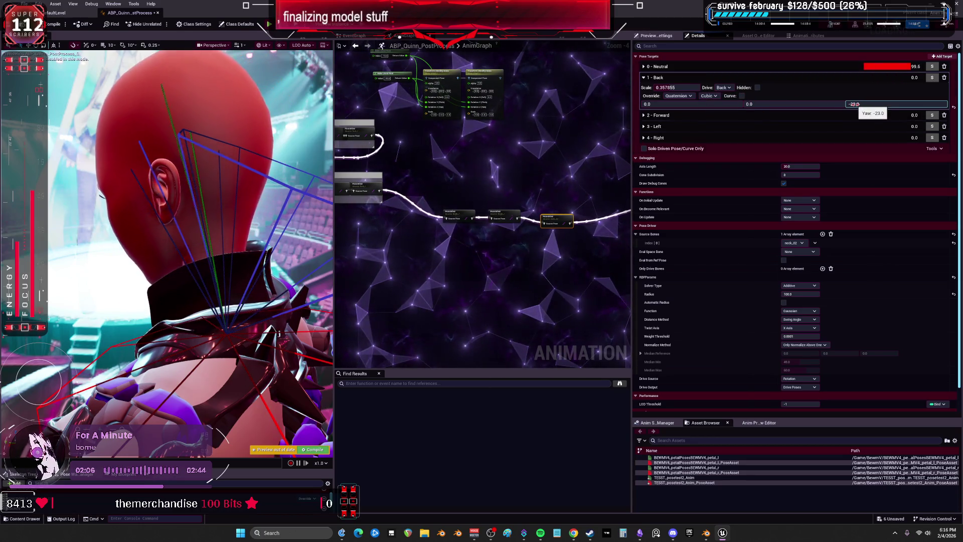
pyautogui.click(708, 96)
pyautogui.click(716, 109)
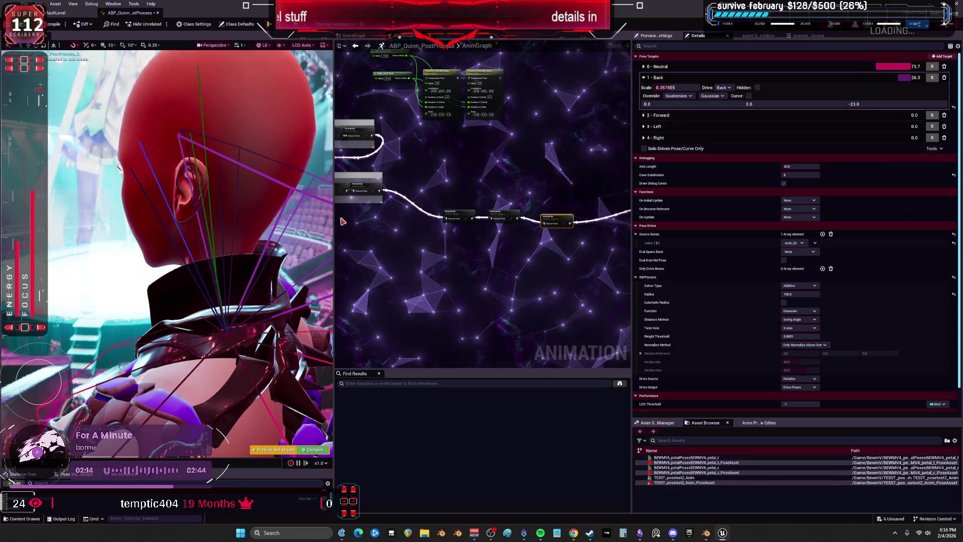
pyautogui.moveTo(335, 225); pyautogui.dragTo(516, 225)
pyautogui.moveTo(422, 219)
pyautogui.mouseDown()
pyautogui.moveTo(361, 219)
pyautogui.moveTo(421, 219)
pyautogui.mouseUp()
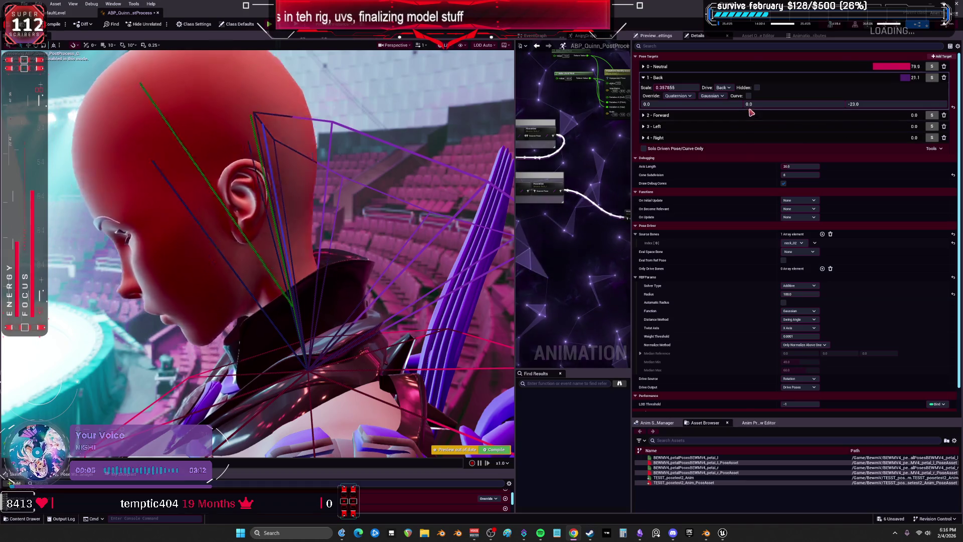
# Step: Set the Back pose's yaw to -10 and its scale to 0.279989
pyautogui.moveTo(863, 105); pyautogui.dragTo(871, 106)
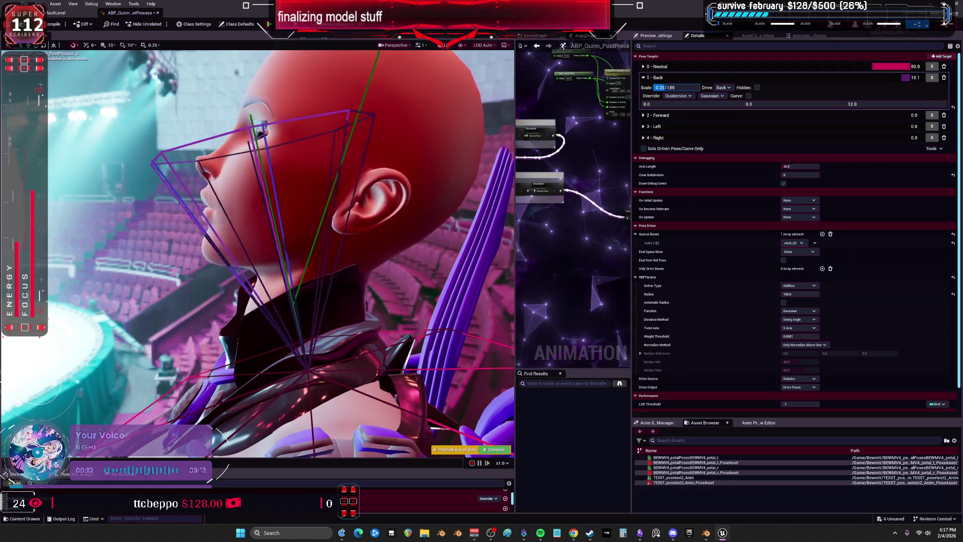
pyautogui.moveTo(883, 104)
pyautogui.mouseDown()
pyautogui.moveTo(853, 105)
pyautogui.moveTo(882, 104)
pyautogui.mouseUp()
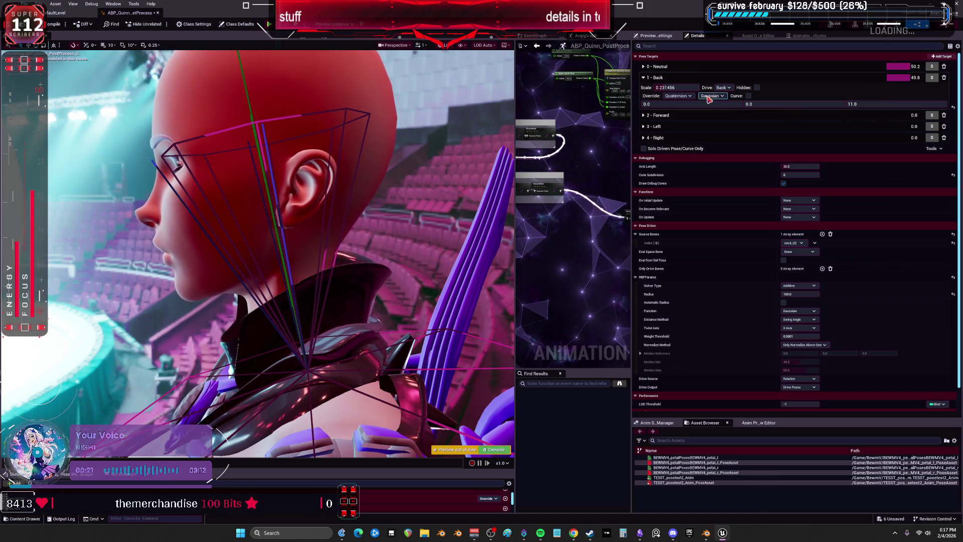
pyautogui.moveTo(882, 105); pyautogui.dragTo(872, 104)
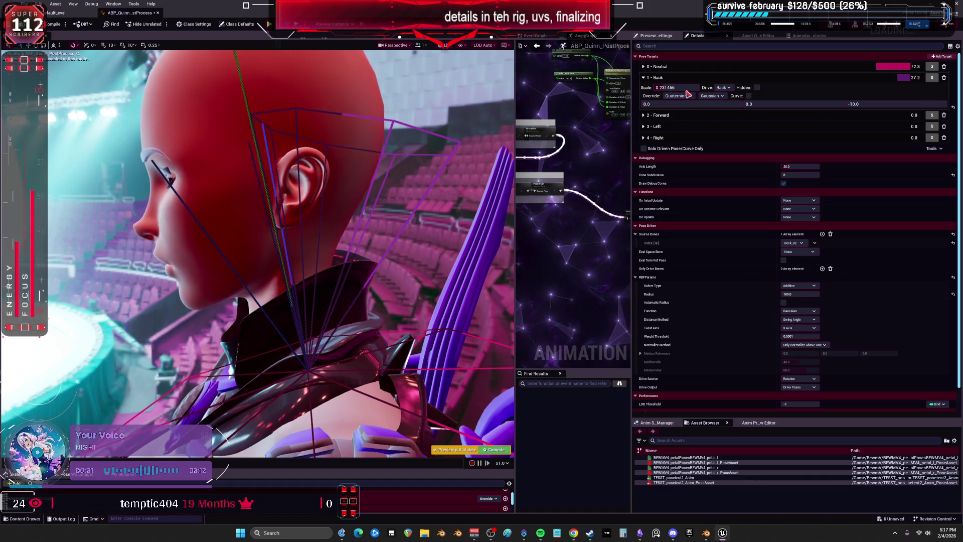
pyautogui.moveTo(670, 88); pyautogui.dragTo(680, 87)
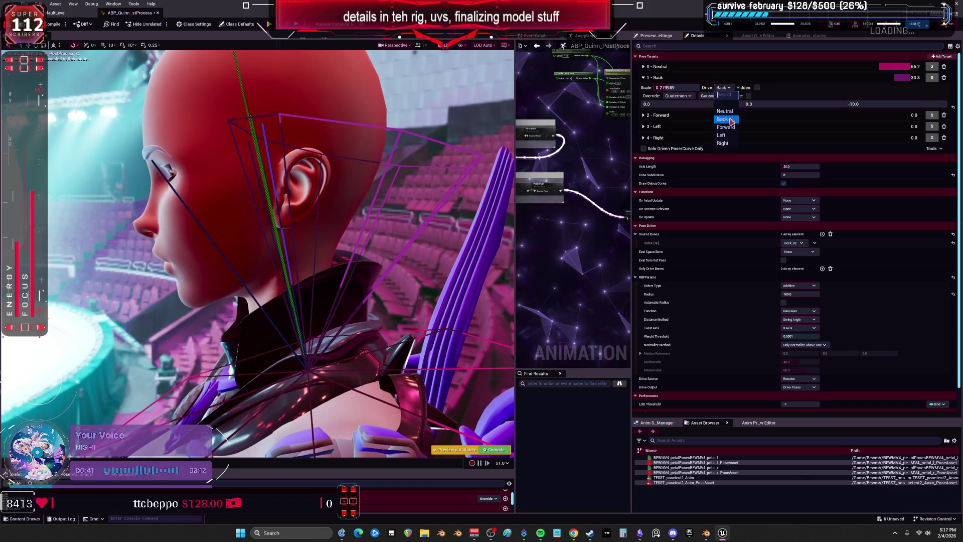
# Step: Set the Neutral pose target's scale to 0
pyautogui.click(732, 121)
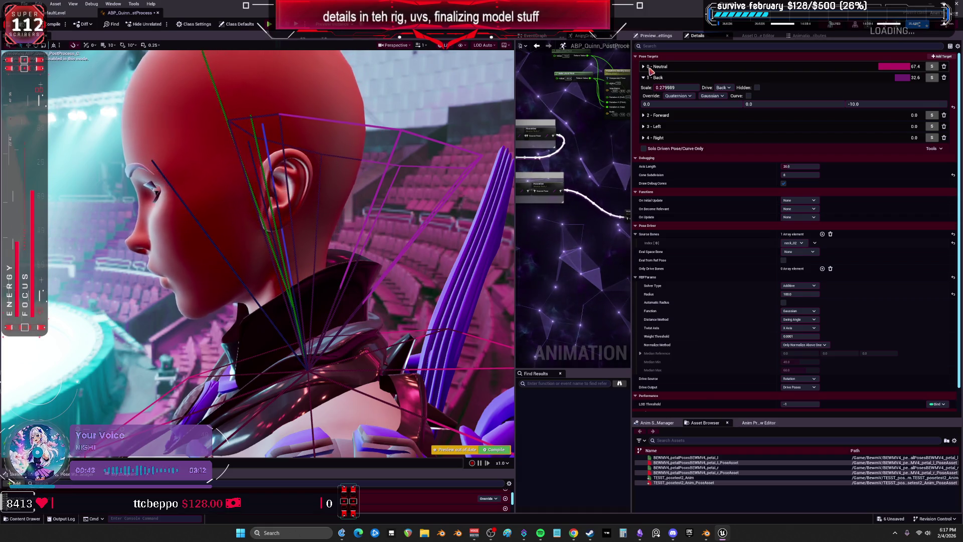
pyautogui.click(644, 67)
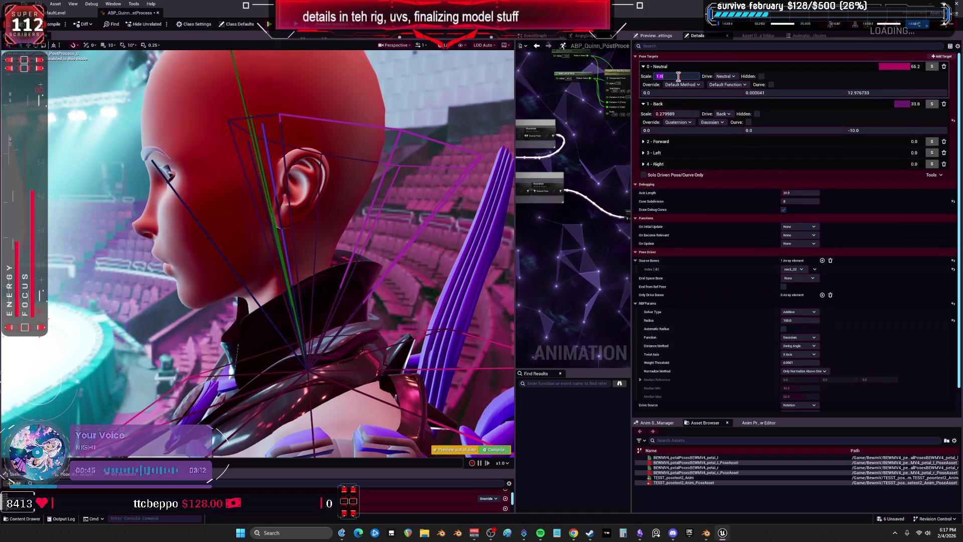
pyautogui.write('0')
pyautogui.press('Return')
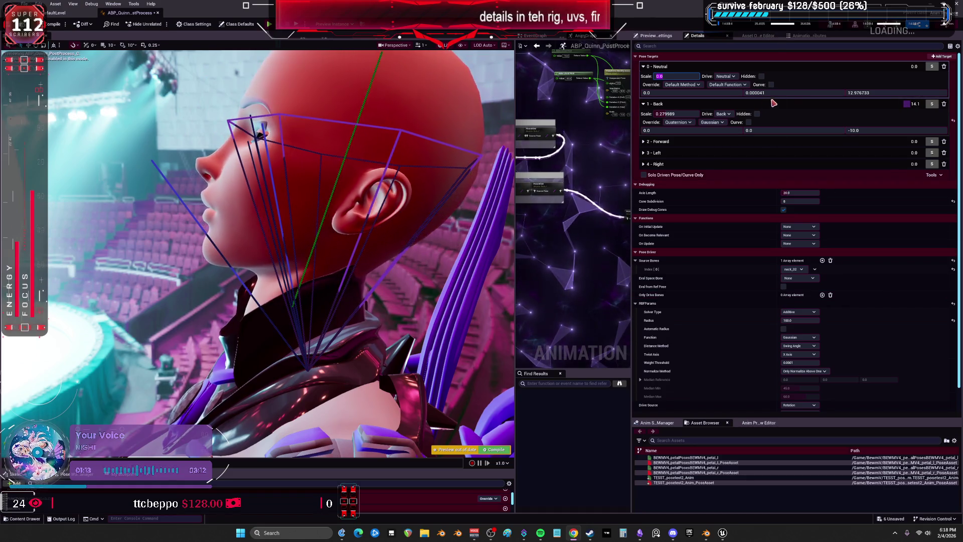
# Step: Enter -18 as the Neutral pose target's yaw
pyautogui.click(859, 93)
pyautogui.write('-18')
pyautogui.press('Return')
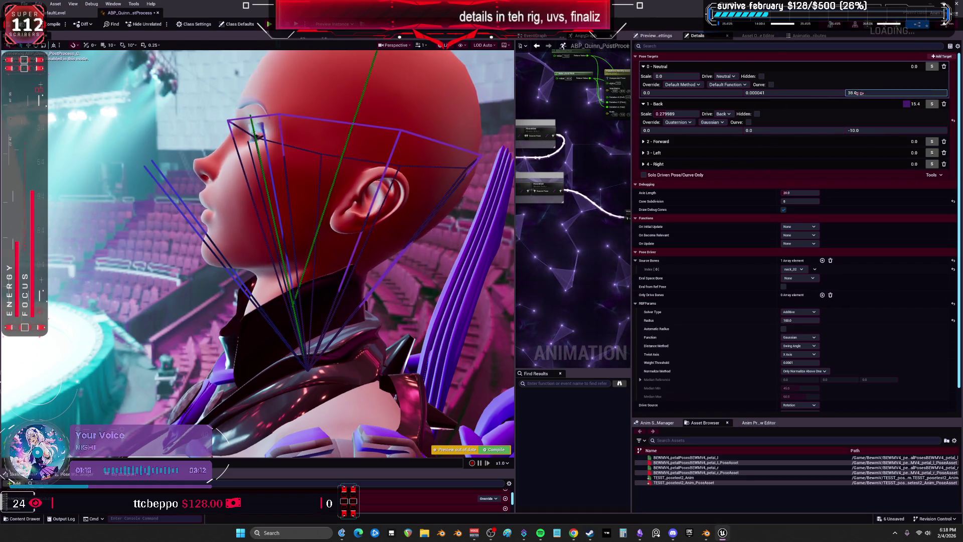
# Step: Set Neutral's yaw to 38 and settle Back's rotation at 0, 0, -13
pyautogui.moveTo(878, 93); pyautogui.dragTo(864, 93)
pyautogui.moveTo(878, 130); pyautogui.dragTo(866, 133)
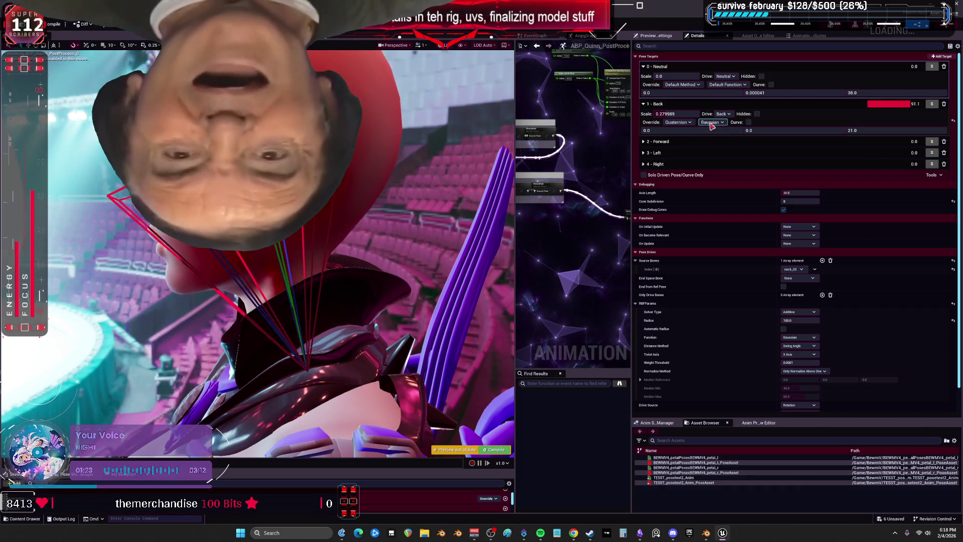
pyautogui.moveTo(765, 131); pyautogui.dragTo(782, 132)
pyautogui.write('-149')
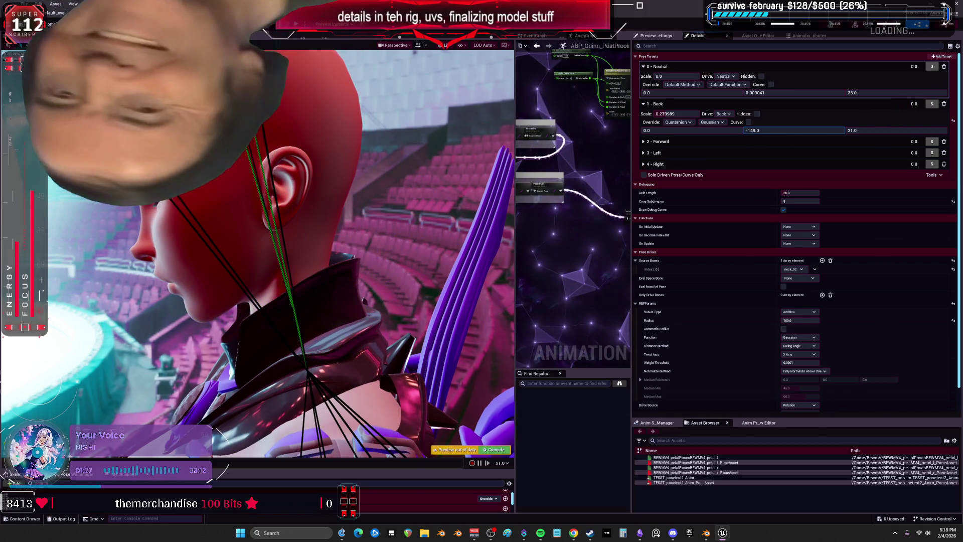
pyautogui.moveTo(775, 132)
pyautogui.mouseDown()
pyautogui.moveTo(808, 131)
pyautogui.moveTo(775, 130)
pyautogui.mouseUp()
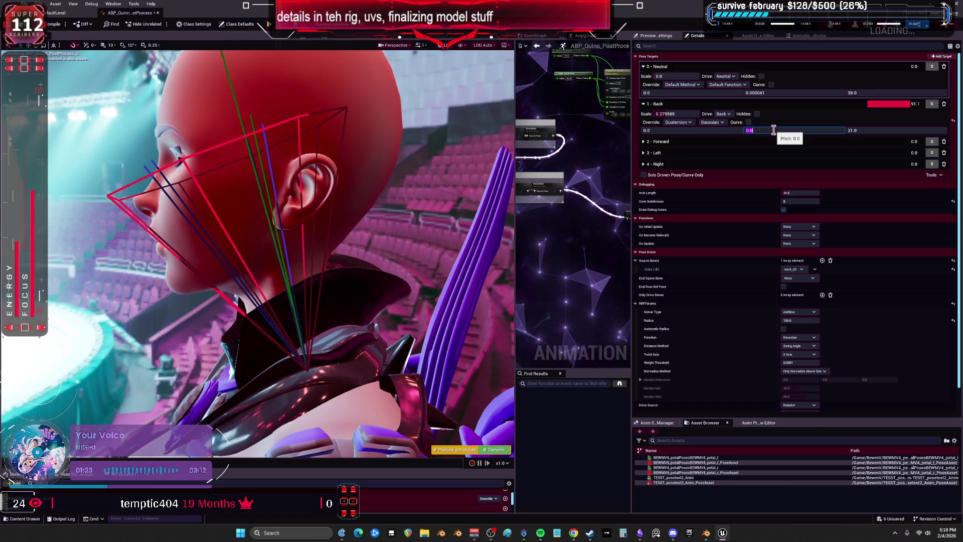
pyautogui.moveTo(875, 130); pyautogui.dragTo(880, 132)
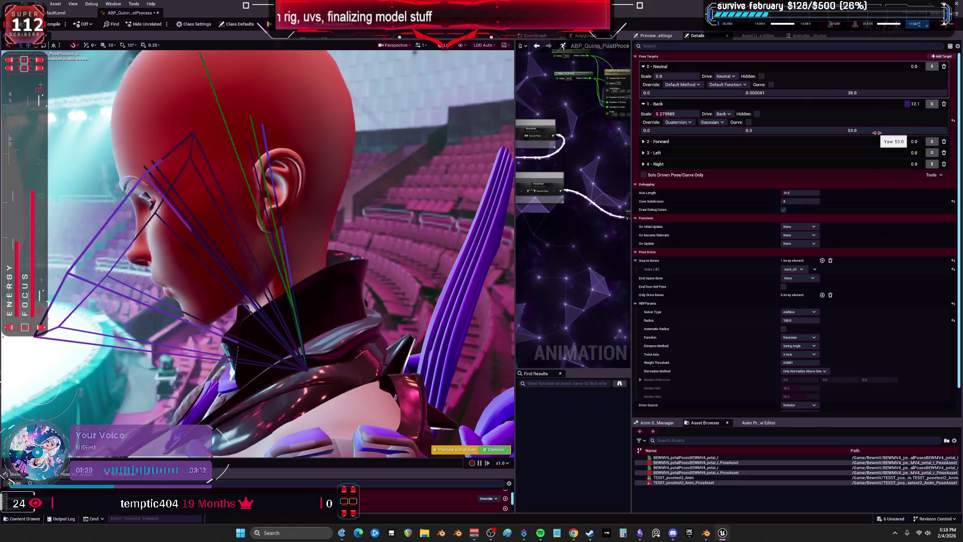
pyautogui.moveTo(877, 133); pyautogui.dragTo(870, 133)
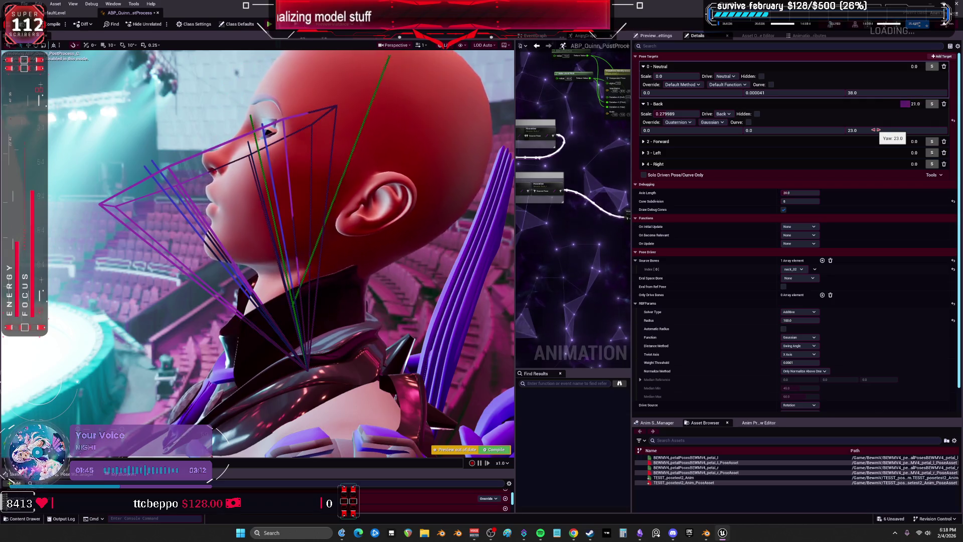
pyautogui.moveTo(879, 130); pyautogui.dragTo(888, 130)
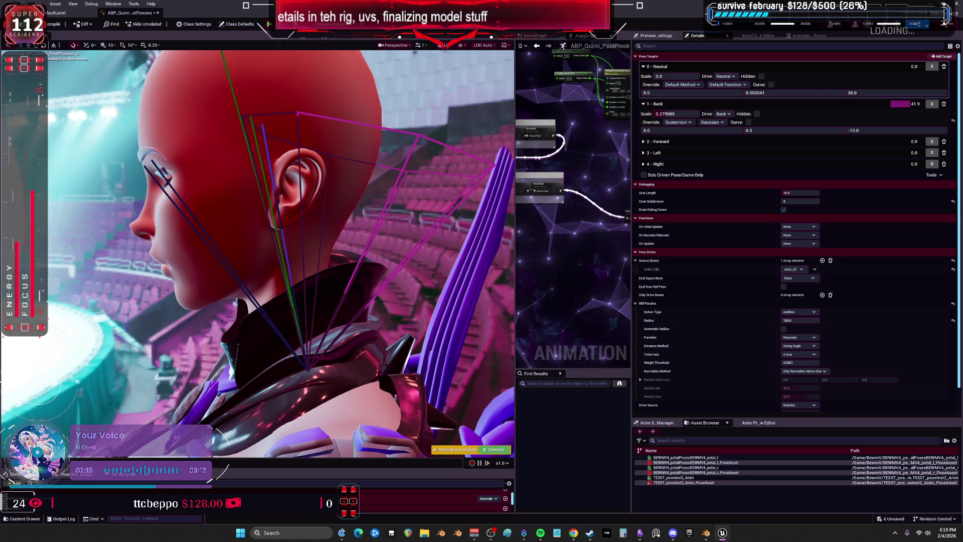
# Step: Skip the Spotify playlist ahead to 'addicted', then return to Unreal Editor
pyautogui.click(541, 536)
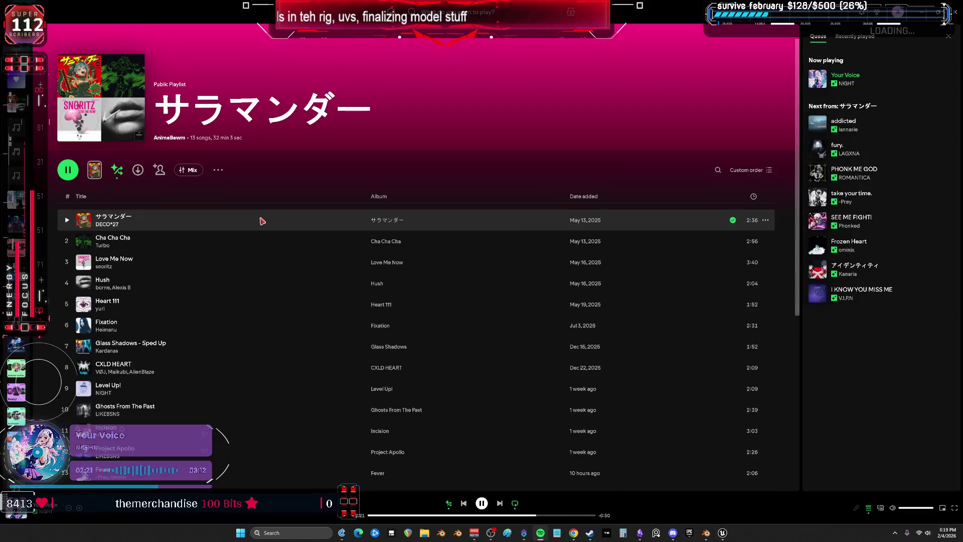
pyautogui.scroll(-4, 270, 218)
pyautogui.scroll(5, 275, 221)
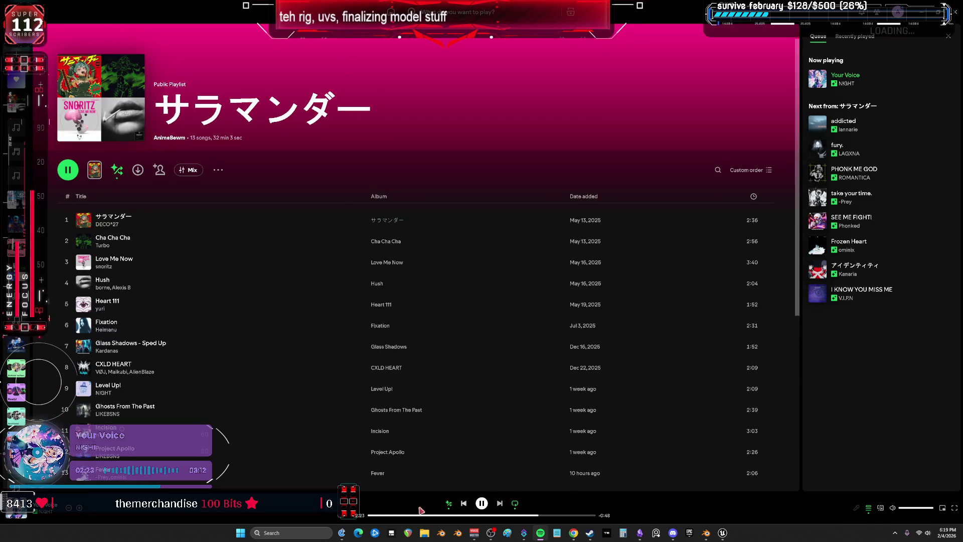
pyautogui.click(68, 507)
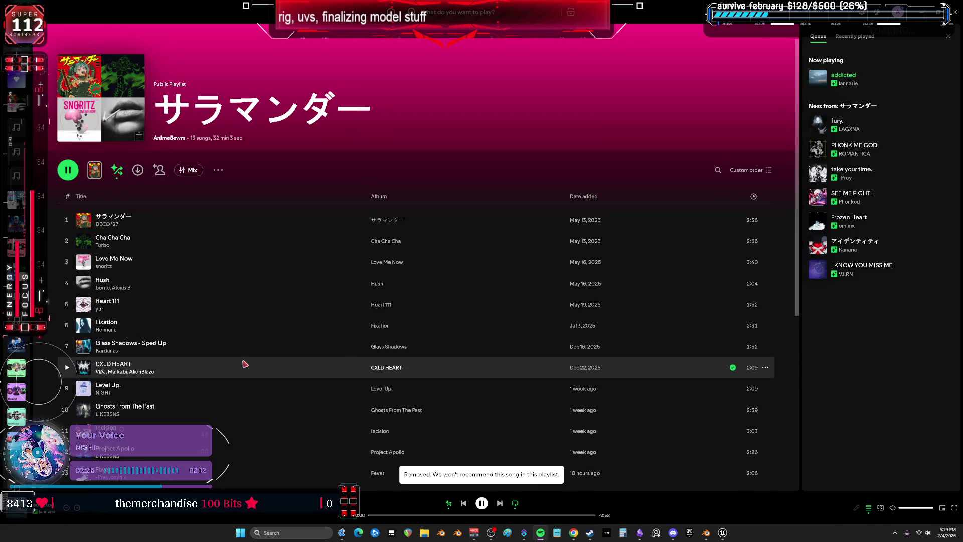
pyautogui.hotkey('alt', 'Tab')
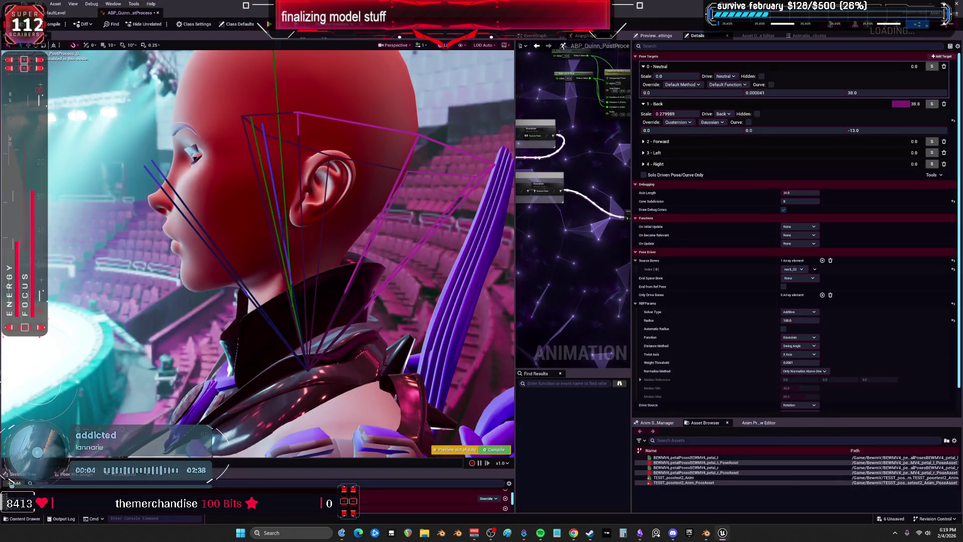
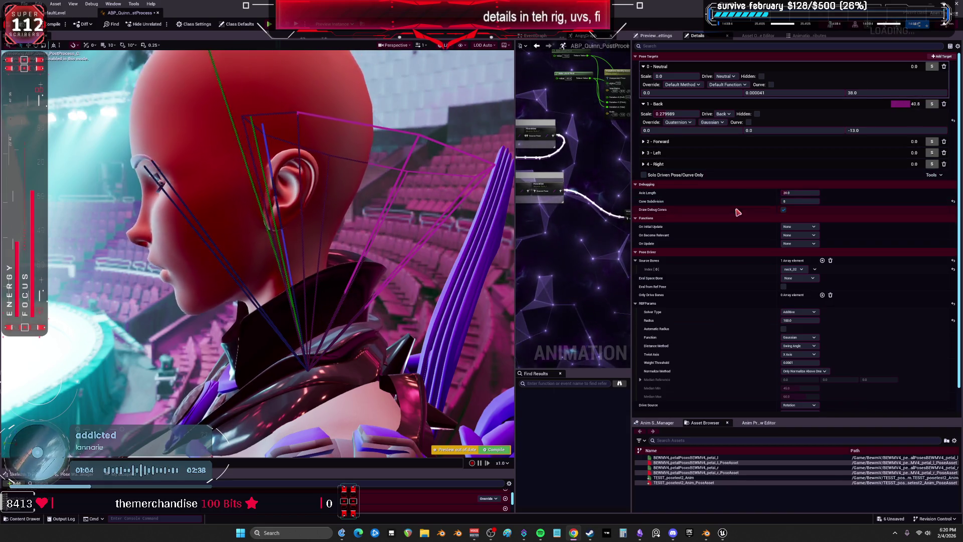
# Step: Pick neck_01 as the Pose Driver's source bone, orbit behind the character, and widen the AnimGraph
pyautogui.click(809, 280)
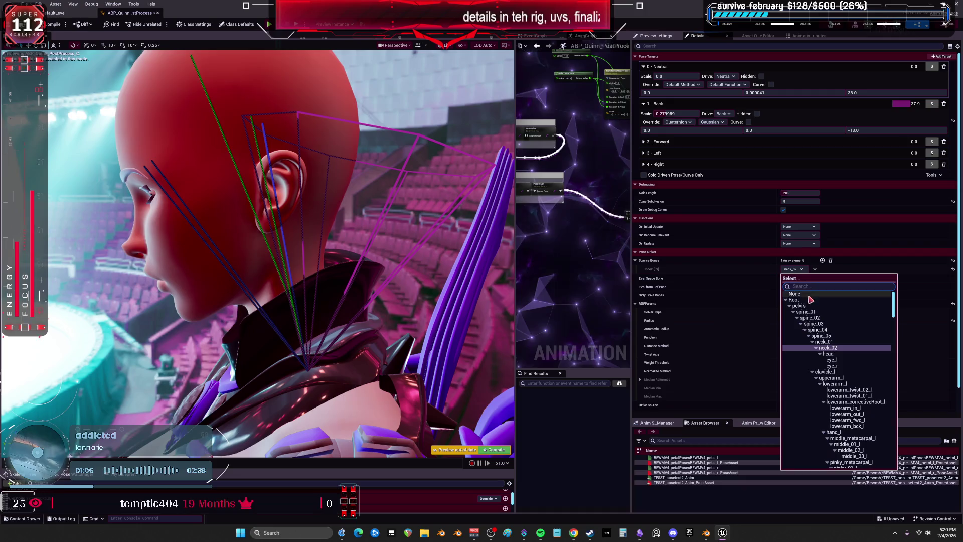
pyautogui.click(825, 341)
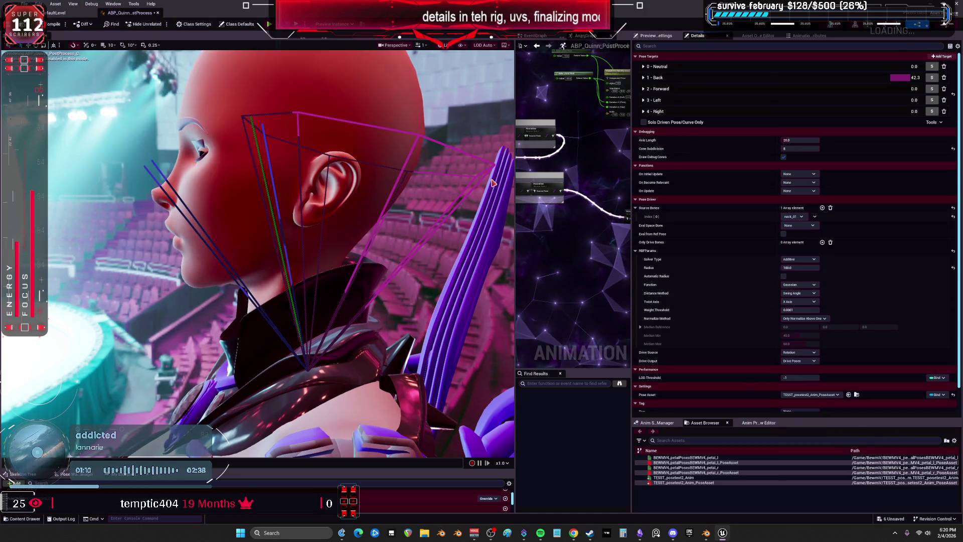
pyautogui.moveTo(474, 239); pyautogui.dragTo(423, 263)
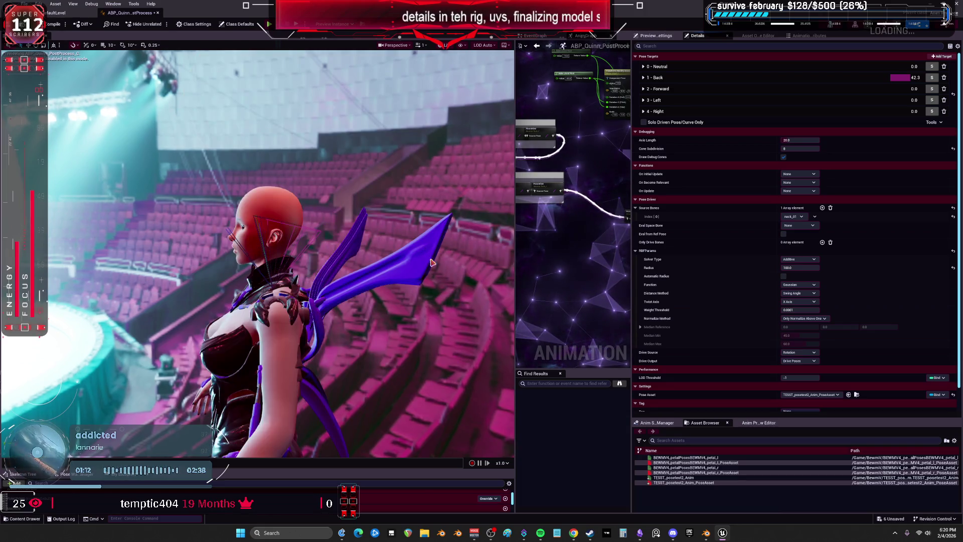
pyautogui.moveTo(517, 241); pyautogui.dragTo(308, 241)
pyautogui.moveTo(437, 221)
pyautogui.mouseDown()
pyautogui.moveTo(446, 259)
pyautogui.moveTo(502, 180)
pyautogui.moveTo(647, 216)
pyautogui.moveTo(438, 213)
pyautogui.mouseUp()
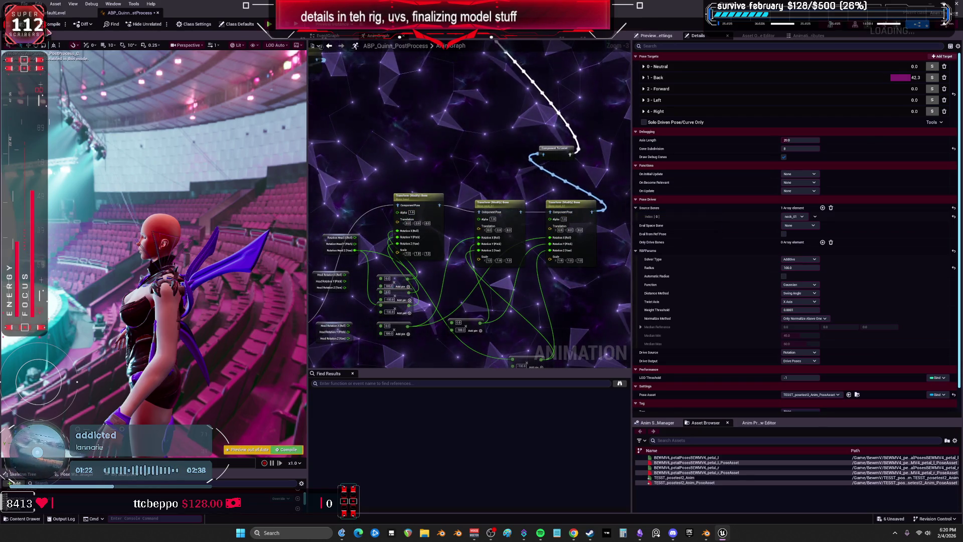
# Step: Compile the blueprint and wire a Component Pose link into the third Transform (Modify) Bone node
pyautogui.press('F7')
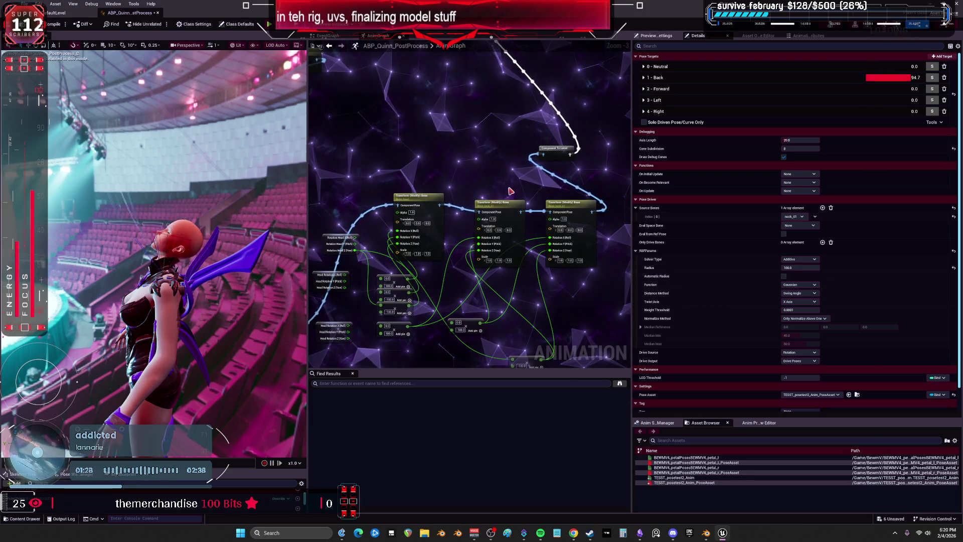
pyautogui.moveTo(511, 197); pyautogui.dragTo(406, 213)
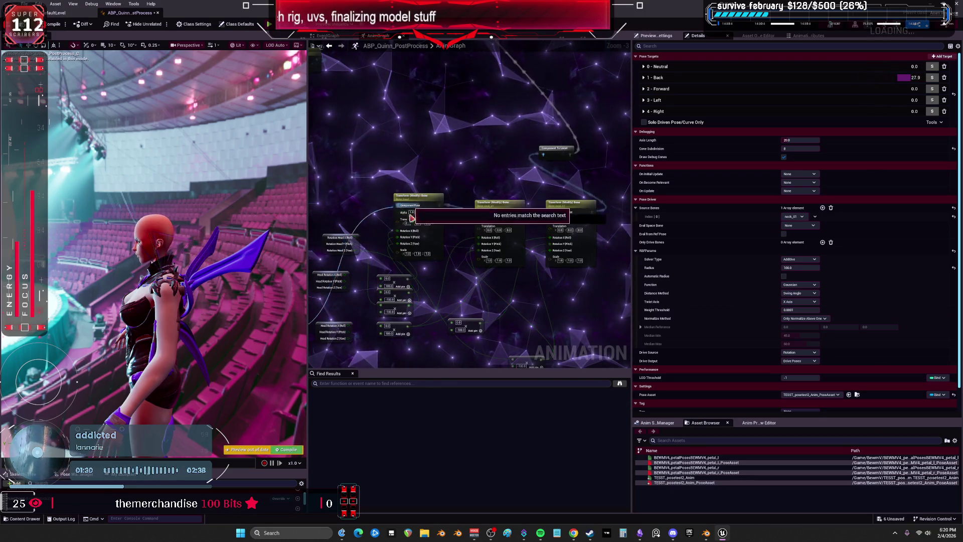
pyautogui.moveTo(552, 215); pyautogui.dragTo(552, 212)
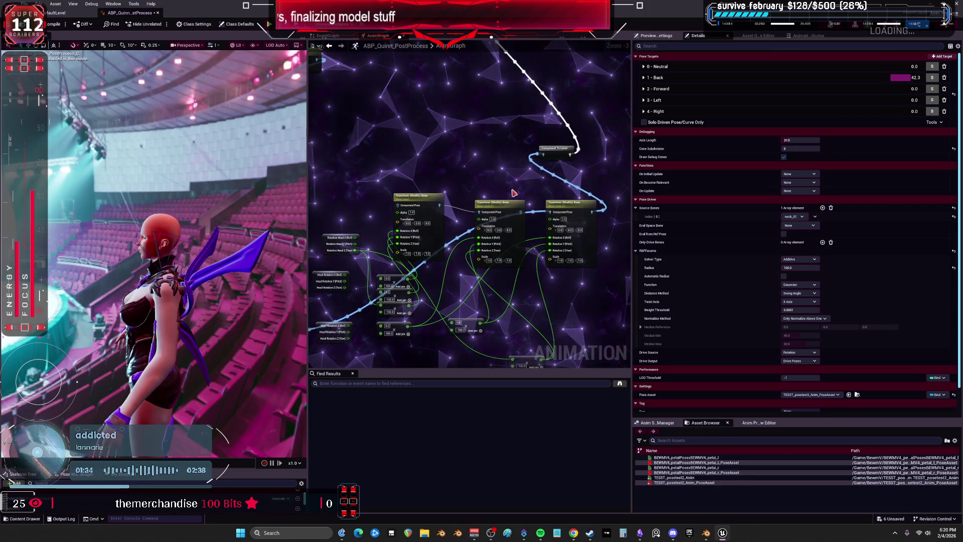
pyautogui.click(561, 205)
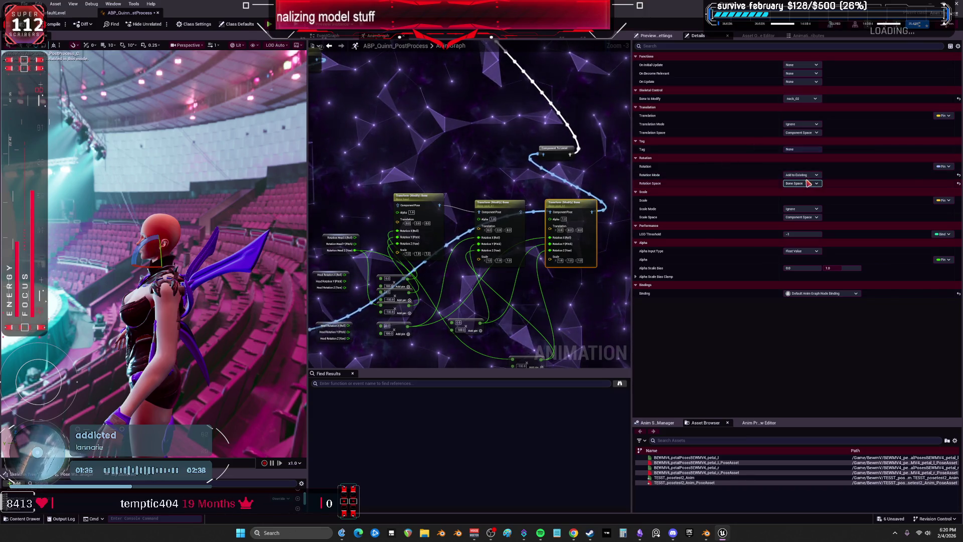
pyautogui.scroll(2, 581, 218)
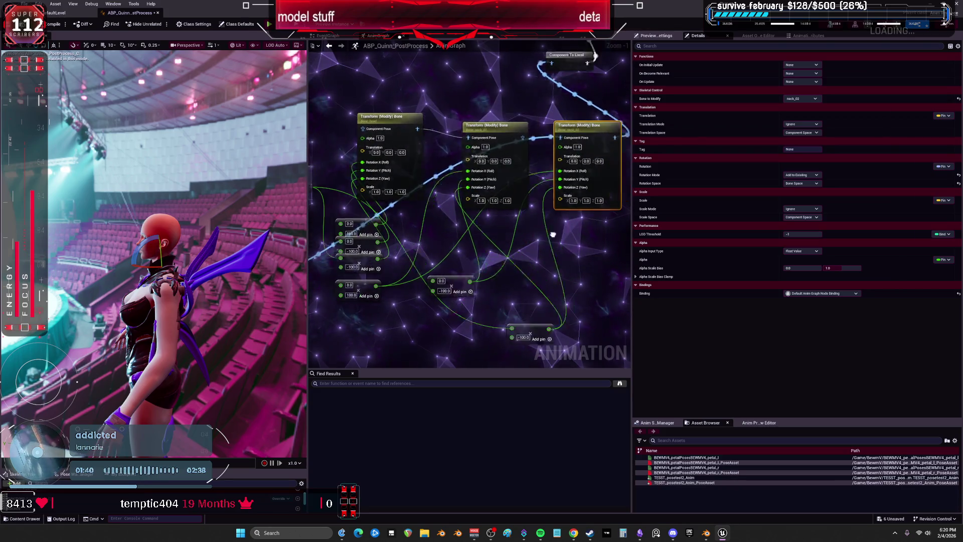
# Step: Rearrange the neck_01 and neck_02 Transform nodes and Component To Local, feeding the right node leftward
pyautogui.moveTo(475, 143); pyautogui.dragTo(458, 113)
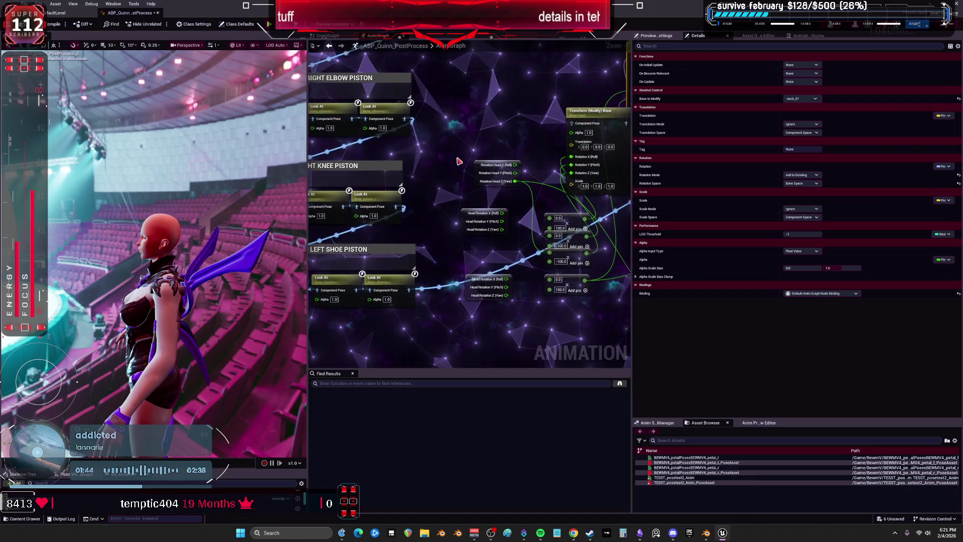
pyautogui.moveTo(443, 206)
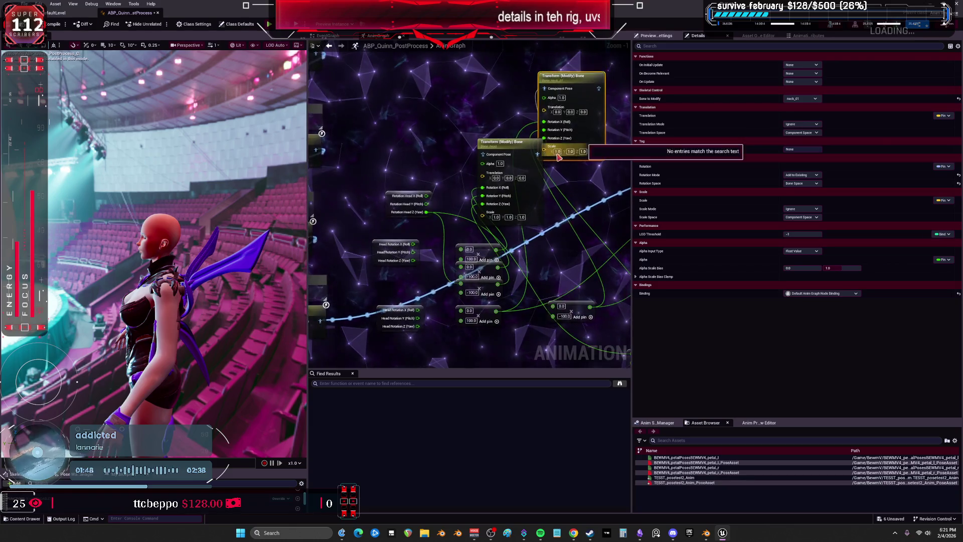
pyautogui.moveTo(630, 132); pyautogui.dragTo(550, 171)
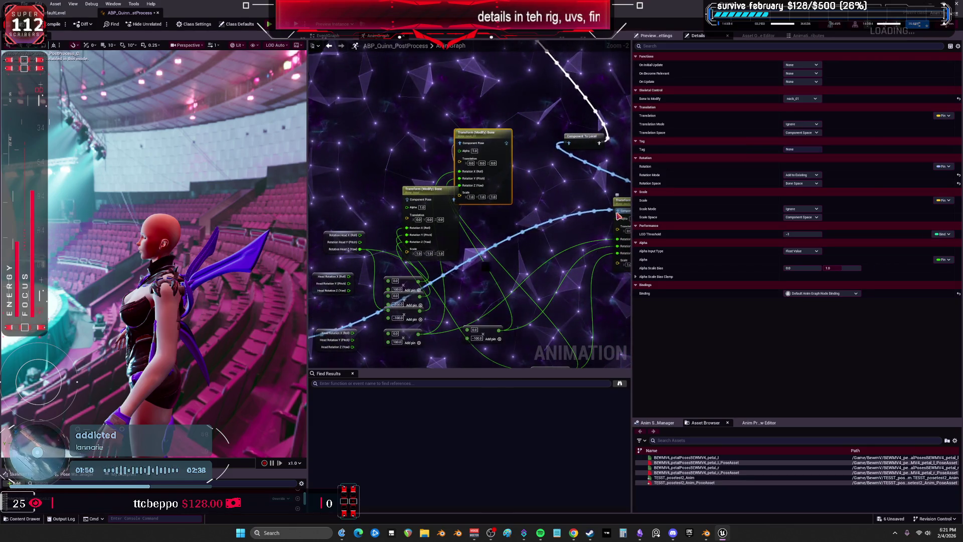
pyautogui.moveTo(621, 216); pyautogui.dragTo(418, 203)
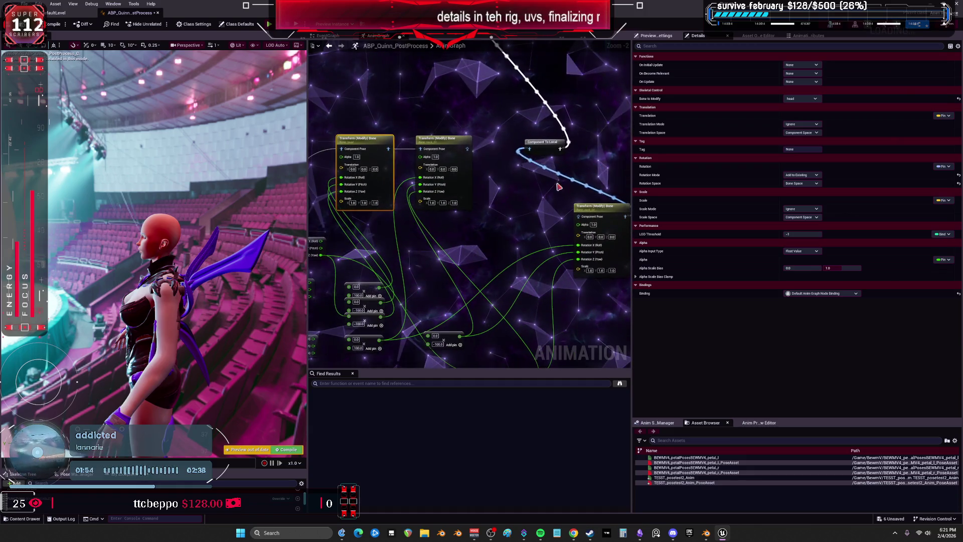
pyautogui.moveTo(552, 145); pyautogui.dragTo(626, 126)
pyautogui.moveTo(614, 215); pyautogui.dragTo(541, 147)
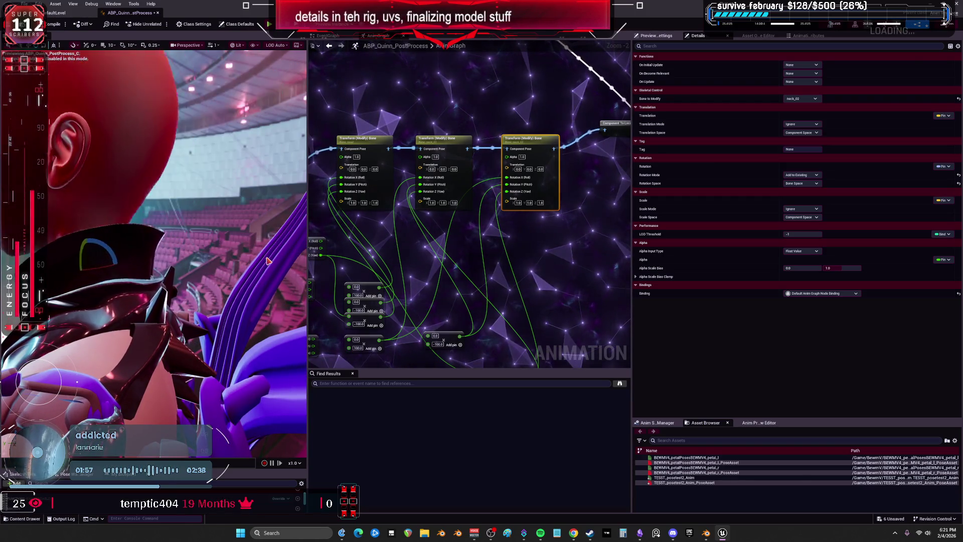
pyautogui.scroll(-1, 456, 198)
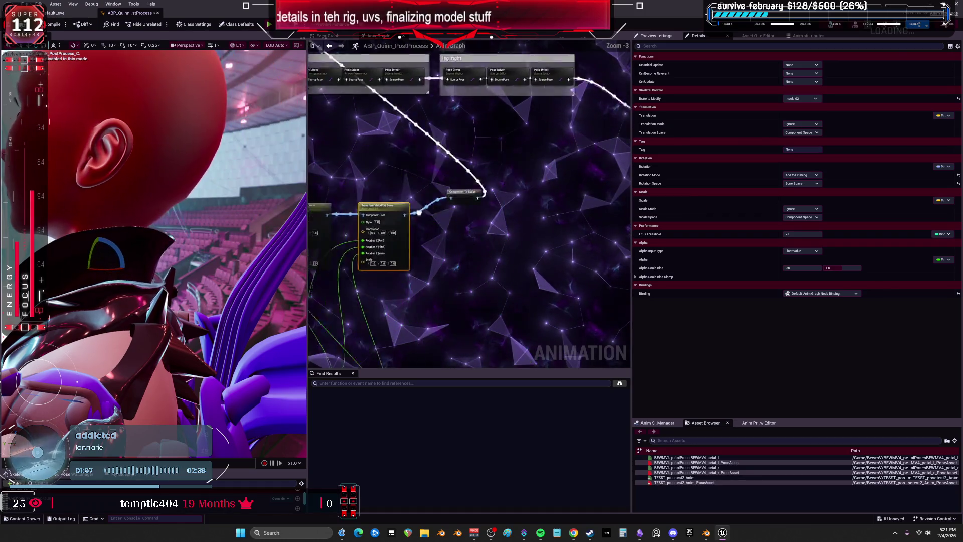
# Step: Inspect the neck_01 Pose Driver's 0 - Neutral target, pan across all three Pose Drivers, then go to Blender
pyautogui.scroll(2, 472, 211)
pyautogui.click(497, 236)
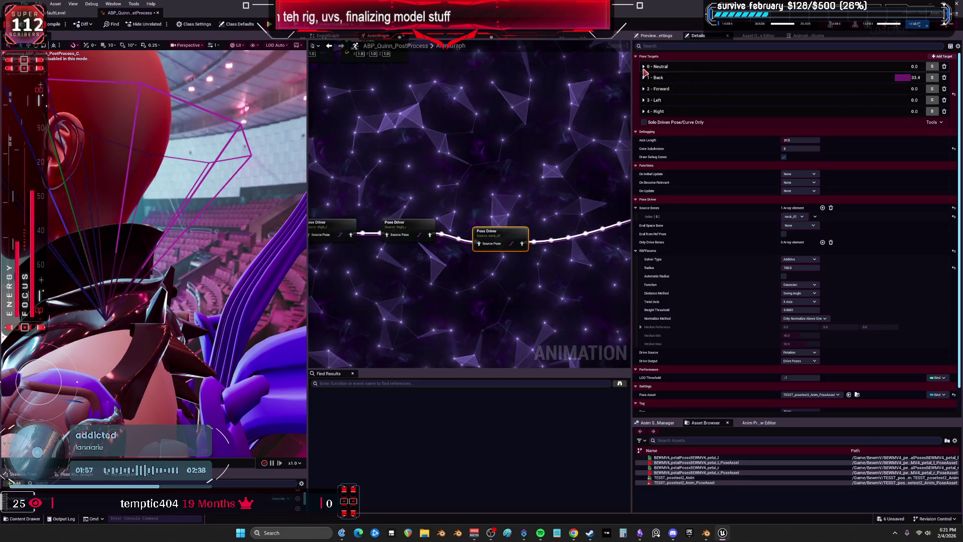
pyautogui.click(643, 67)
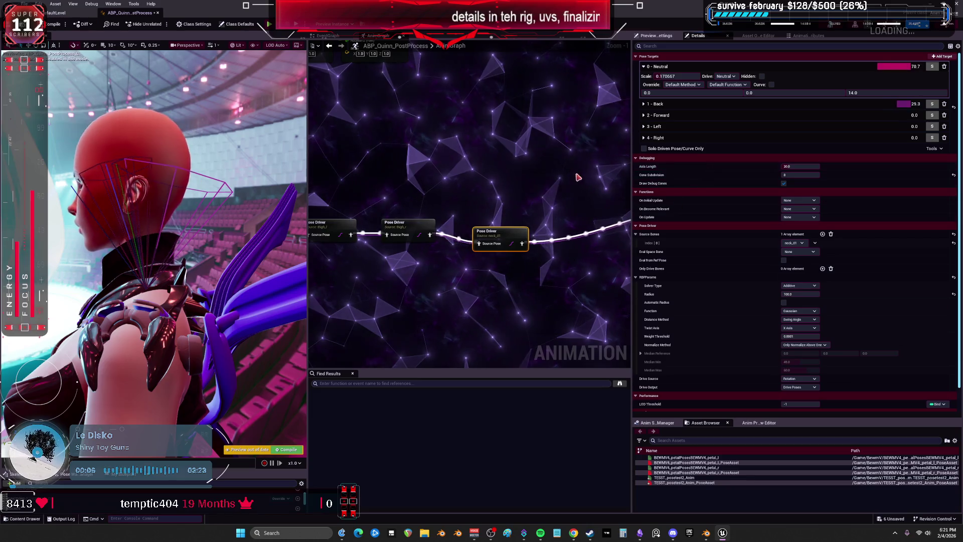
pyautogui.moveTo(496, 192); pyautogui.dragTo(553, 166)
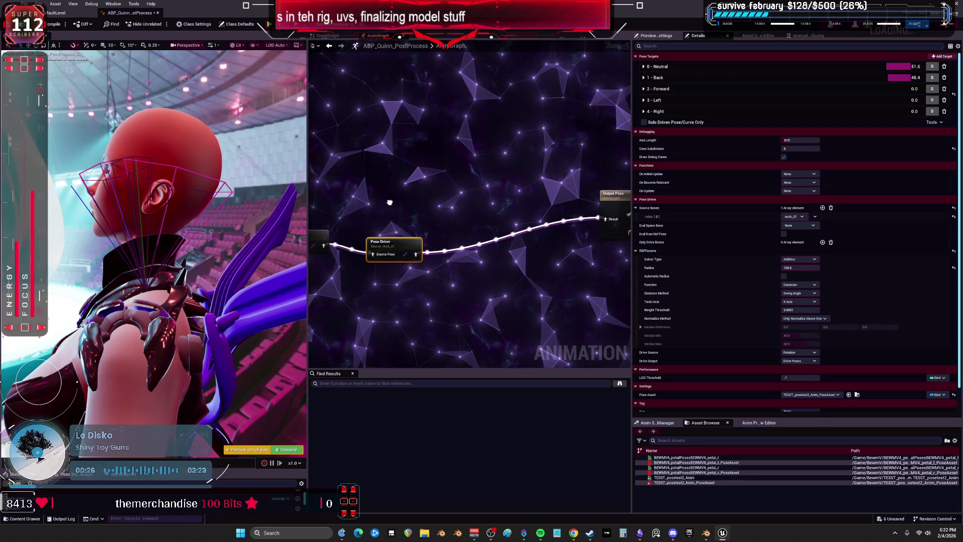
pyautogui.moveTo(419, 200); pyautogui.dragTo(509, 200)
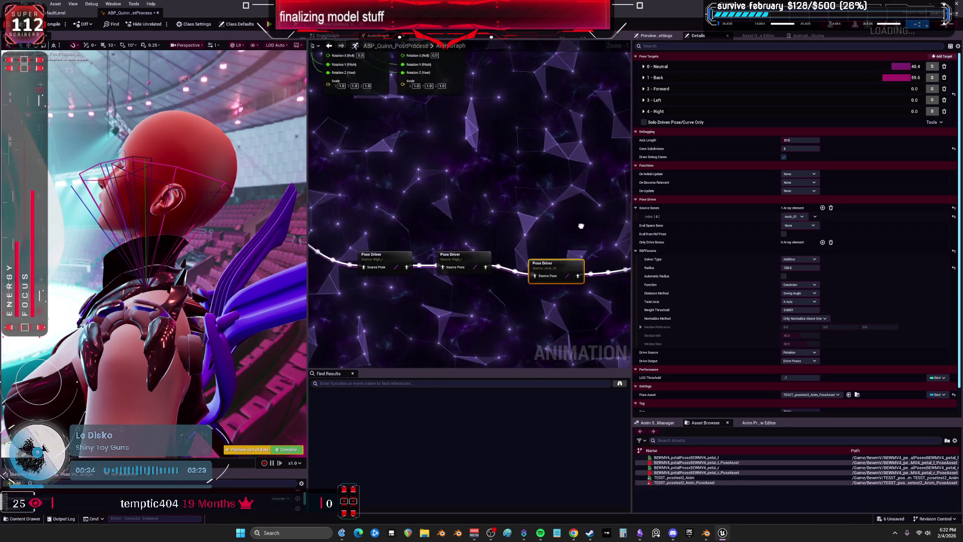
pyautogui.moveTo(499, 199); pyautogui.dragTo(571, 158)
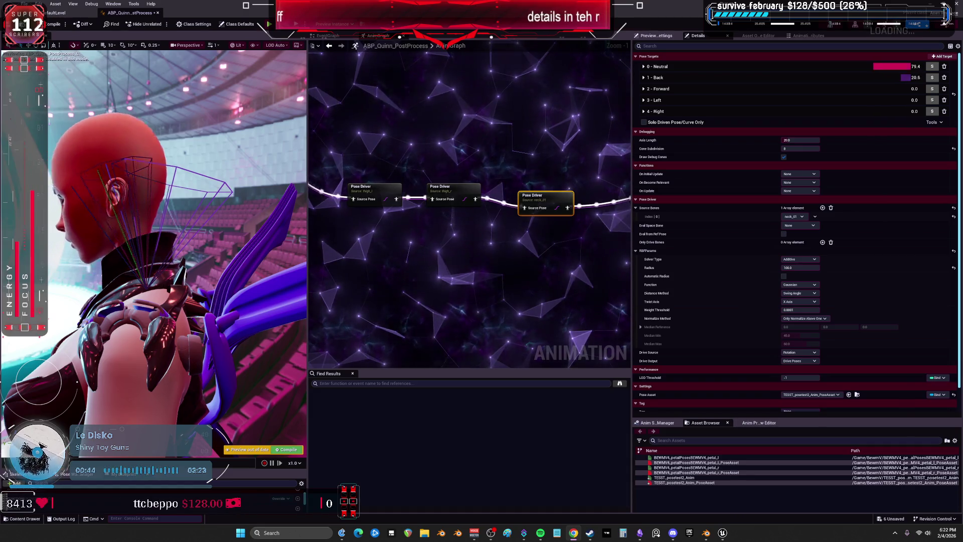
pyautogui.click(706, 533)
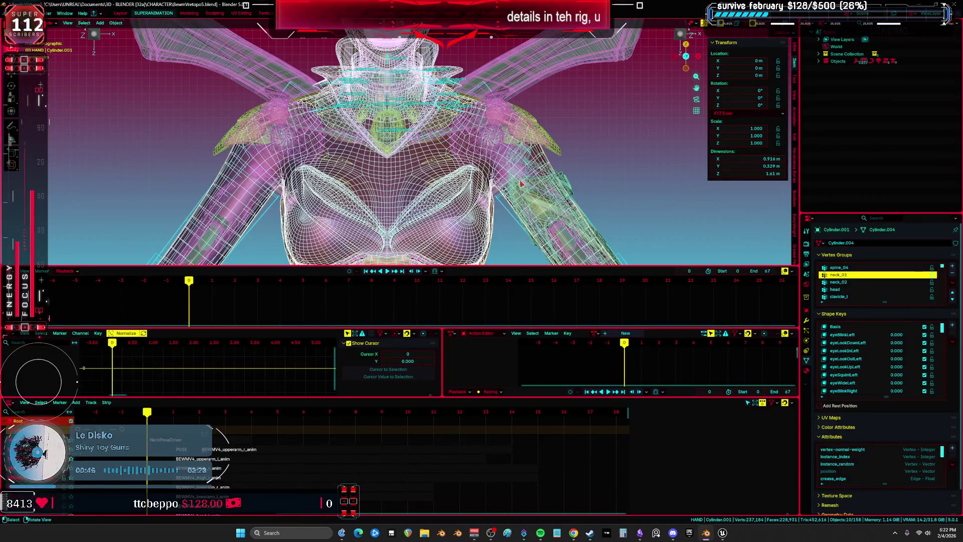
# Step: Maximize the 3D view in Solid shading and orbit around the head, collar and shoulder armour
pyautogui.hotkey('ctrl', 'space')
pyautogui.hotkey('shift', 'z')
pyautogui.moveTo(523, 185)
pyautogui.mouseDown()
pyautogui.moveTo(525, 256)
pyautogui.moveTo(557, 242)
pyautogui.moveTo(517, 242)
pyautogui.moveTo(557, 249)
pyautogui.moveTo(517, 246)
pyautogui.moveTo(566, 247)
pyautogui.moveTo(552, 251)
pyautogui.moveTo(578, 262)
pyautogui.mouseUp()
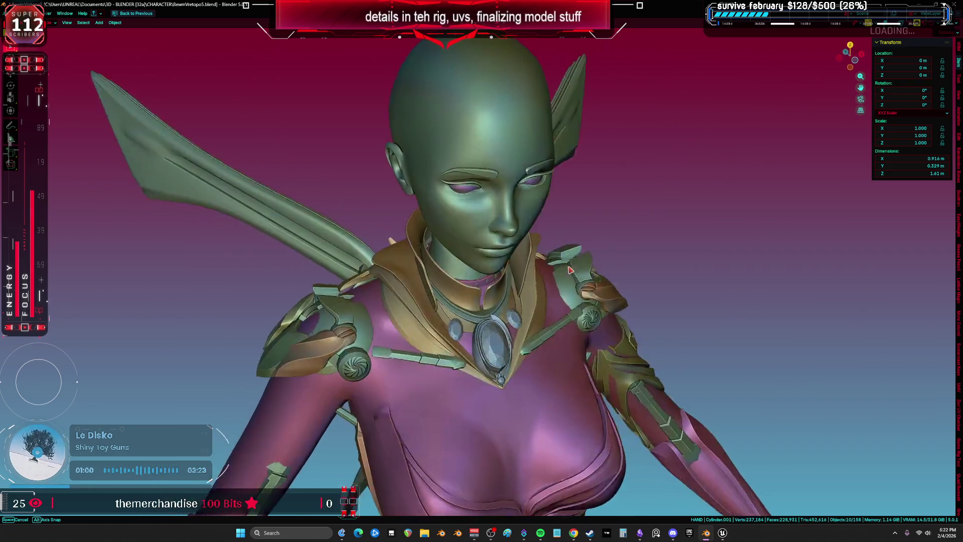
pyautogui.moveTo(568, 267)
pyautogui.mouseDown()
pyautogui.moveTo(577, 256)
pyautogui.moveTo(543, 251)
pyautogui.moveTo(552, 253)
pyautogui.moveTo(383, 261)
pyautogui.moveTo(225, 247)
pyautogui.mouseUp()
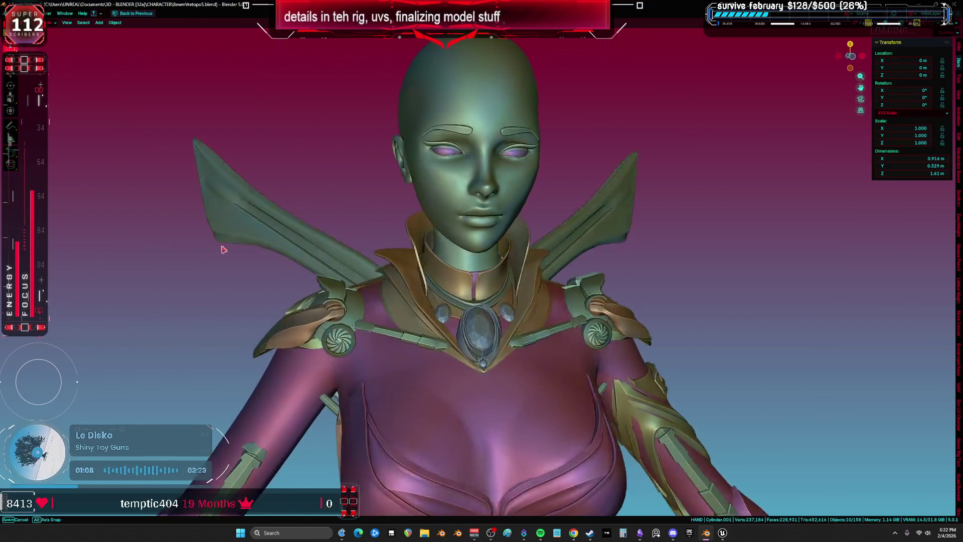
pyautogui.moveTo(222, 247)
pyautogui.mouseDown()
pyautogui.moveTo(209, 244)
pyautogui.moveTo(237, 247)
pyautogui.moveTo(133, 269)
pyautogui.moveTo(40, 266)
pyautogui.moveTo(908, 263)
pyautogui.moveTo(548, 267)
pyautogui.mouseUp()
pyautogui.moveTo(647, 285)
pyautogui.mouseDown()
pyautogui.moveTo(853, 266)
pyautogui.moveTo(50, 261)
pyautogui.moveTo(299, 245)
pyautogui.moveTo(598, 249)
pyautogui.mouseUp()
pyautogui.moveTo(532, 244)
pyautogui.mouseDown()
pyautogui.moveTo(647, 246)
pyautogui.moveTo(525, 242)
pyautogui.moveTo(342, 257)
pyautogui.moveTo(190, 248)
pyautogui.moveTo(238, 246)
pyautogui.mouseUp()
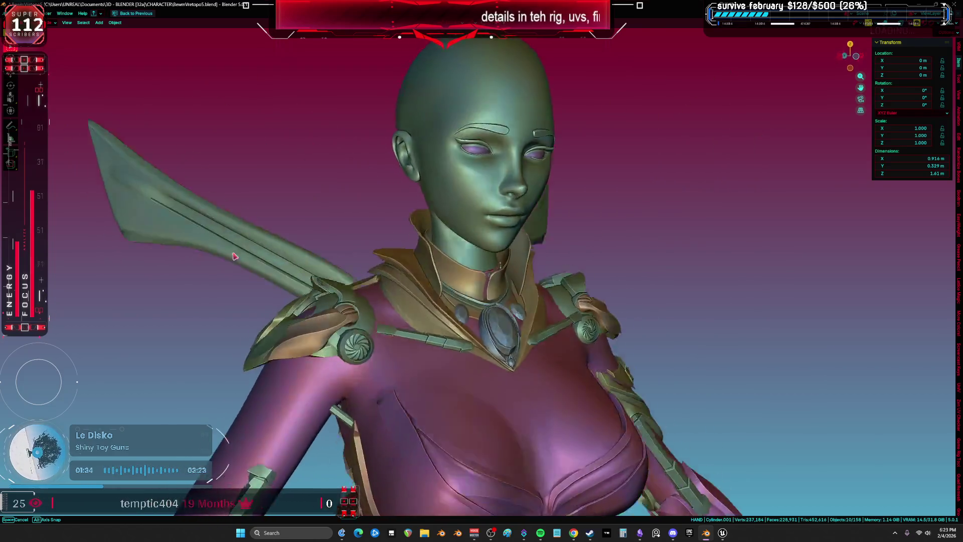
pyautogui.moveTo(200, 267)
pyautogui.mouseDown()
pyautogui.moveTo(217, 265)
pyautogui.moveTo(178, 254)
pyautogui.moveTo(261, 258)
pyautogui.moveTo(176, 269)
pyautogui.moveTo(253, 262)
pyautogui.mouseUp()
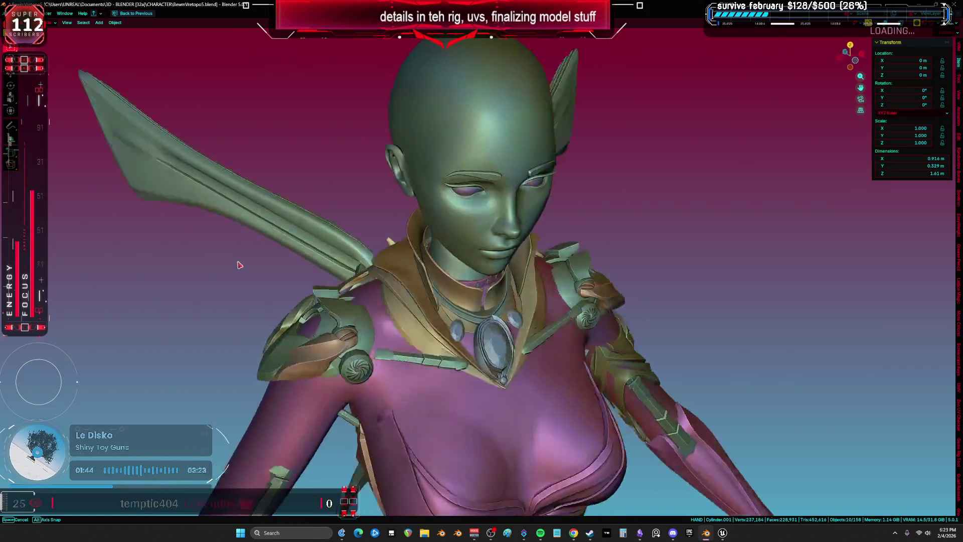
# Step: Orbit to a front three-quarter view past the shoulder armour, then Alt+Tab back to Unreal Engine
pyautogui.moveTo(193, 252)
pyautogui.mouseDown()
pyautogui.moveTo(86, 243)
pyautogui.moveTo(959, 261)
pyautogui.moveTo(126, 271)
pyautogui.moveTo(221, 269)
pyautogui.moveTo(222, 250)
pyautogui.moveTo(191, 249)
pyautogui.moveTo(221, 265)
pyautogui.moveTo(205, 265)
pyautogui.moveTo(211, 273)
pyautogui.moveTo(200, 262)
pyautogui.moveTo(222, 260)
pyautogui.moveTo(175, 256)
pyautogui.moveTo(178, 307)
pyautogui.moveTo(10, 335)
pyautogui.moveTo(883, 335)
pyautogui.moveTo(535, 326)
pyautogui.moveTo(374, 339)
pyautogui.moveTo(50, 335)
pyautogui.moveTo(953, 339)
pyautogui.moveTo(556, 353)
pyautogui.moveTo(813, 317)
pyautogui.moveTo(928, 334)
pyautogui.moveTo(27, 332)
pyautogui.moveTo(219, 325)
pyautogui.moveTo(509, 339)
pyautogui.moveTo(821, 411)
pyautogui.moveTo(932, 415)
pyautogui.moveTo(93, 419)
pyautogui.moveTo(312, 427)
pyautogui.moveTo(204, 61)
pyautogui.moveTo(329, 415)
pyautogui.moveTo(286, 416)
pyautogui.moveTo(145, 486)
pyautogui.moveTo(129, 92)
pyautogui.moveTo(180, 111)
pyautogui.moveTo(200, 153)
pyautogui.moveTo(280, 170)
pyautogui.moveTo(396, 181)
pyautogui.moveTo(563, 157)
pyautogui.mouseUp()
pyautogui.moveTo(558, 200)
pyautogui.mouseDown()
pyautogui.moveTo(486, 249)
pyautogui.moveTo(314, 254)
pyautogui.moveTo(189, 271)
pyautogui.mouseUp()
pyautogui.moveTo(211, 279)
pyautogui.mouseDown()
pyautogui.moveTo(480, 254)
pyautogui.moveTo(751, 266)
pyautogui.moveTo(350, 250)
pyautogui.moveTo(203, 262)
pyautogui.moveTo(30, 257)
pyautogui.moveTo(647, 284)
pyautogui.moveTo(768, 278)
pyautogui.moveTo(817, 254)
pyautogui.moveTo(752, 249)
pyautogui.moveTo(318, 301)
pyautogui.moveTo(196, 296)
pyautogui.moveTo(114, 275)
pyautogui.moveTo(208, 281)
pyautogui.moveTo(354, 239)
pyautogui.moveTo(753, 242)
pyautogui.moveTo(954, 221)
pyautogui.moveTo(860, 430)
pyautogui.moveTo(667, 386)
pyautogui.moveTo(680, 400)
pyautogui.moveTo(555, 344)
pyautogui.moveTo(725, 317)
pyautogui.moveTo(643, 196)
pyautogui.moveTo(744, 186)
pyautogui.moveTo(737, 181)
pyautogui.moveTo(749, 204)
pyautogui.moveTo(703, 202)
pyautogui.moveTo(716, 183)
pyautogui.moveTo(748, 189)
pyautogui.moveTo(727, 202)
pyautogui.moveTo(721, 189)
pyautogui.moveTo(733, 187)
pyautogui.moveTo(717, 186)
pyautogui.moveTo(748, 198)
pyautogui.moveTo(721, 191)
pyautogui.moveTo(705, 513)
pyautogui.moveTo(407, 48)
pyautogui.moveTo(380, 35)
pyautogui.moveTo(750, 44)
pyautogui.moveTo(849, 120)
pyautogui.mouseUp()
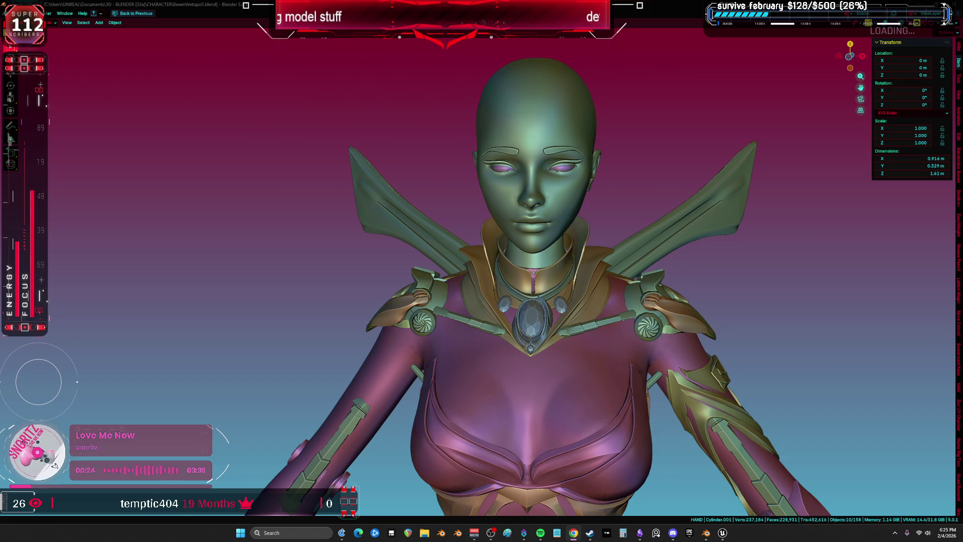
pyautogui.hotkey('alt', 'Tab')
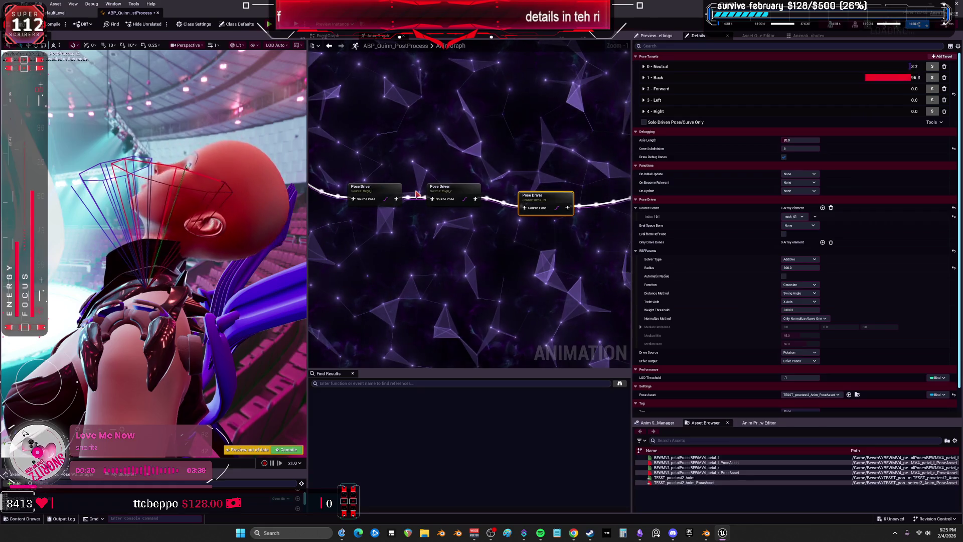
# Step: Delete the extra Add nodes and wire the add result into Rotation Z (Yaw)
pyautogui.scroll(-2, 430, 217)
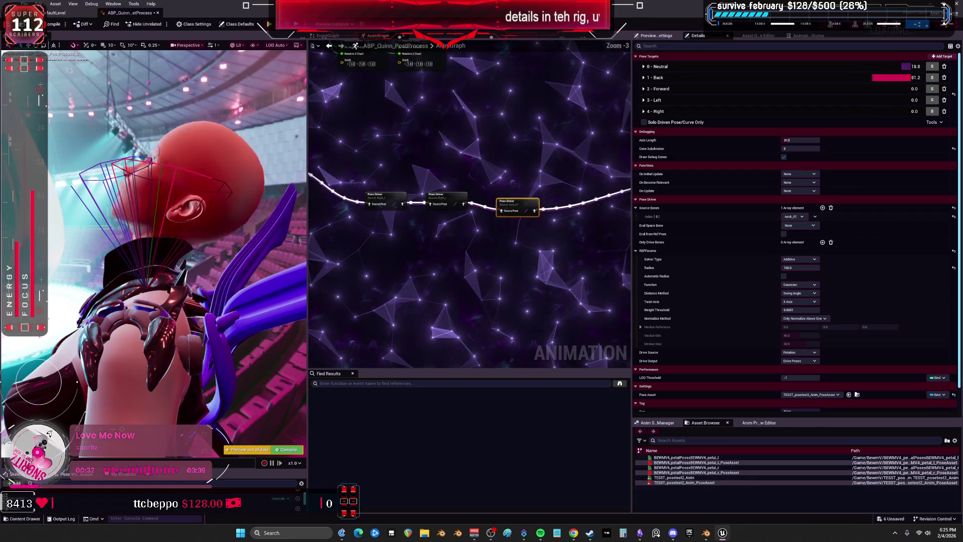
pyautogui.scroll(2, 468, 260)
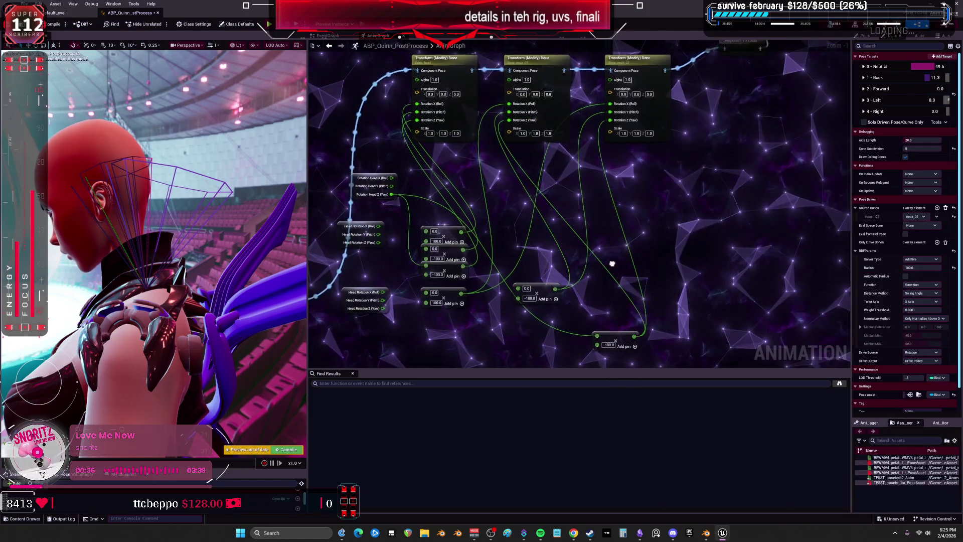
pyautogui.moveTo(454, 301)
pyautogui.mouseDown()
pyautogui.moveTo(455, 346)
pyautogui.moveTo(573, 265)
pyautogui.moveTo(636, 256)
pyautogui.mouseUp()
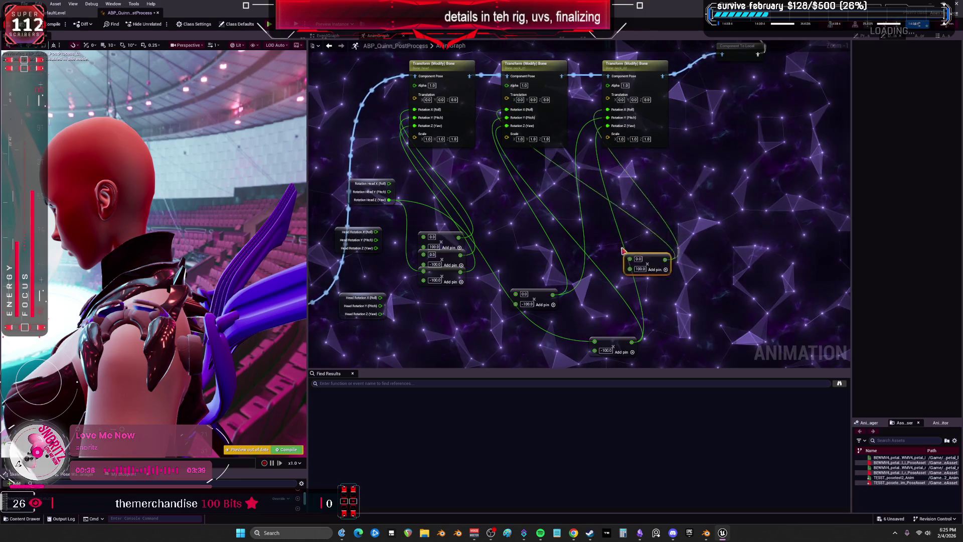
pyautogui.press('Delete')
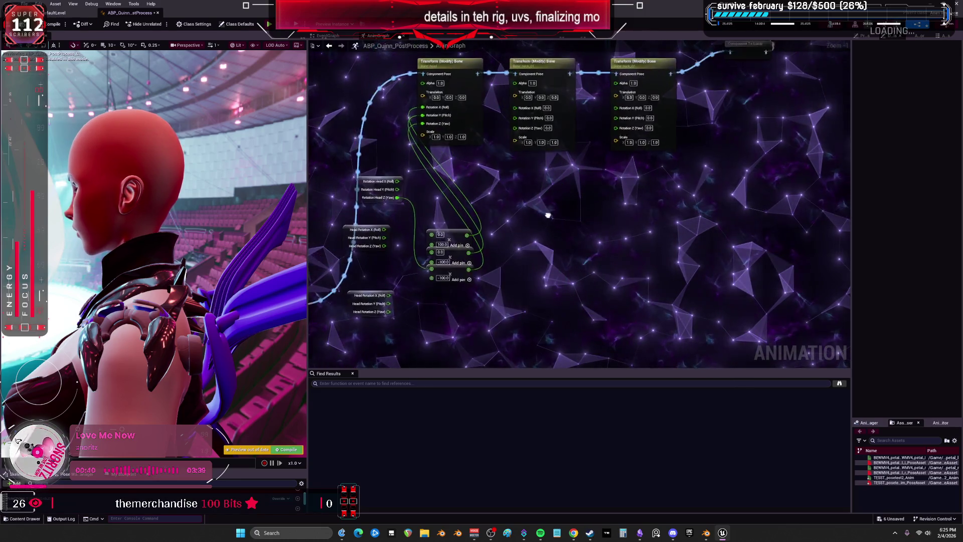
pyautogui.moveTo(533, 300); pyautogui.dragTo(528, 290)
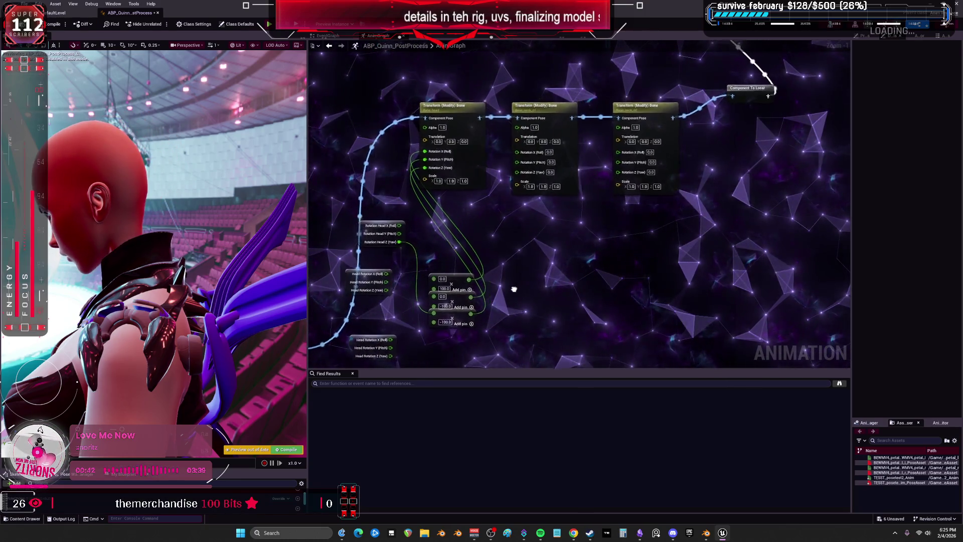
pyautogui.moveTo(518, 243)
pyautogui.mouseDown()
pyautogui.moveTo(491, 229)
pyautogui.moveTo(517, 198)
pyautogui.mouseUp()
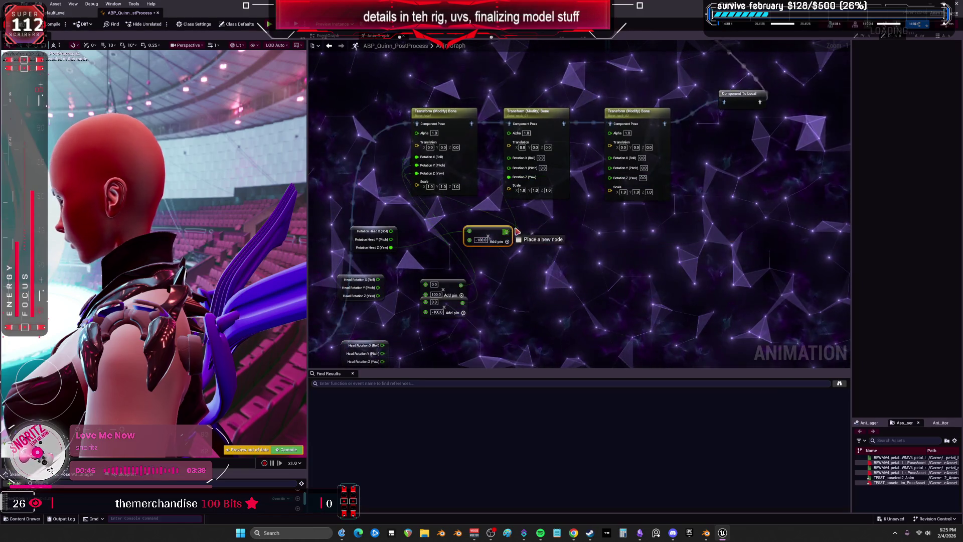
pyautogui.moveTo(543, 115); pyautogui.dragTo(608, 178)
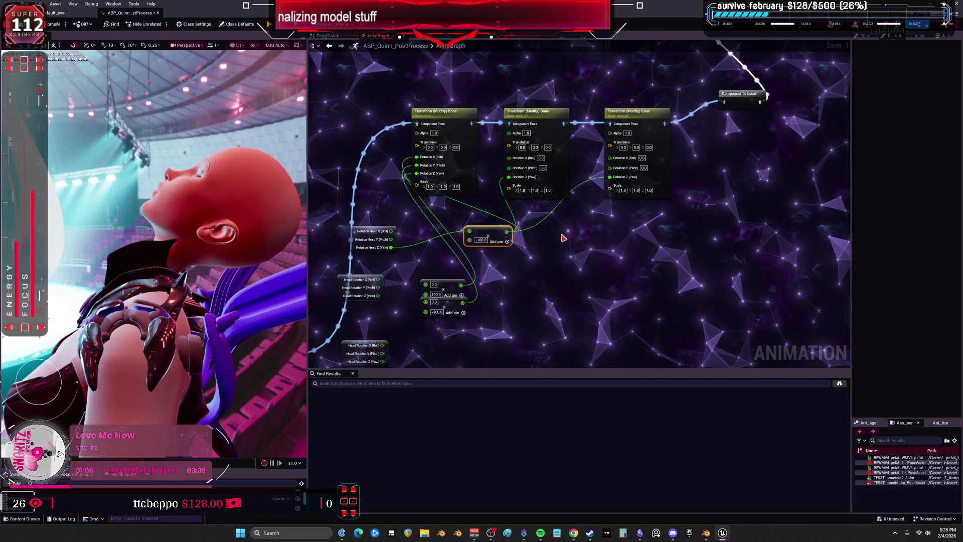
# Step: Move the Live Link Pose node lower left and connect Input Pose through it into Local To Component
pyautogui.click(436, 112)
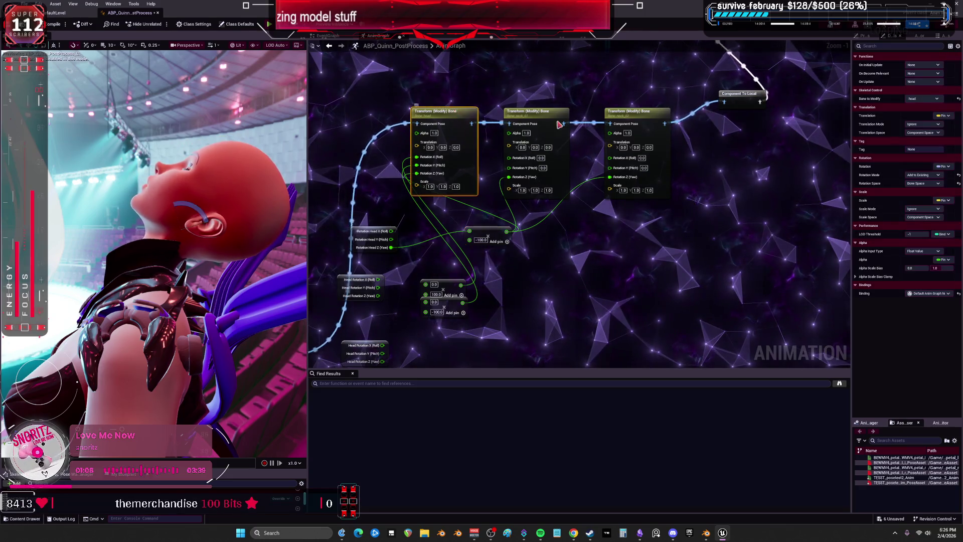
pyautogui.scroll(3, 617, 254)
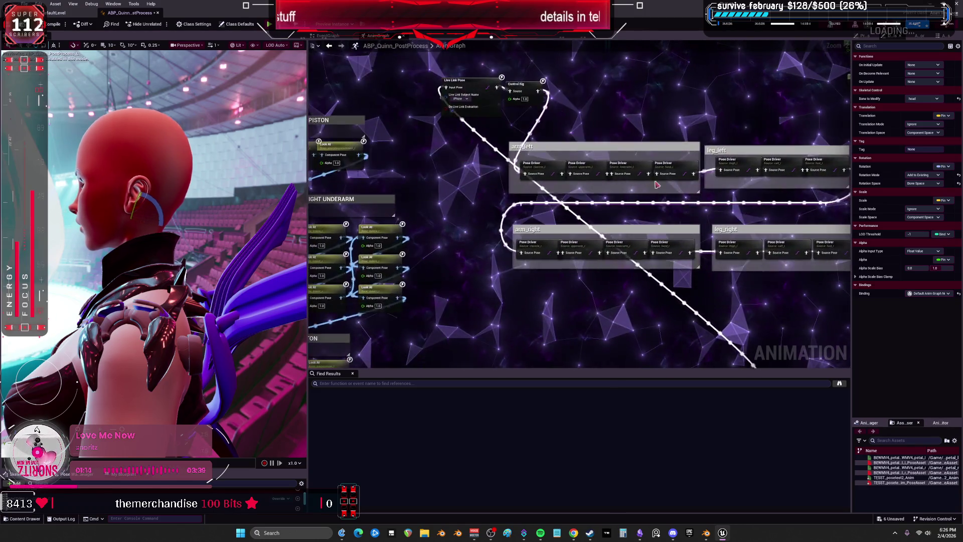
pyautogui.moveTo(461, 81); pyautogui.dragTo(452, 300)
pyautogui.moveTo(606, 210)
pyautogui.mouseDown()
pyautogui.moveTo(535, 149)
pyautogui.moveTo(458, 170)
pyautogui.moveTo(465, 213)
pyautogui.moveTo(420, 182)
pyautogui.mouseUp()
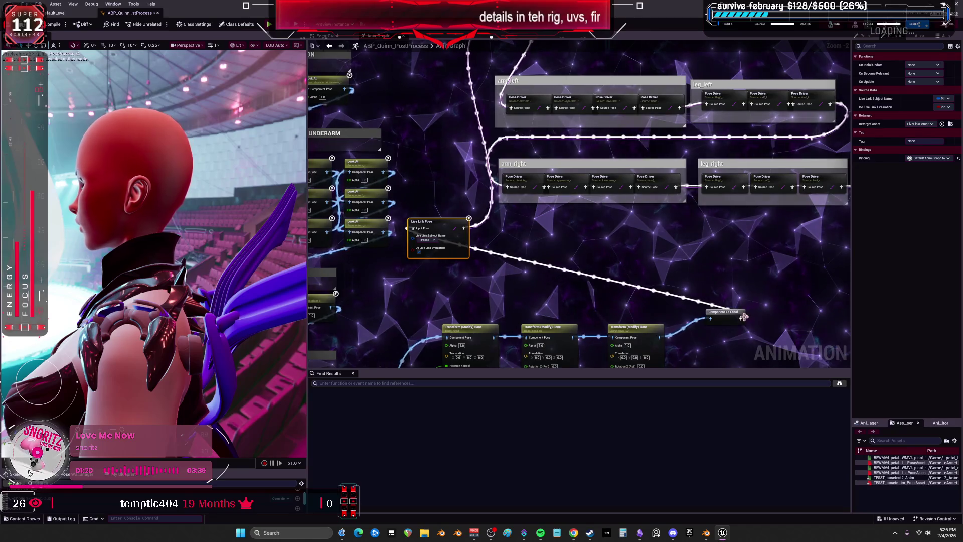
pyautogui.moveTo(499, 116)
pyautogui.mouseDown()
pyautogui.moveTo(452, 151)
pyautogui.moveTo(241, 239)
pyautogui.mouseUp()
pyautogui.scroll(2, 493, 153)
pyautogui.moveTo(443, 146); pyautogui.dragTo(402, 146)
pyautogui.moveTo(518, 209); pyautogui.dragTo(525, 207)
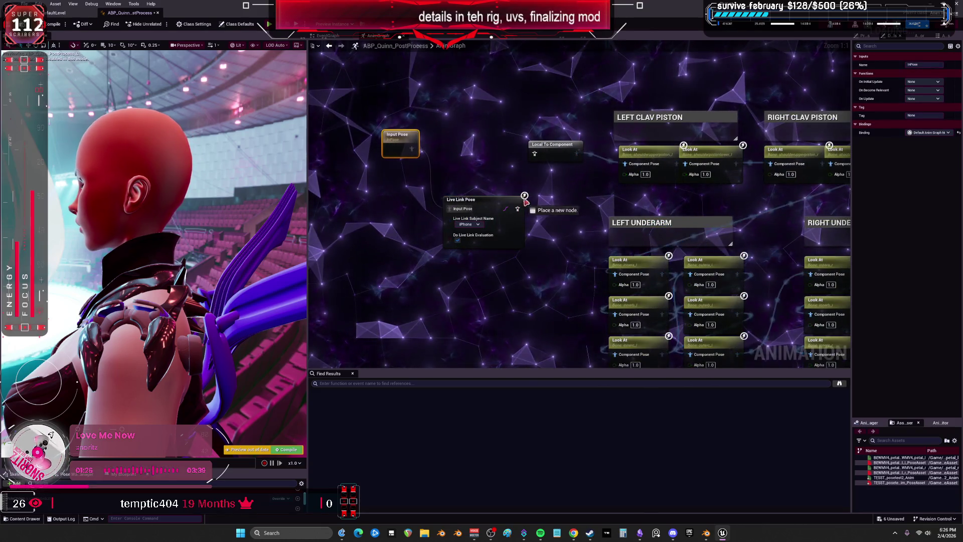
pyautogui.moveTo(526, 157); pyautogui.dragTo(534, 154)
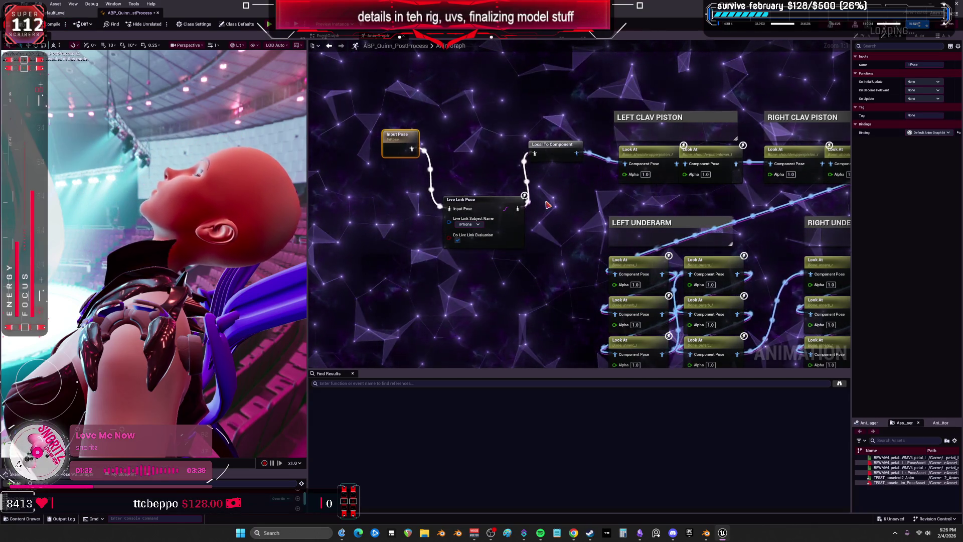
pyautogui.click(240, 46)
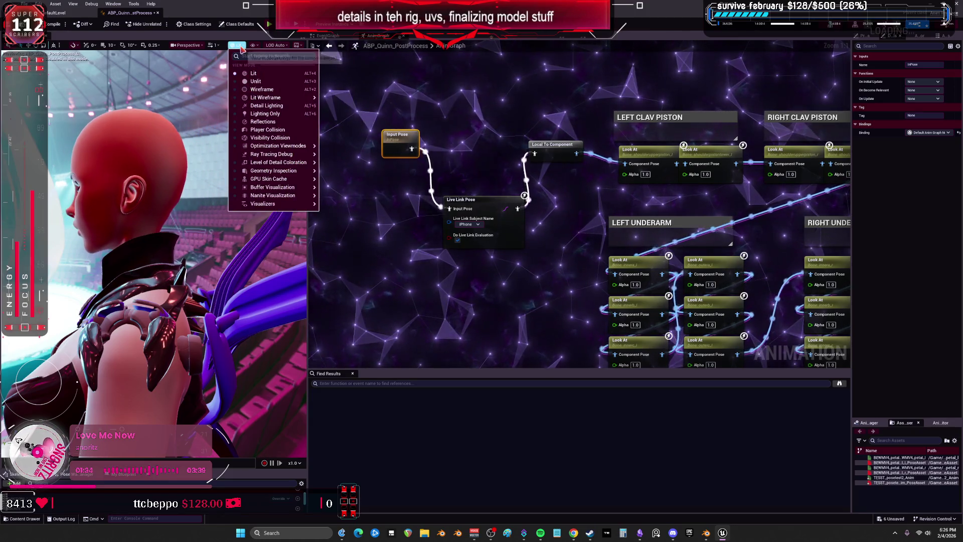
# Step: Draw the skeleton's bones in the preview and pan back to the Transform (Modify) Bone nodes
pyautogui.click(255, 45)
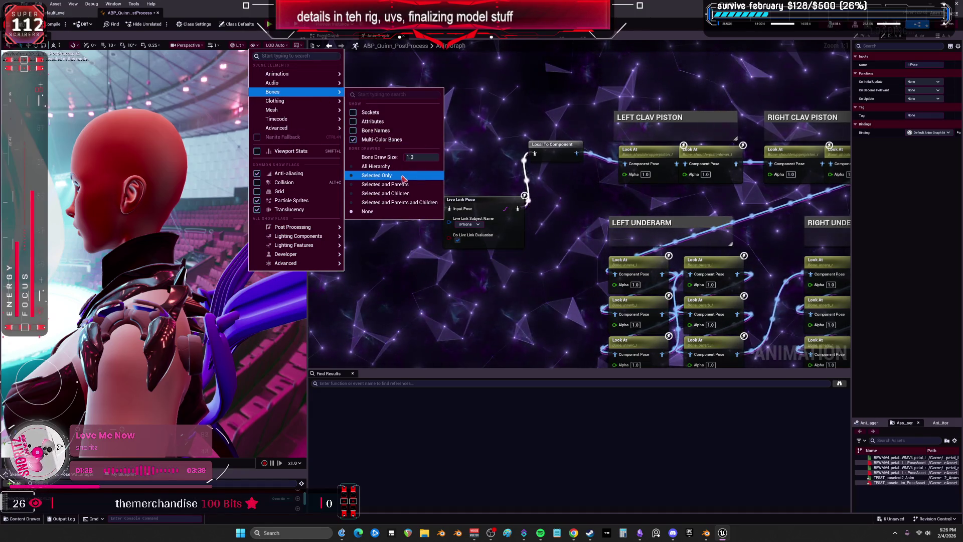
pyautogui.click(402, 175)
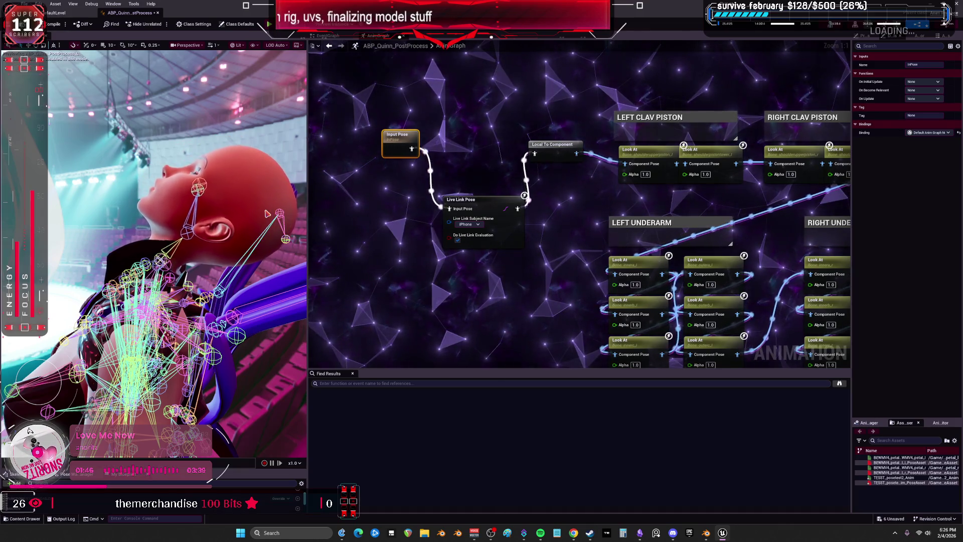
pyautogui.moveTo(522, 263); pyautogui.dragTo(788, 274)
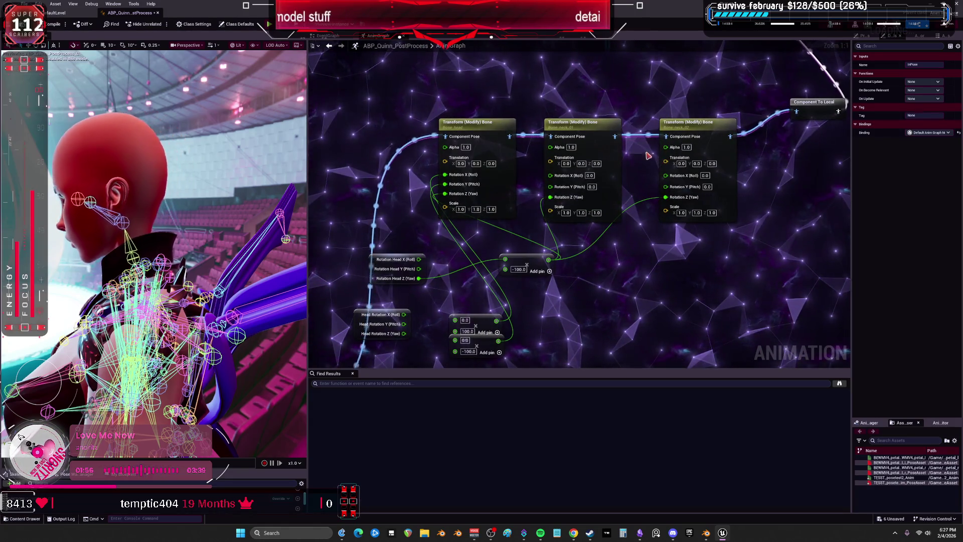
# Step: Set the neck Transform (Modify) Bone node's Rotation Space to Parent Bone Space and compile
pyautogui.click(600, 133)
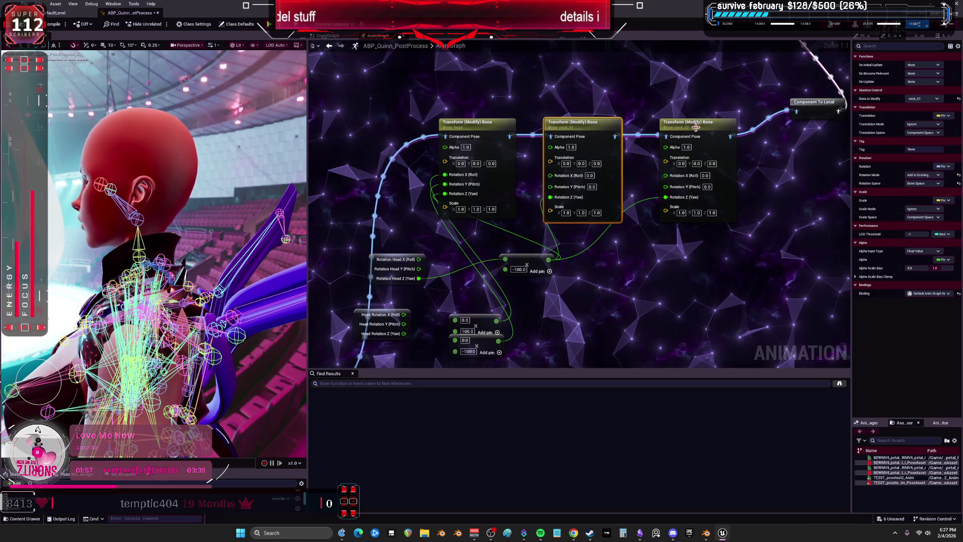
pyautogui.click(924, 99)
pyautogui.click(677, 287)
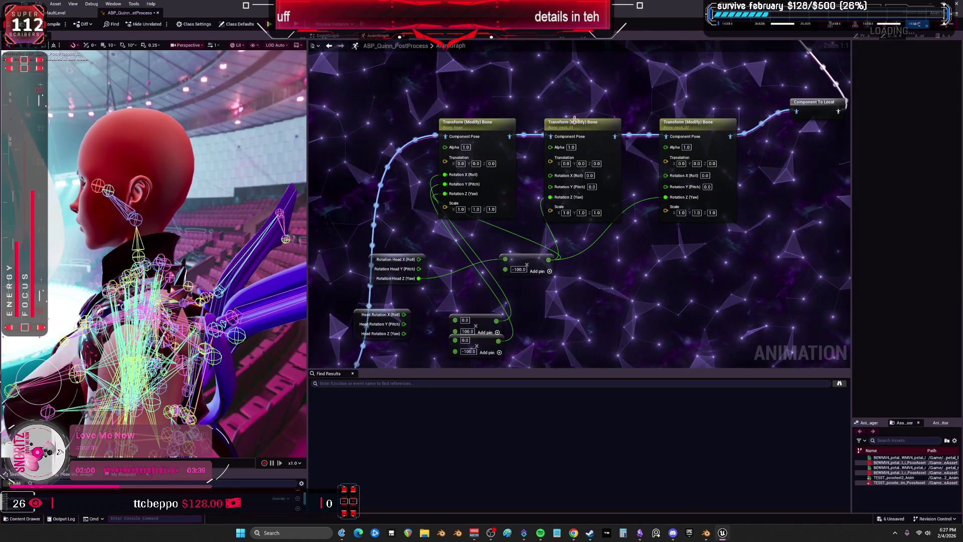
pyautogui.moveTo(472, 126)
pyautogui.mouseDown()
pyautogui.moveTo(779, 242)
pyautogui.moveTo(753, 242)
pyautogui.mouseUp()
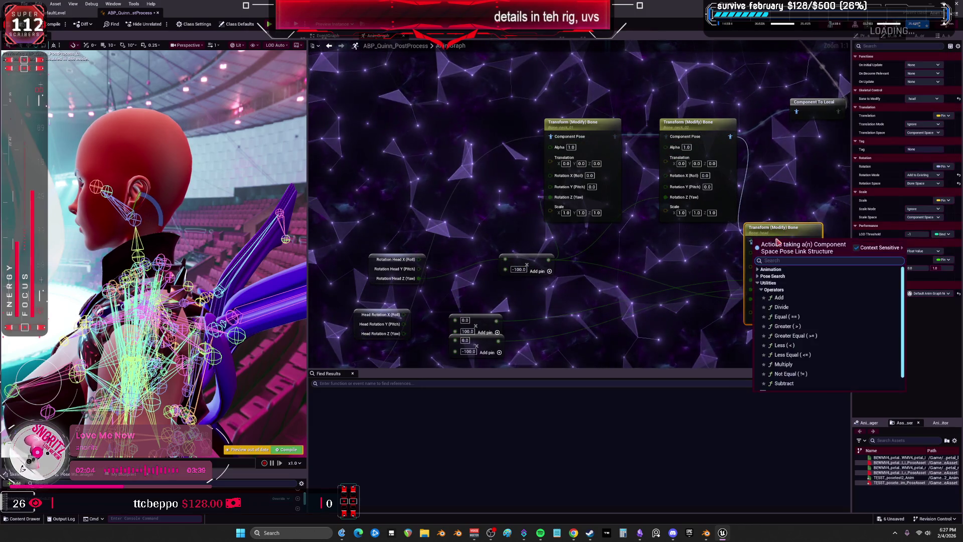
pyautogui.press('Escape')
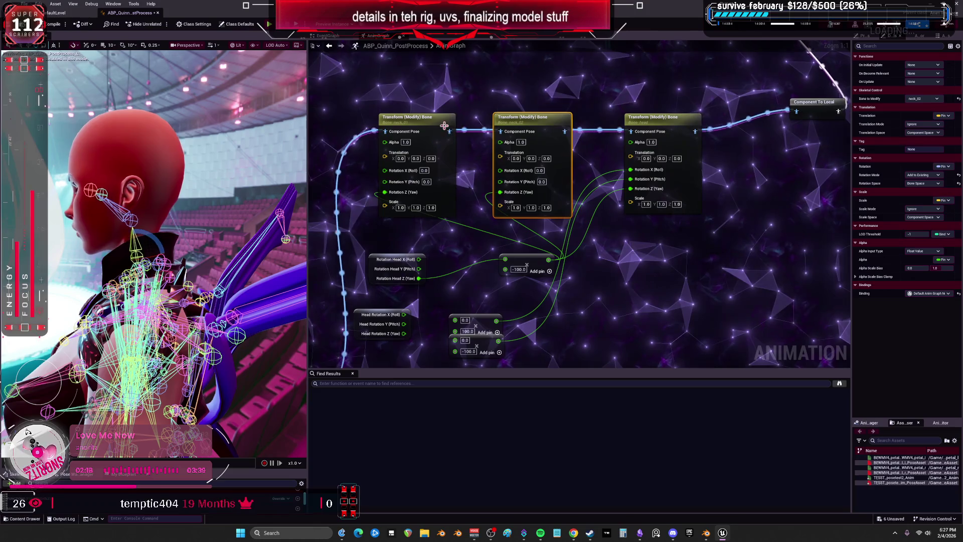
pyautogui.click(926, 204)
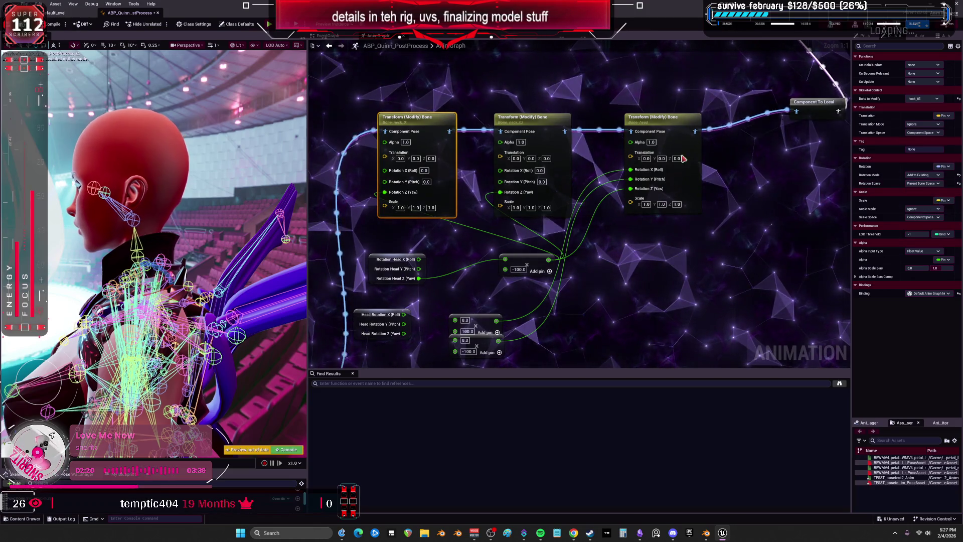
pyautogui.click(931, 184)
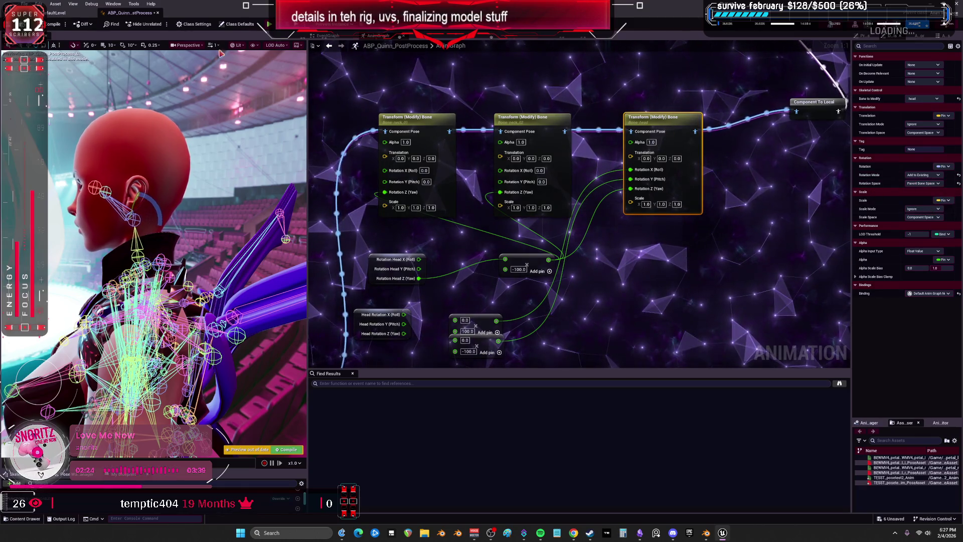
pyautogui.press('F7')
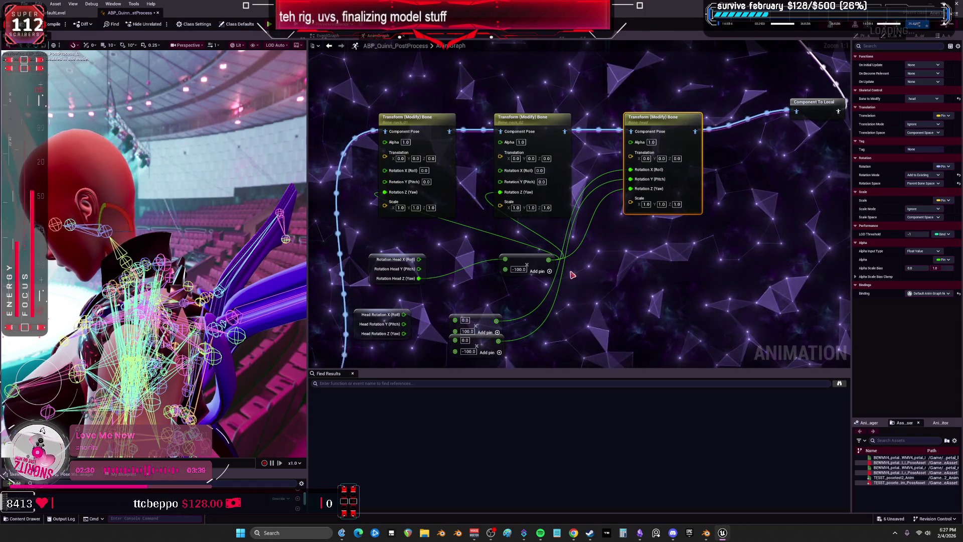
# Step: Move the -100.0 add node left, rewire the first node's Component Pose, and lower the head node
pyautogui.moveTo(527, 262); pyautogui.dragTo(485, 258)
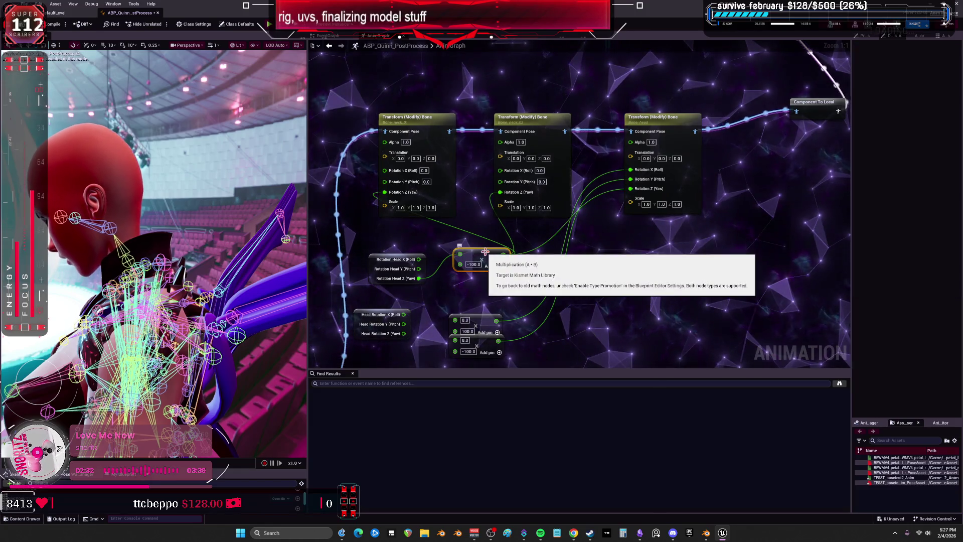
pyautogui.click(442, 148)
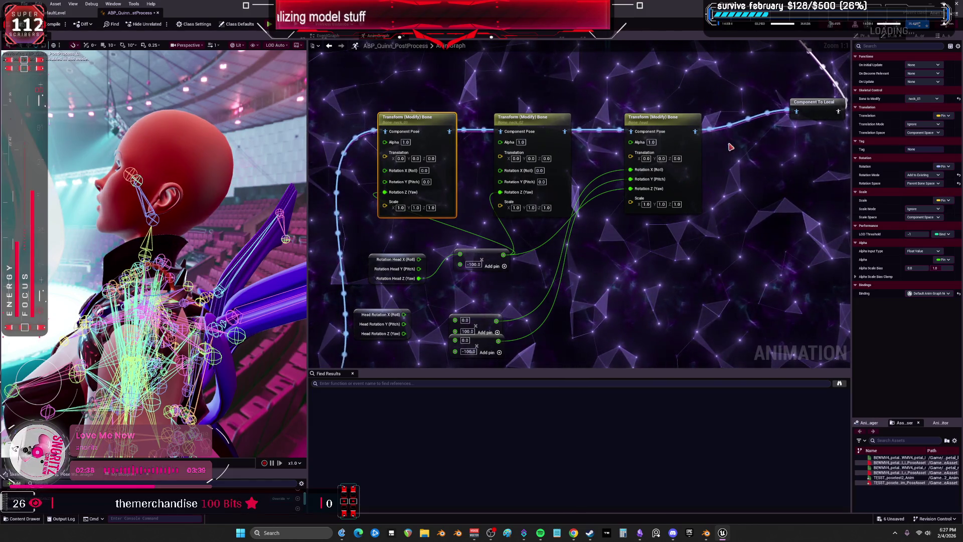
pyautogui.moveTo(393, 135); pyautogui.dragTo(608, 149)
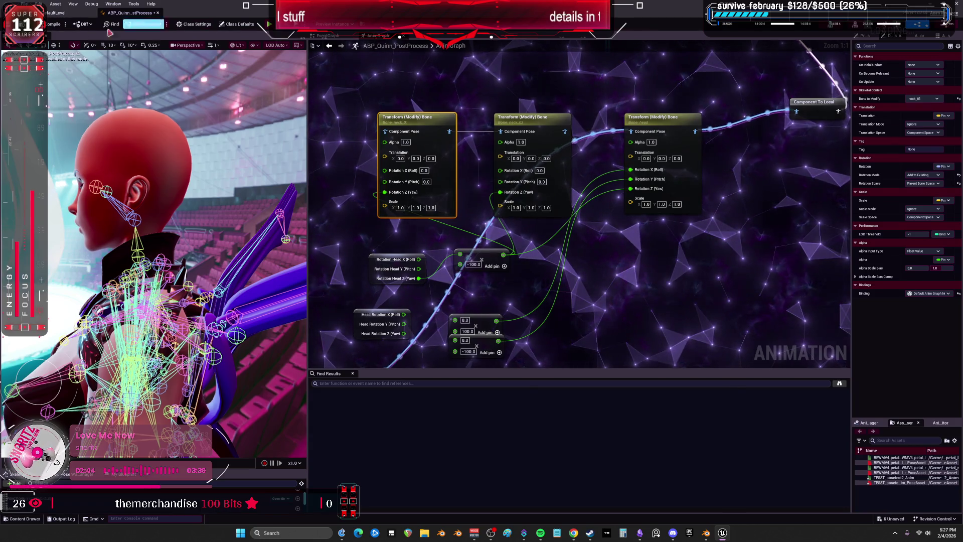
pyautogui.moveTo(681, 124); pyautogui.dragTo(685, 149)
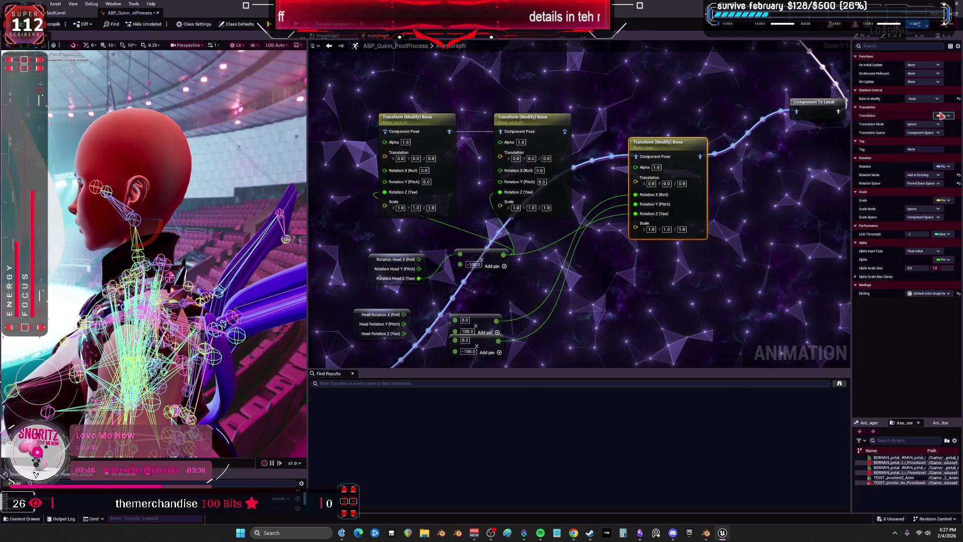
# Step: Make the node modify the head bone, Add to Existing in Bone Space, and test-rotate the head
pyautogui.click(926, 98)
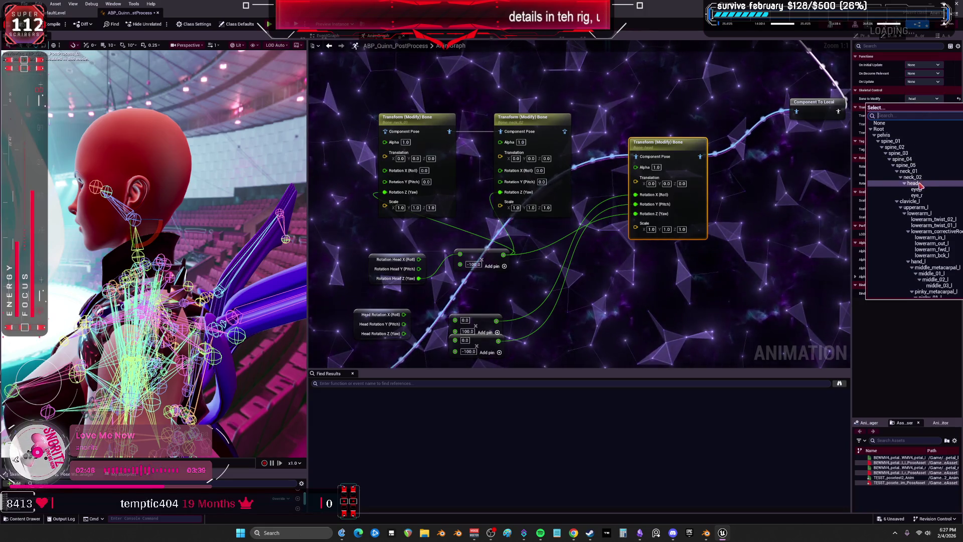
pyautogui.click(924, 177)
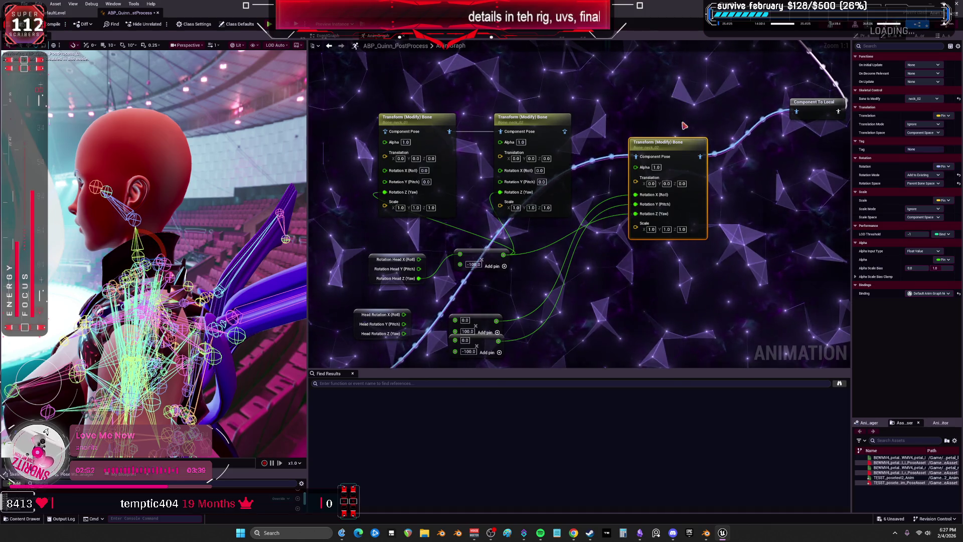
pyautogui.click(930, 99)
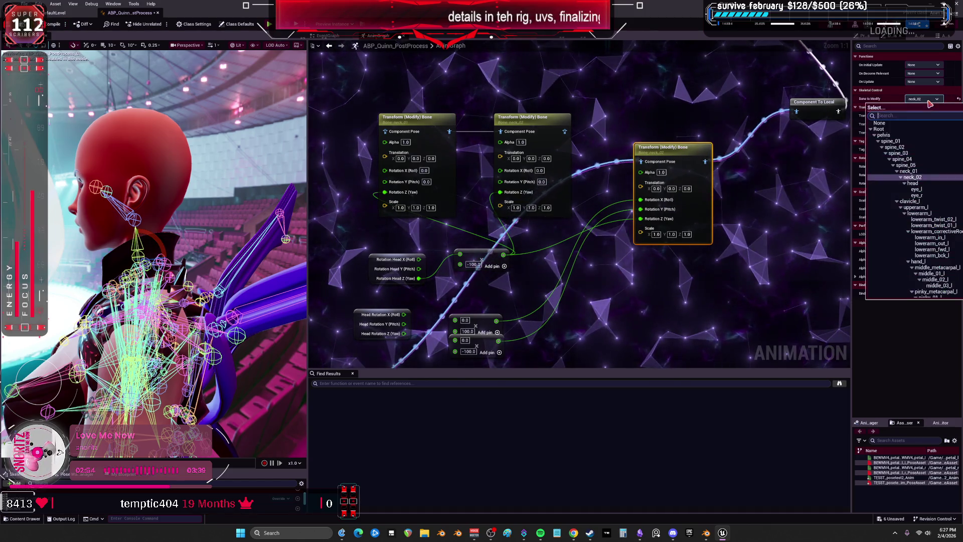
pyautogui.click(912, 183)
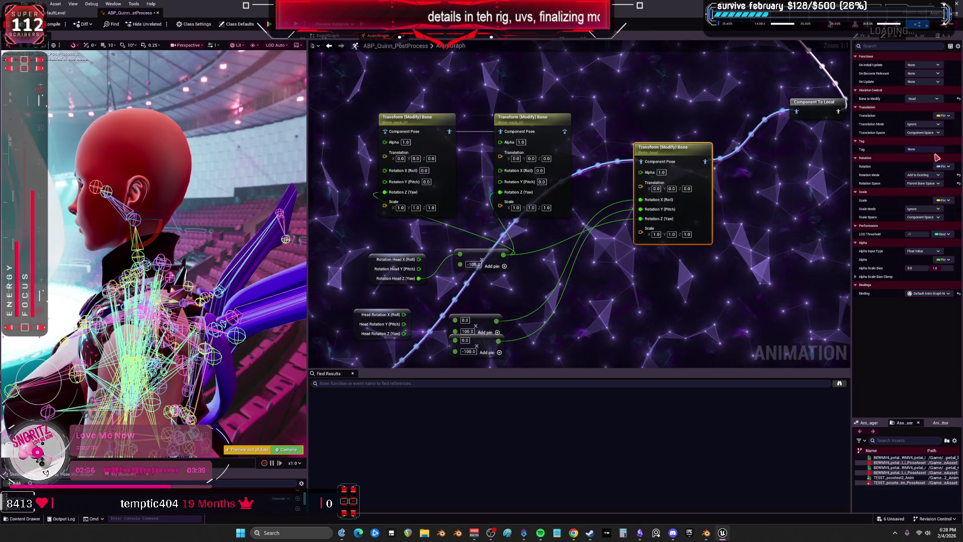
pyautogui.click(922, 176)
pyautogui.click(923, 181)
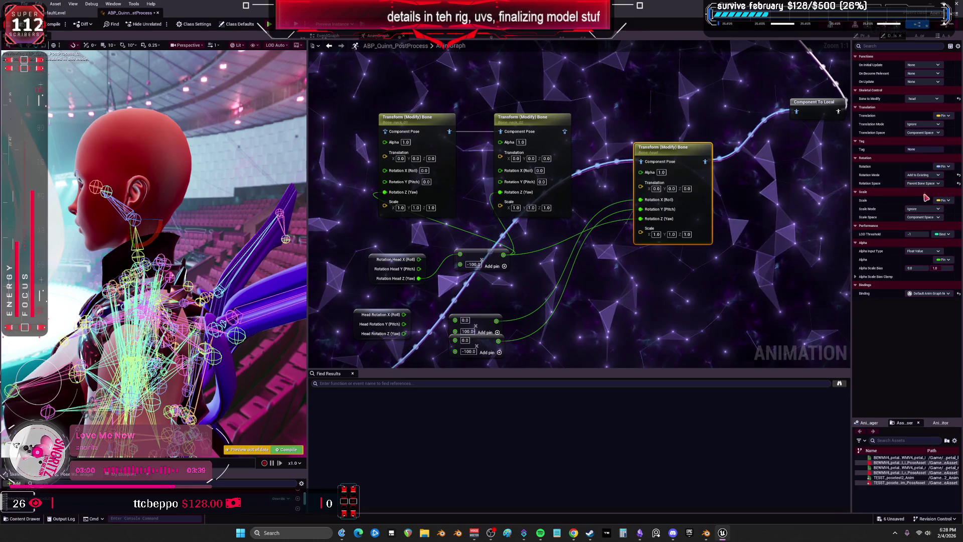
pyautogui.click(926, 184)
pyautogui.click(919, 212)
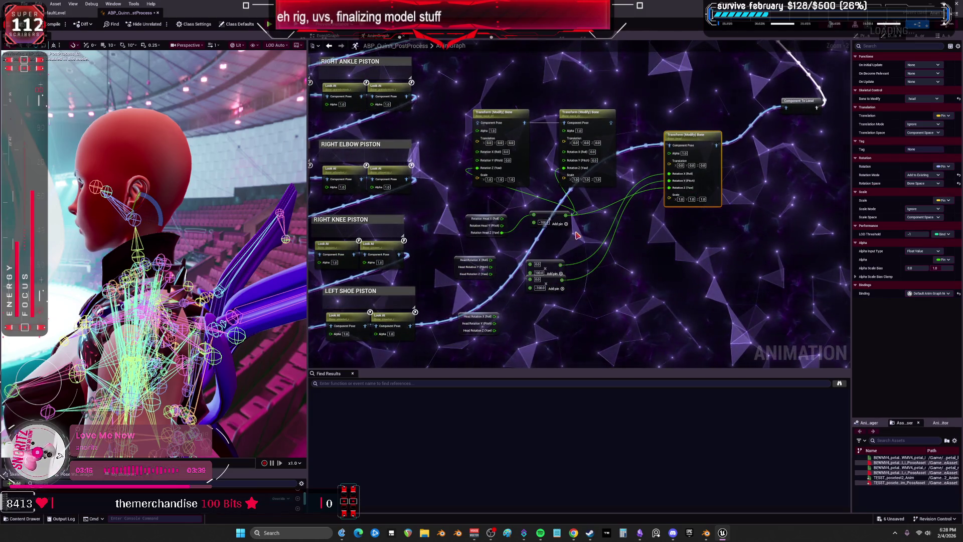
pyautogui.moveTo(159, 207); pyautogui.dragTo(145, 201)
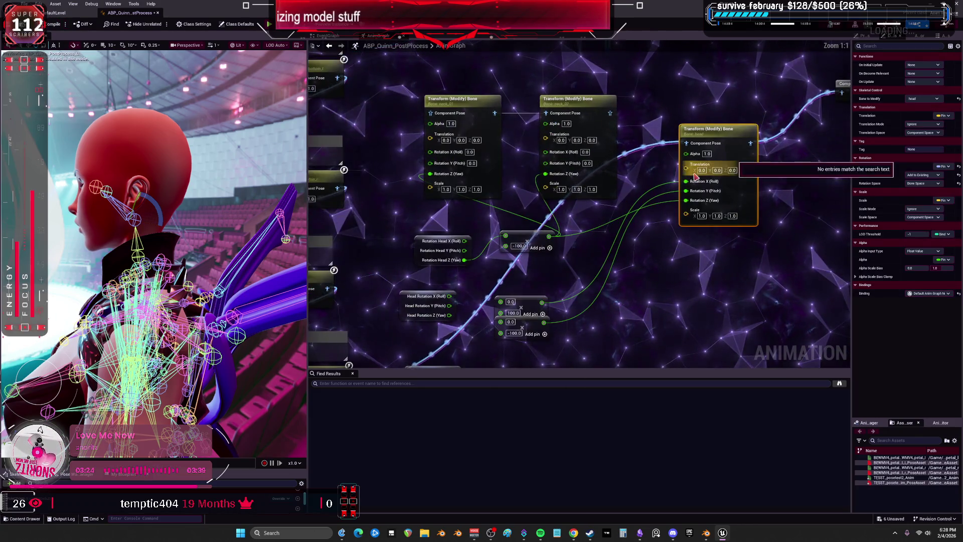
# Step: Center the graph on the neck Pose Driver node
pyautogui.moveTo(696, 176); pyautogui.dragTo(637, 135)
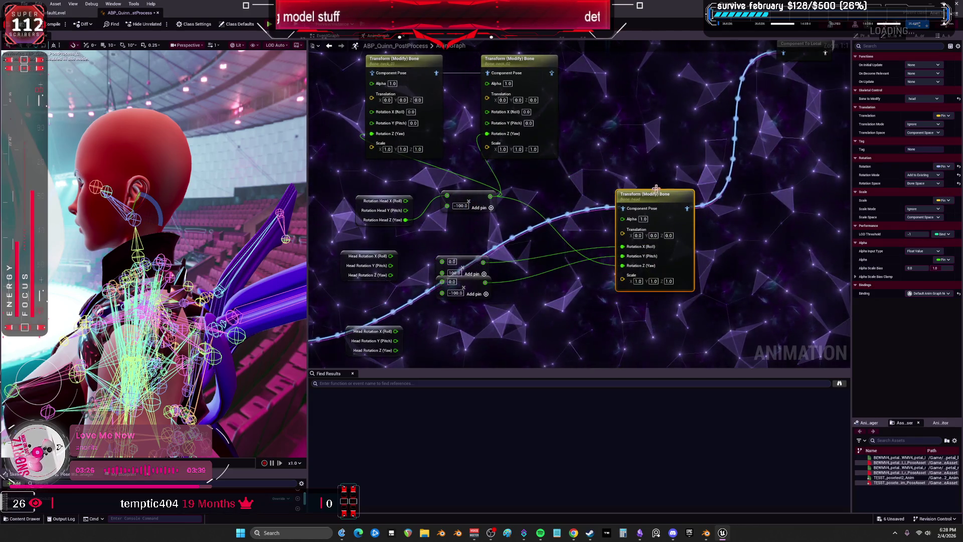
pyautogui.click(814, 159)
pyautogui.press('f')
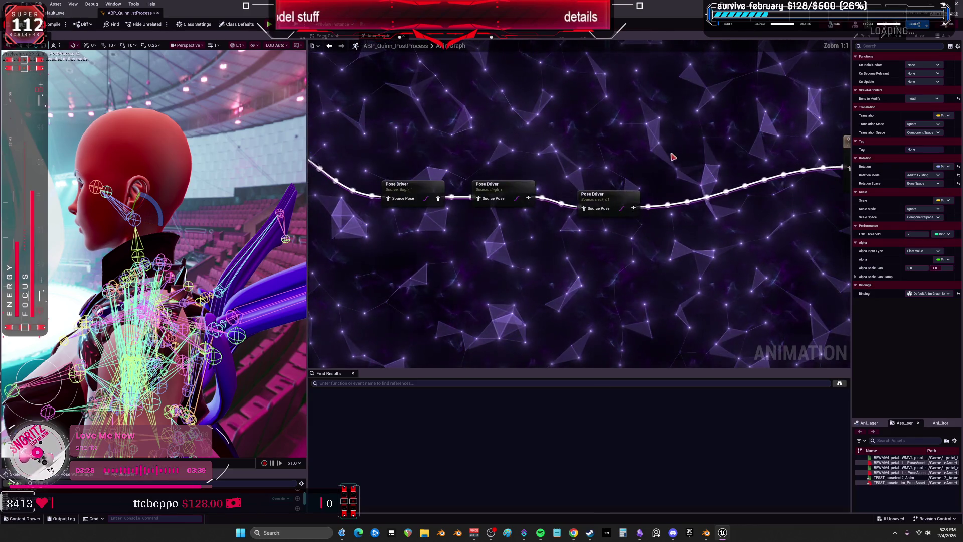
# Step: Widen the Pose Driver details and add eight slots to the Only Drive Bones list
pyautogui.moveTo(851, 228); pyautogui.dragTo(643, 229)
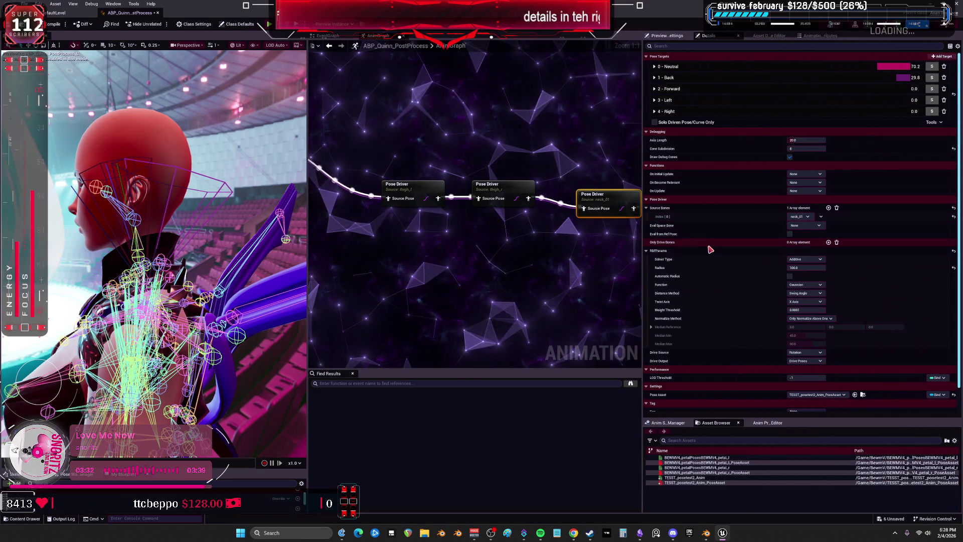
pyautogui.click(828, 242)
pyautogui.click(829, 243)
pyautogui.click(829, 242)
pyautogui.click(829, 243)
pyautogui.click(829, 242)
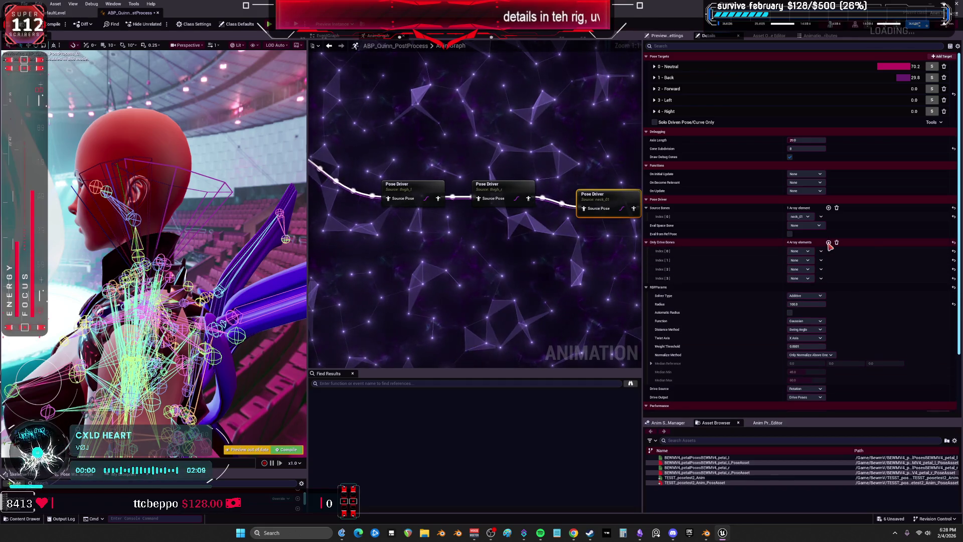
pyautogui.click(829, 243)
pyautogui.click(829, 242)
pyautogui.click(829, 242)
pyautogui.click(808, 251)
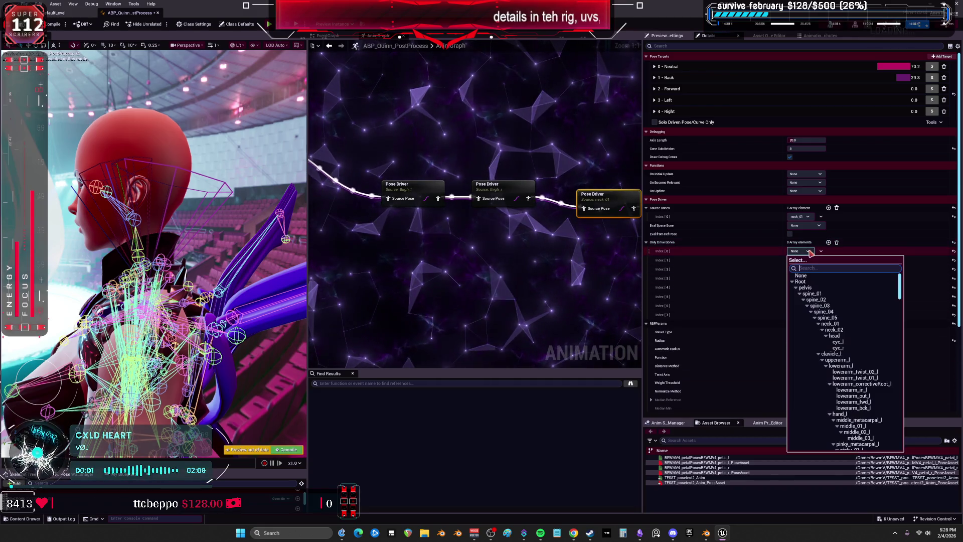
# Step: Collapse the head, neck, clavicle and wing branches, then pick collarouterA_l as the first drive bone
pyautogui.click(825, 336)
pyautogui.click(822, 330)
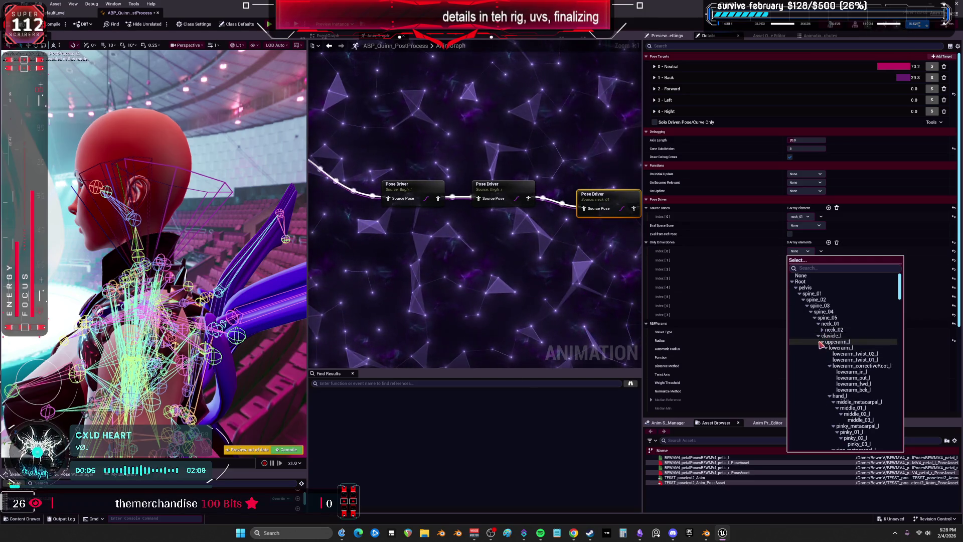
pyautogui.click(818, 336)
pyautogui.click(819, 336)
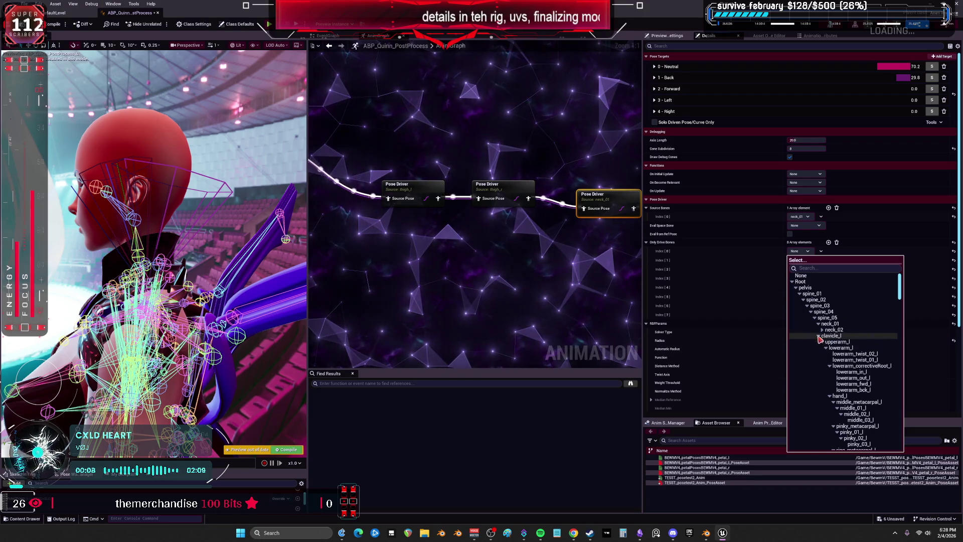
pyautogui.click(818, 336)
pyautogui.click(819, 341)
pyautogui.click(819, 342)
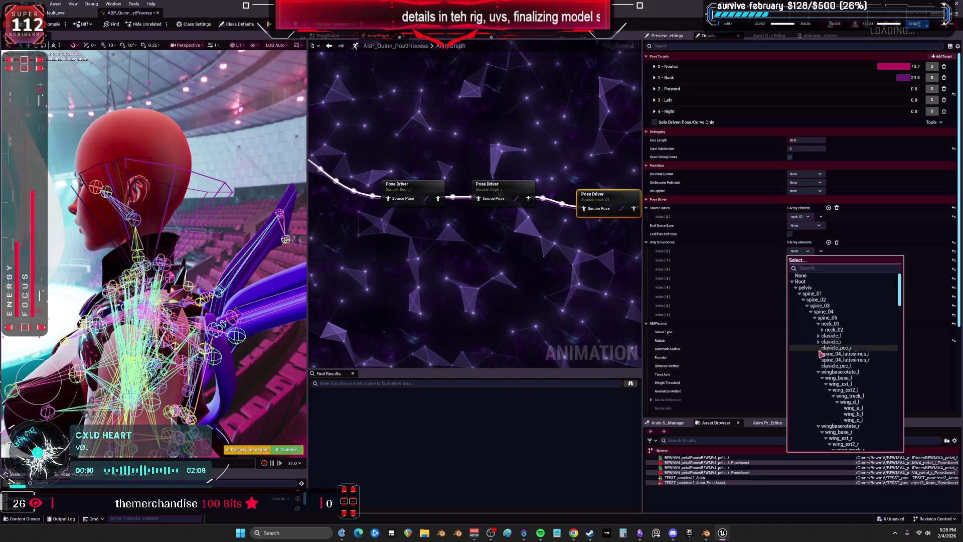
pyautogui.click(819, 372)
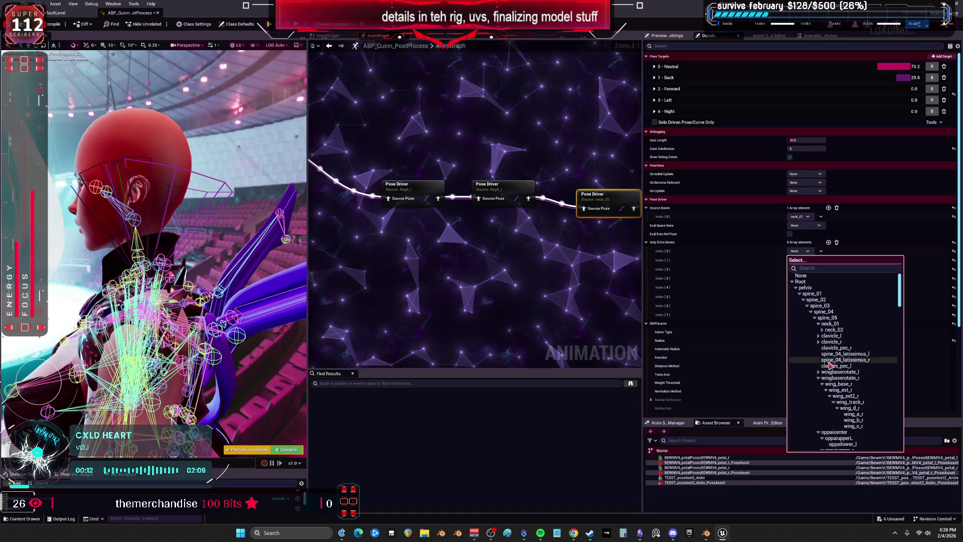
pyautogui.click(819, 377)
pyautogui.scroll(-3, 824, 377)
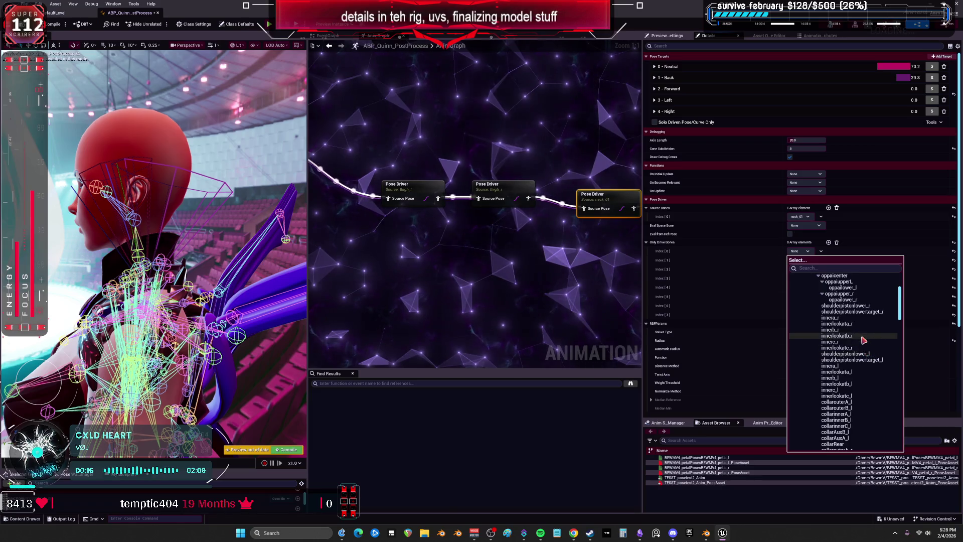
pyautogui.scroll(-4, 873, 331)
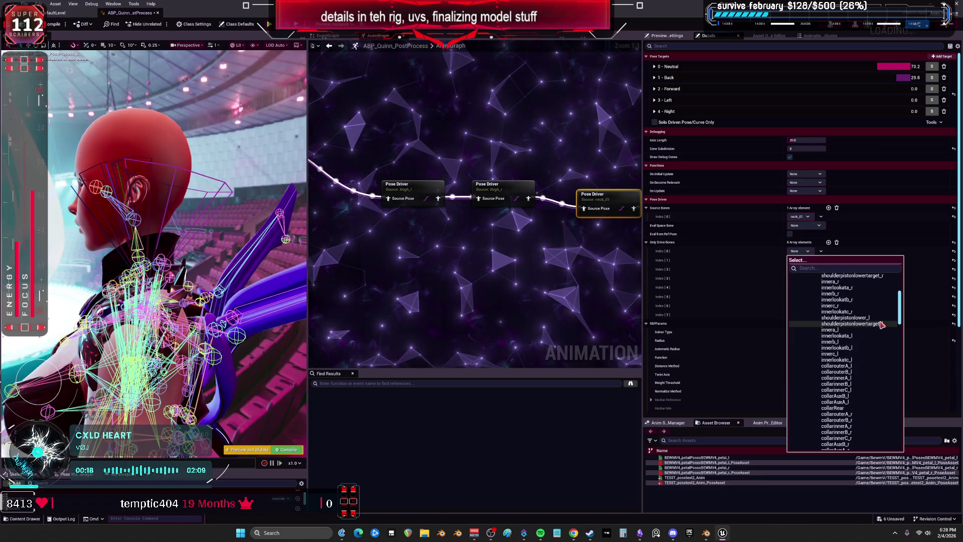
pyautogui.scroll(-1, 851, 341)
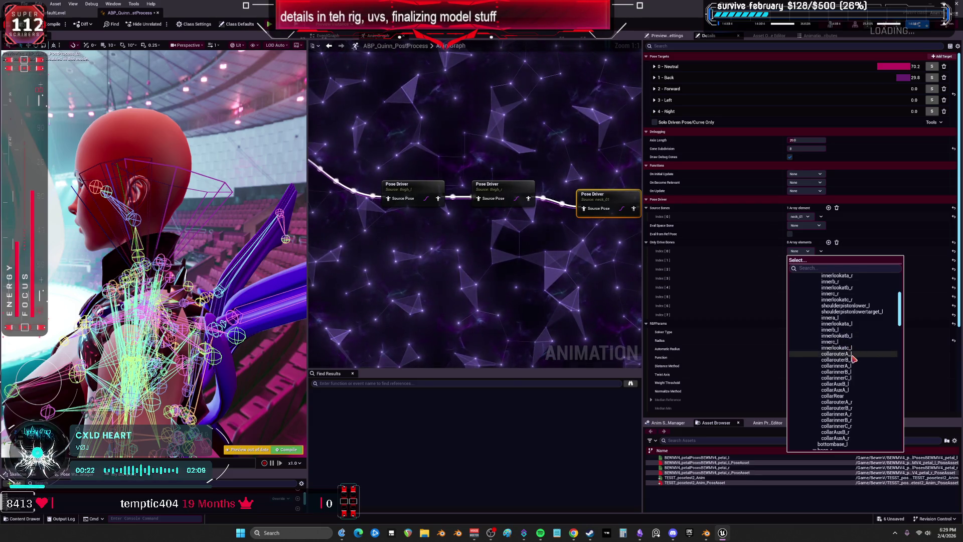
pyautogui.click(851, 355)
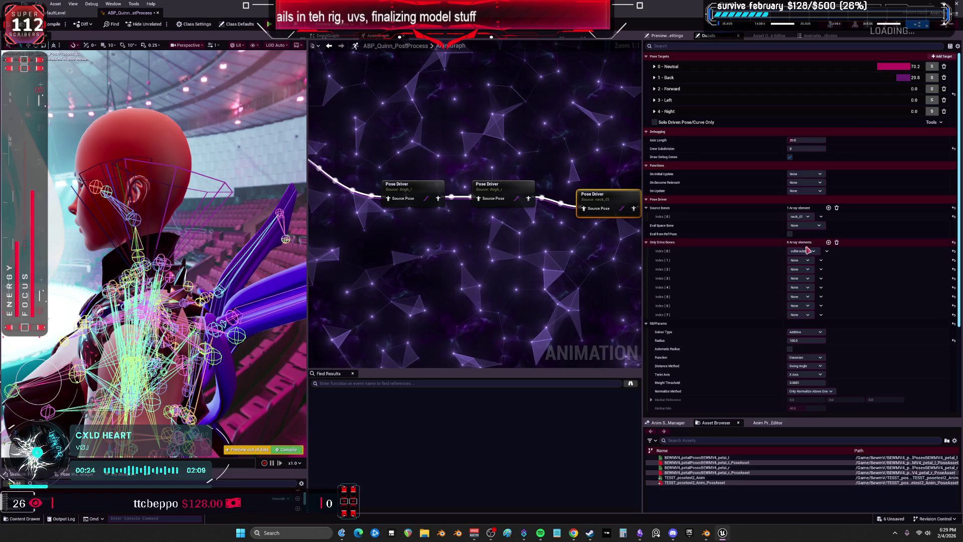
# Step: Assign collarouterB_l, collarinnerA_l, collarinnerB_l, collarinnerC_l, collarAuxB_l, collarAuxA_l and collarRear to the next slots
pyautogui.click(809, 260)
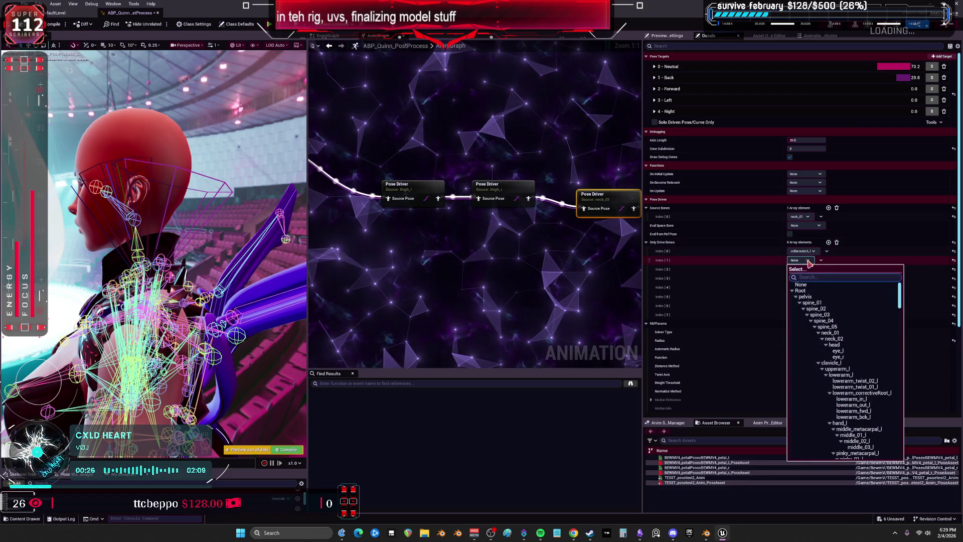
pyautogui.write('collar')
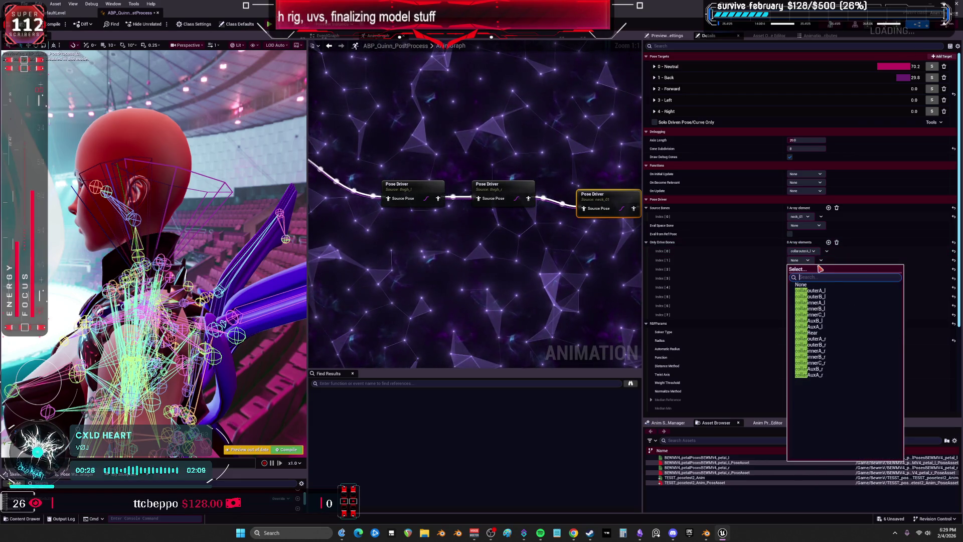
pyautogui.click(813, 297)
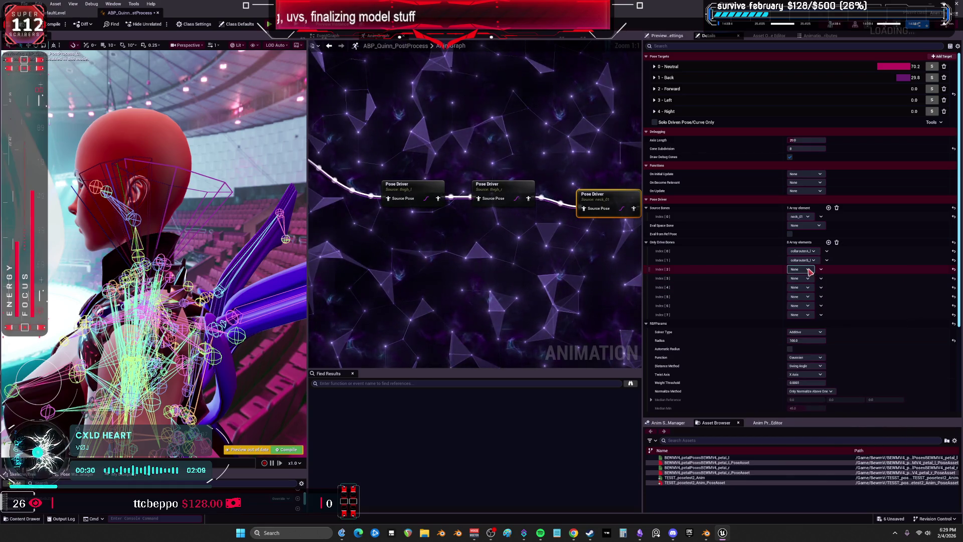
pyautogui.click(810, 271)
pyautogui.click(821, 313)
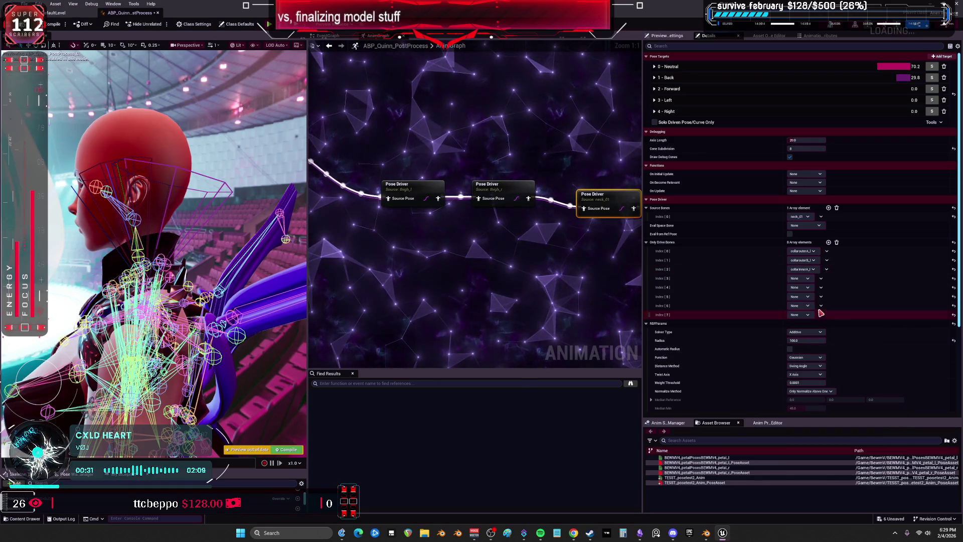
pyautogui.click(805, 278)
pyautogui.click(822, 329)
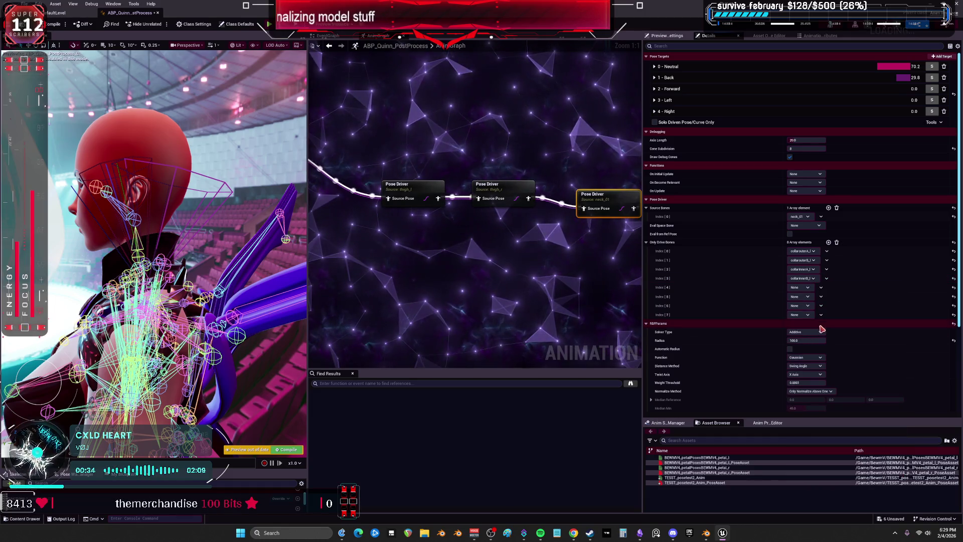
pyautogui.click(800, 287)
pyautogui.write('collar')
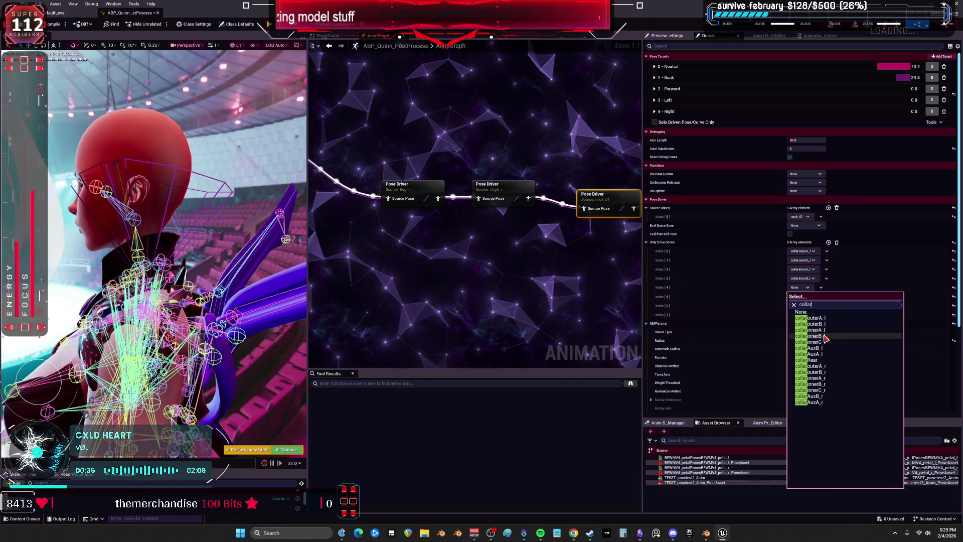
pyautogui.click(822, 342)
pyautogui.click(801, 296)
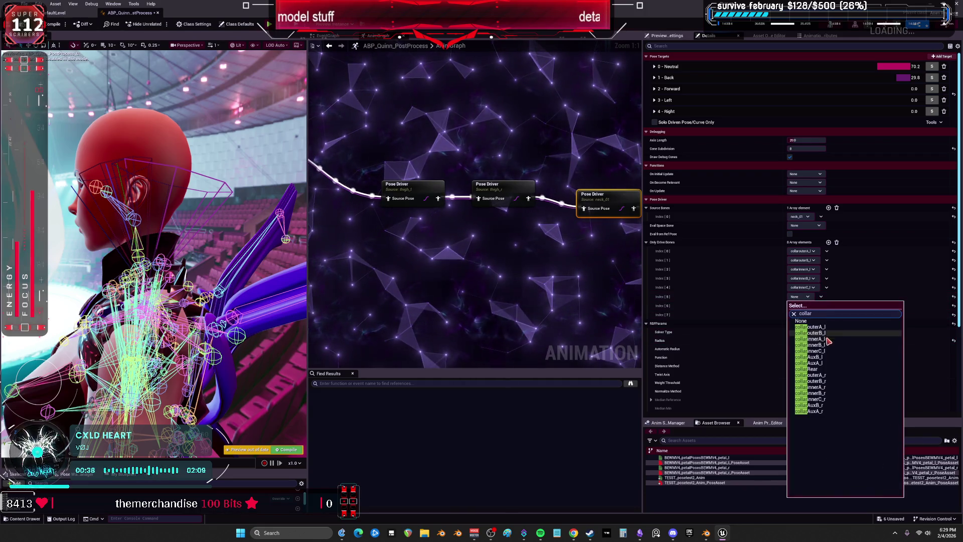
pyautogui.click(823, 357)
pyautogui.click(802, 306)
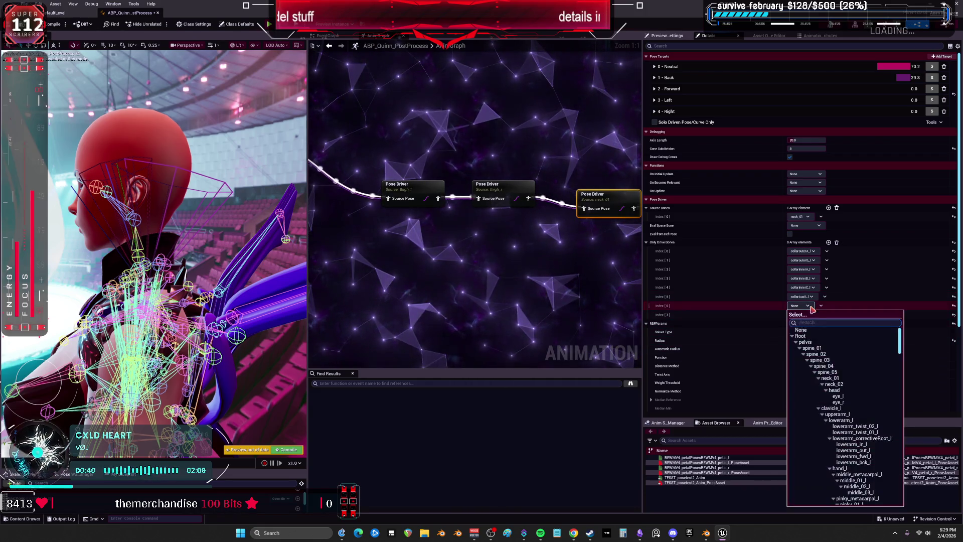
pyautogui.write('collar')
pyautogui.click(822, 372)
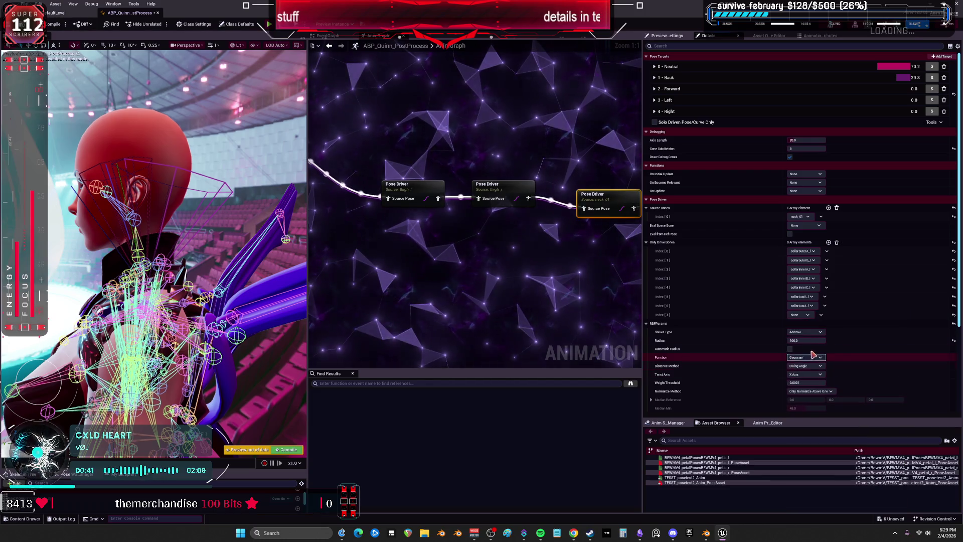
pyautogui.click(802, 315)
pyautogui.write('collar')
pyautogui.click(813, 387)
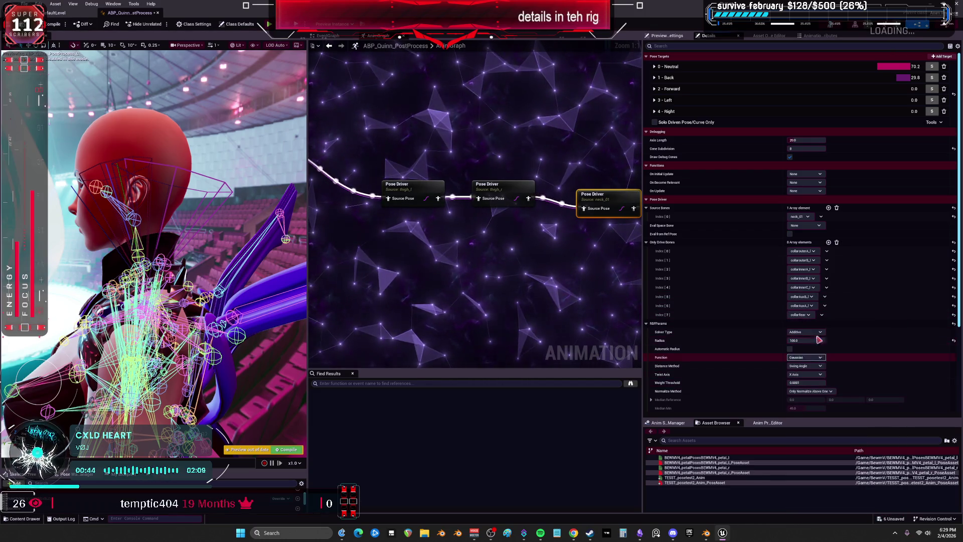
# Step: Add more entries and assign collarouterB_r, collarinnerA_r, collarinnerB_r and collarinnerC_r to Index 9–12
pyautogui.doubleClick(828, 242)
pyautogui.doubleClick(829, 242)
pyautogui.doubleClick(828, 242)
pyautogui.doubleClick(829, 243)
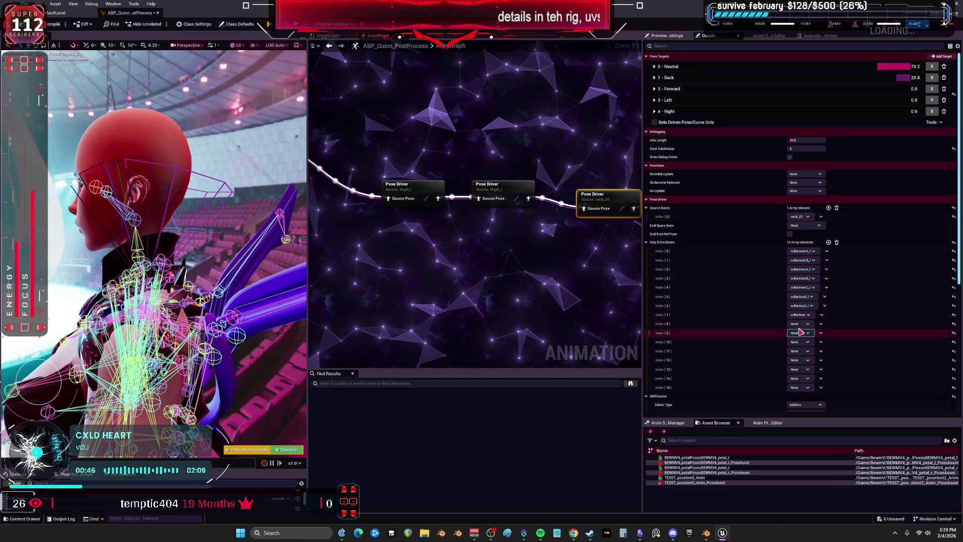
pyautogui.click(801, 324)
pyautogui.write('collarouterA_r')
pyautogui.click(820, 406)
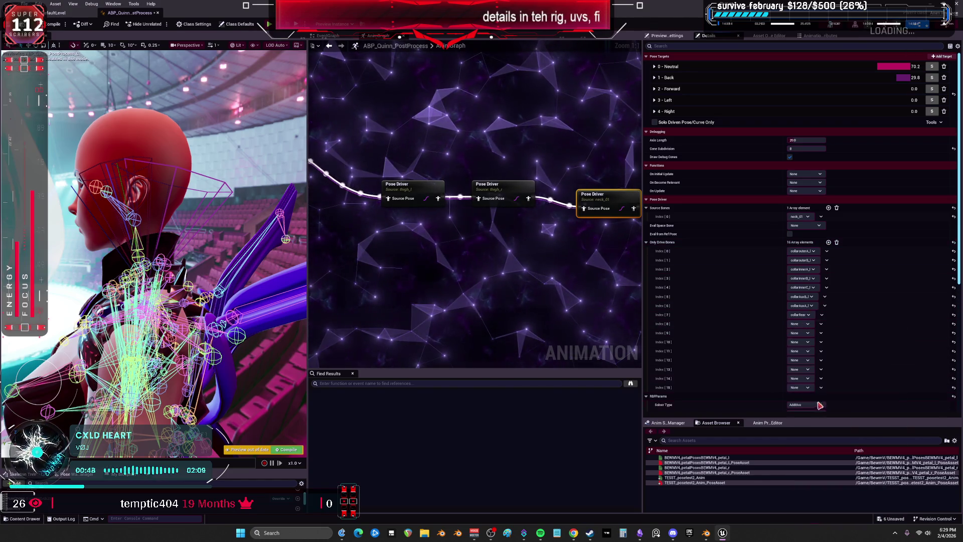
pyautogui.click(810, 335)
pyautogui.click(820, 406)
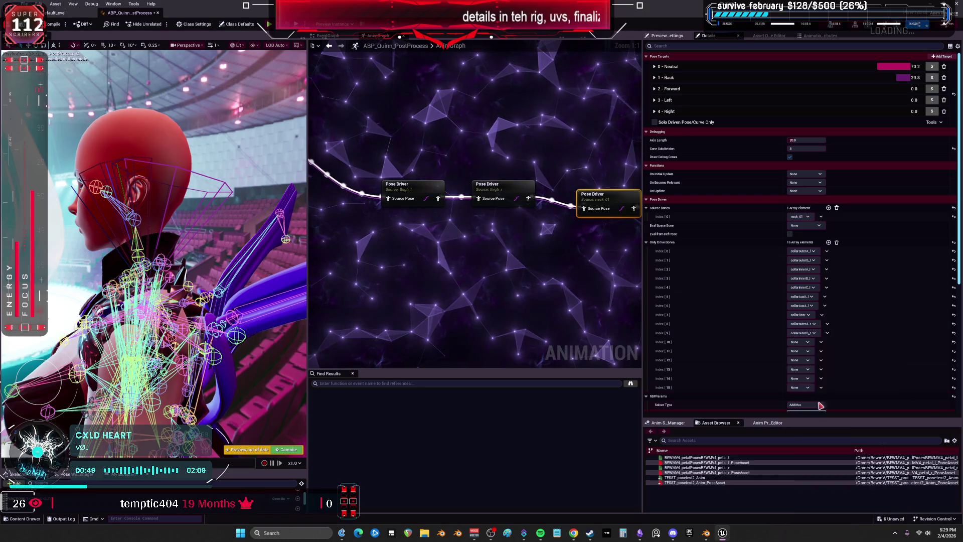
pyautogui.click(808, 347)
pyautogui.write('coll')
pyautogui.click(827, 437)
pyautogui.click(808, 354)
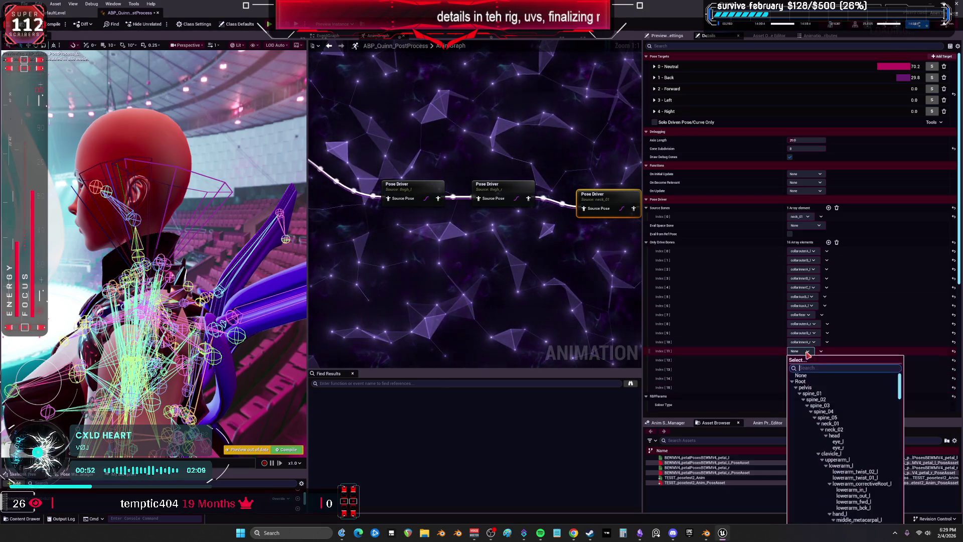
pyautogui.write('coll')
pyautogui.click(829, 449)
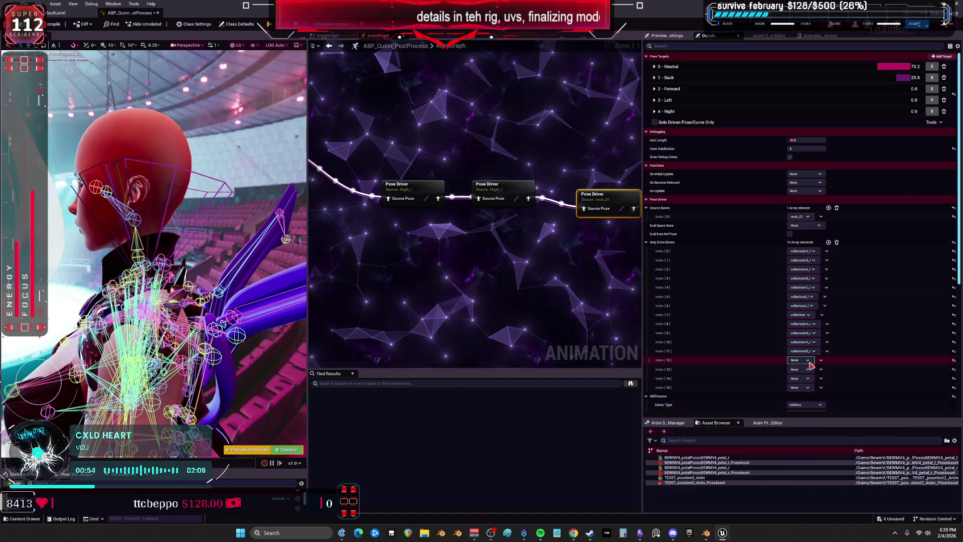
pyautogui.click(810, 361)
pyautogui.write('collar')
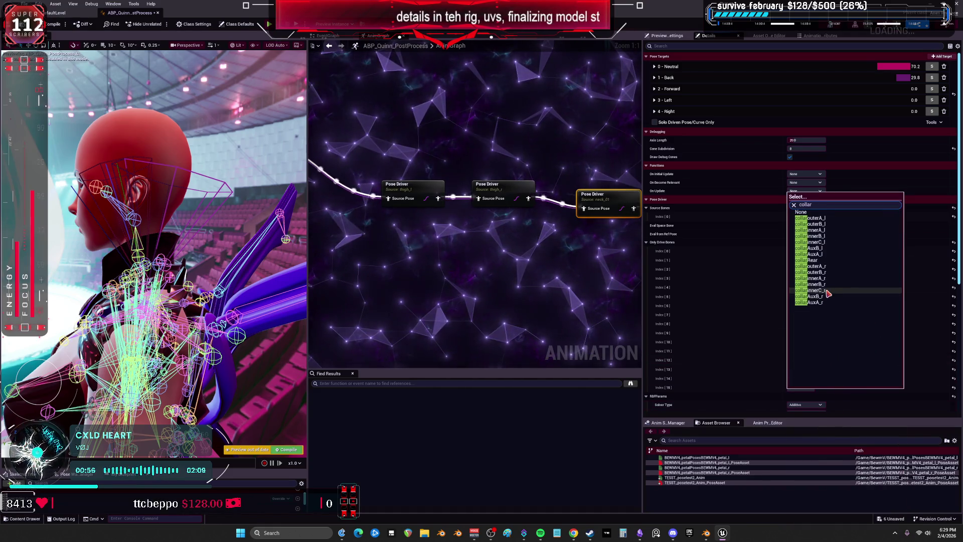
pyautogui.click(823, 291)
# Step: Assign collarAuxA_r to Index 14 and remove the empty last drive bone entry
pyautogui.click(816, 379)
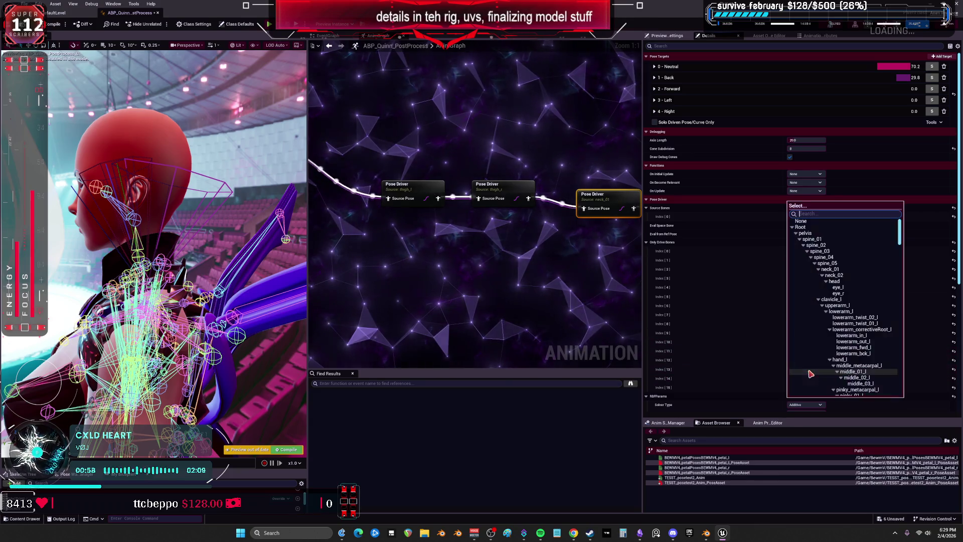
pyautogui.write('collar')
pyautogui.click(821, 312)
pyautogui.click(811, 380)
pyautogui.click(822, 321)
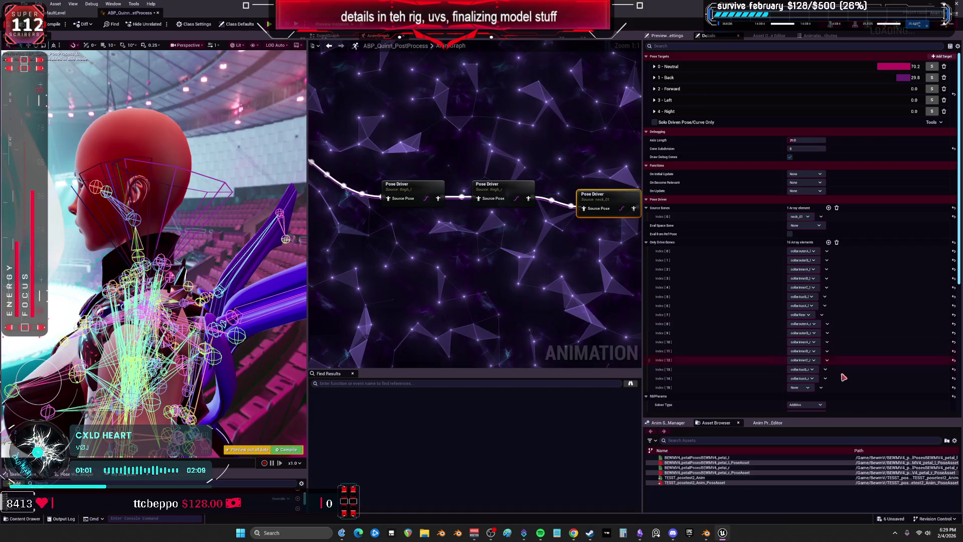
pyautogui.click(809, 388)
pyautogui.write('collar')
pyautogui.press('Escape')
pyautogui.hotkey('ctrl', 'z')
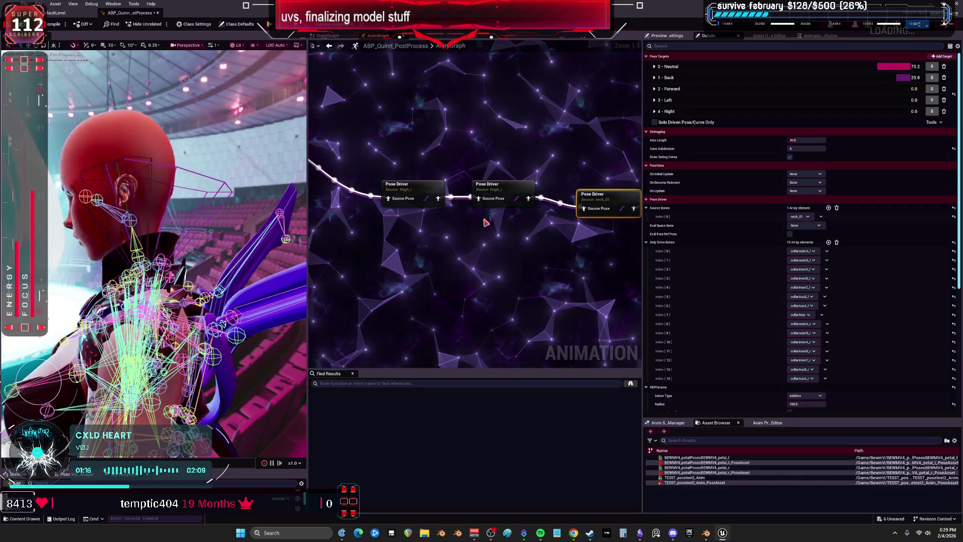
# Step: Inspect which bone the left Transform (Modify) Bone node modifies
pyautogui.scroll(-2, 493, 234)
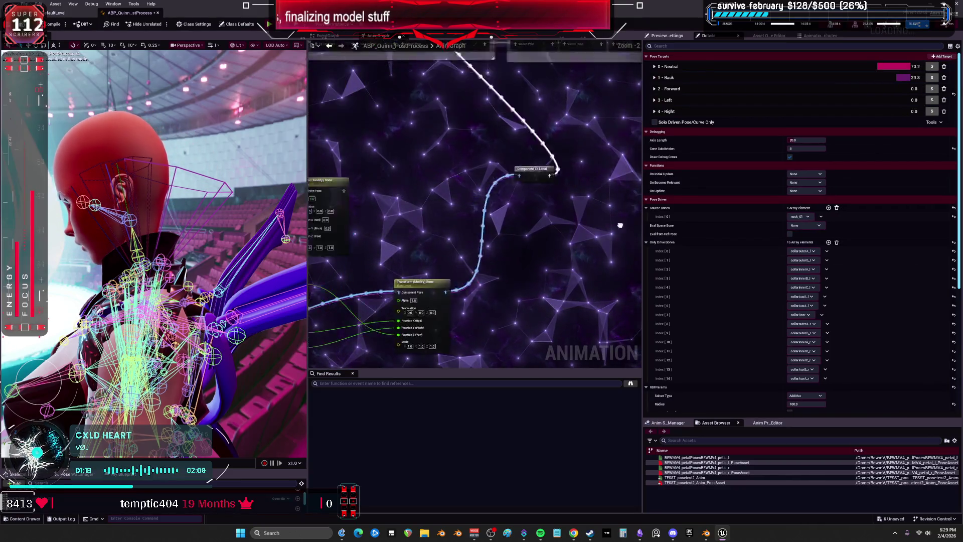
pyautogui.moveTo(584, 212); pyautogui.dragTo(448, 124)
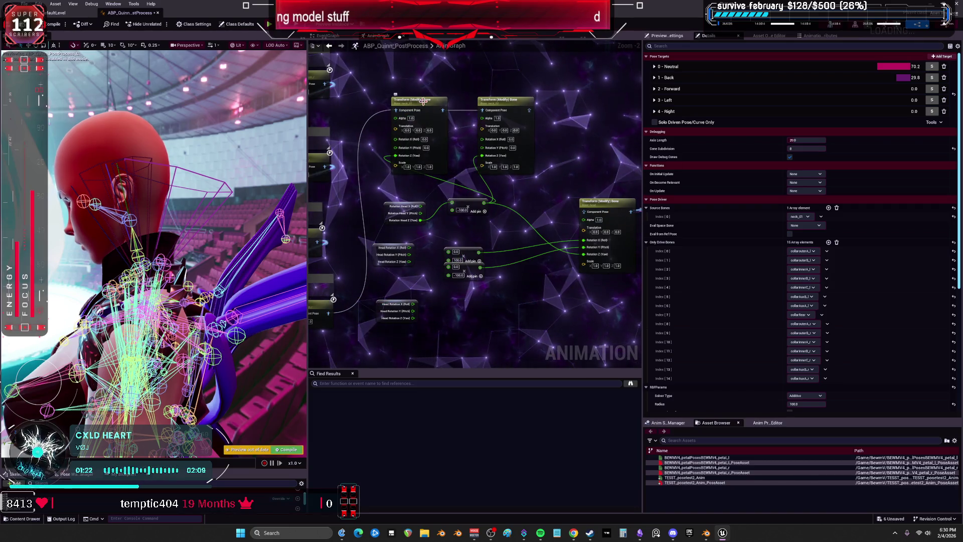
pyautogui.click(409, 111)
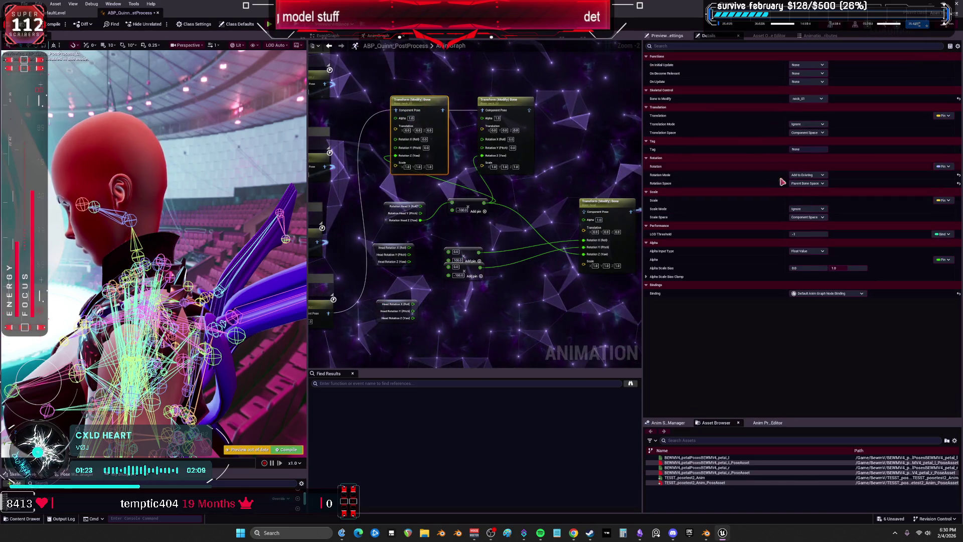
pyautogui.click(807, 98)
pyautogui.click(569, 135)
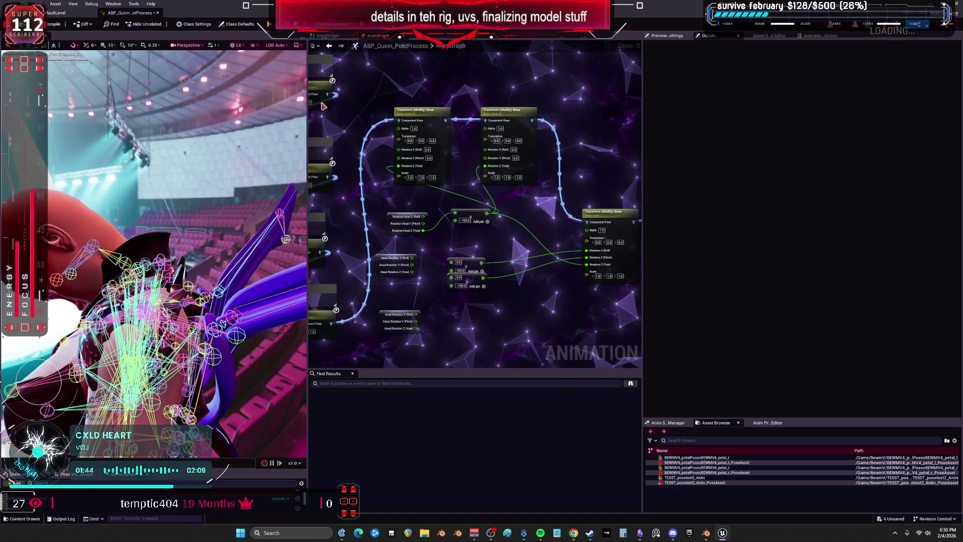
# Step: Save all assets and move the third Transform (Modify) Bone node in line with the others
pyautogui.click(24, 4)
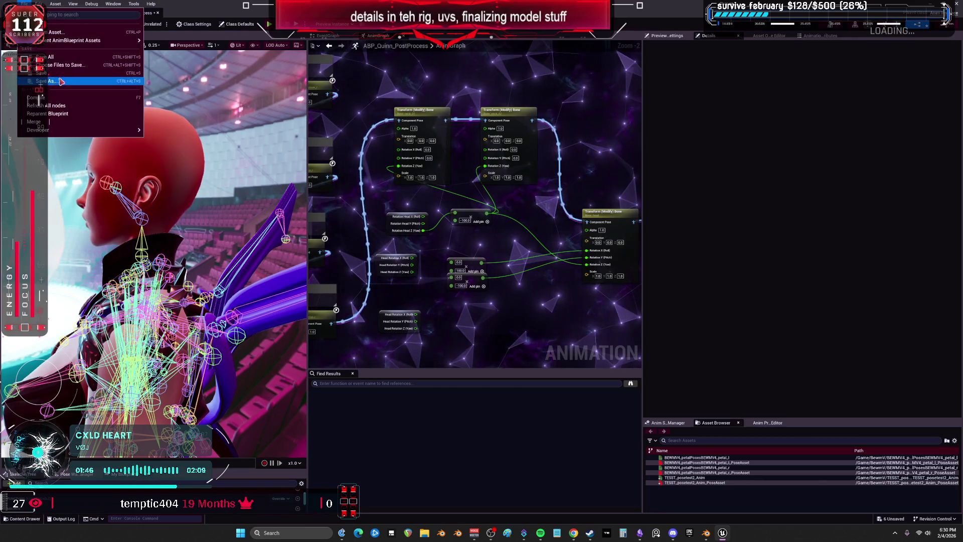
pyautogui.click(59, 59)
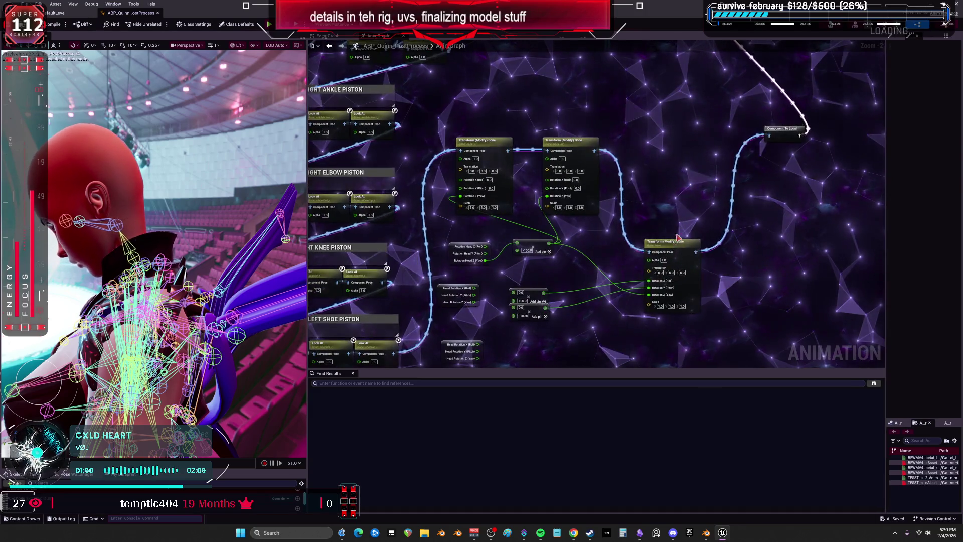
pyautogui.moveTo(647, 225); pyautogui.dragTo(670, 140)
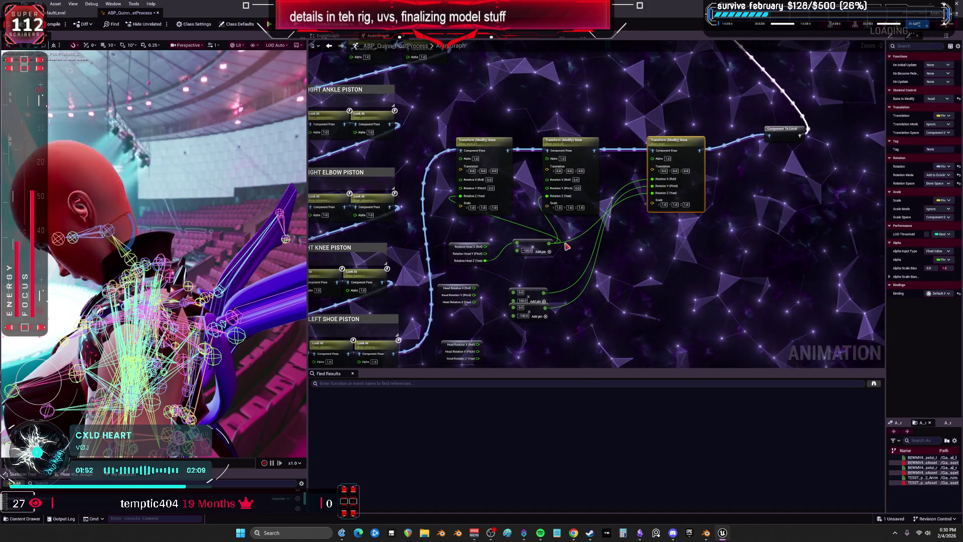
pyautogui.moveTo(567, 243)
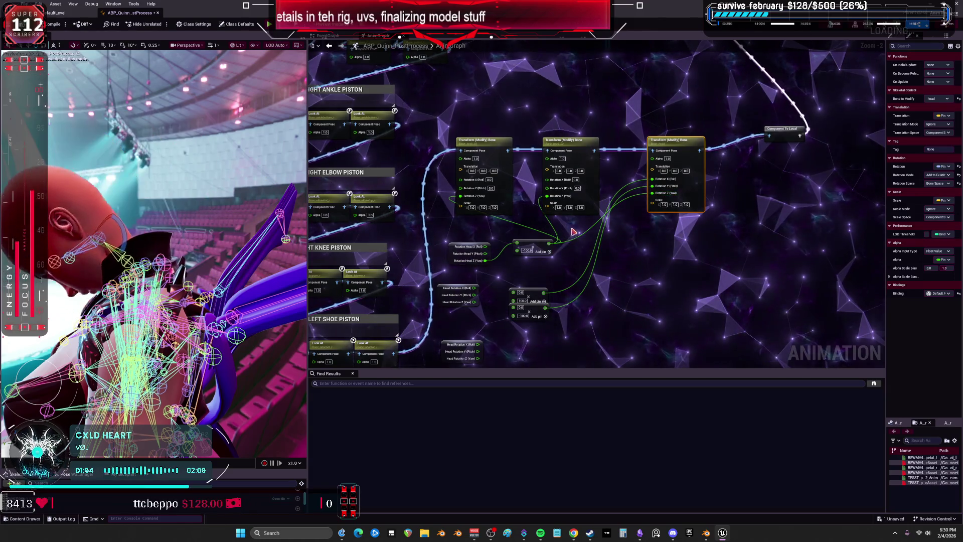
pyautogui.moveTo(689, 179)
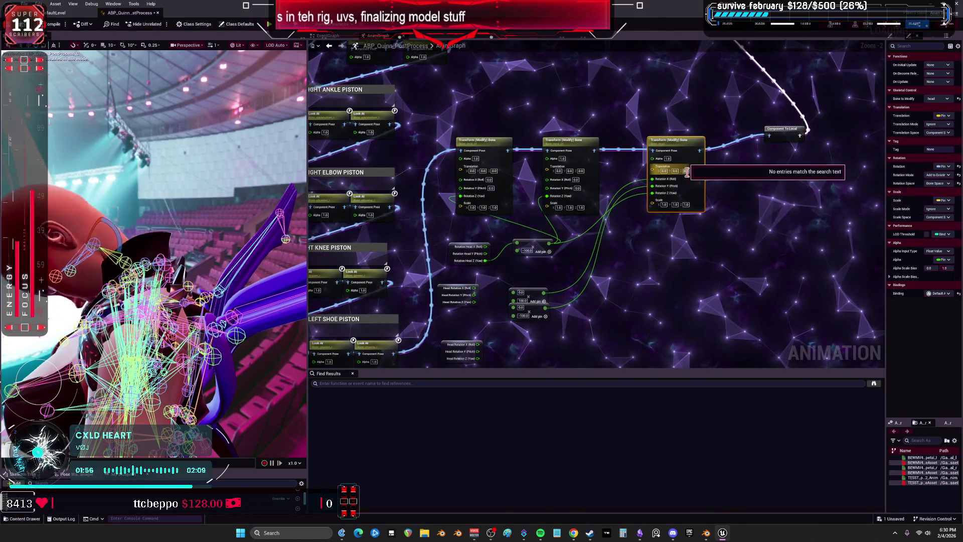
pyautogui.scroll(-4, 751, 138)
pyautogui.scroll(5, 751, 137)
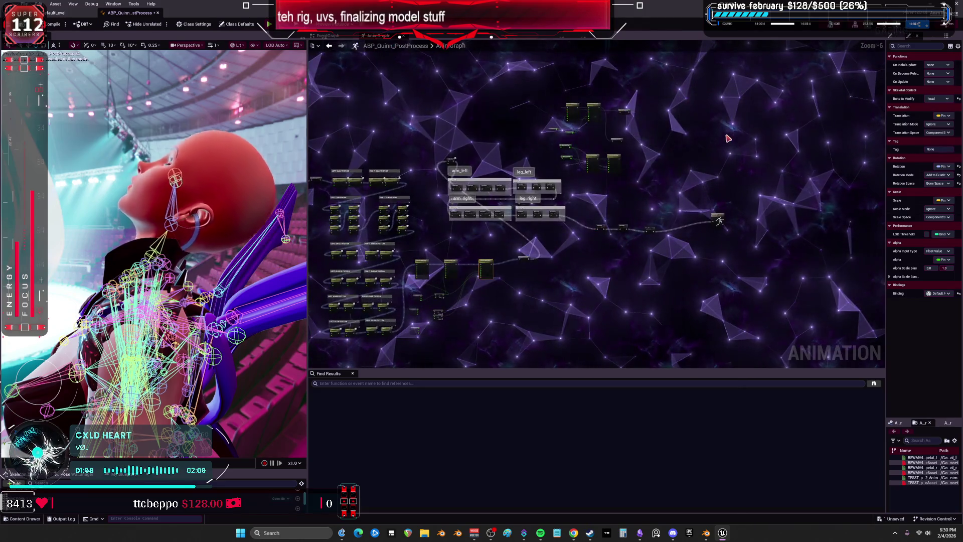
pyautogui.click(479, 271)
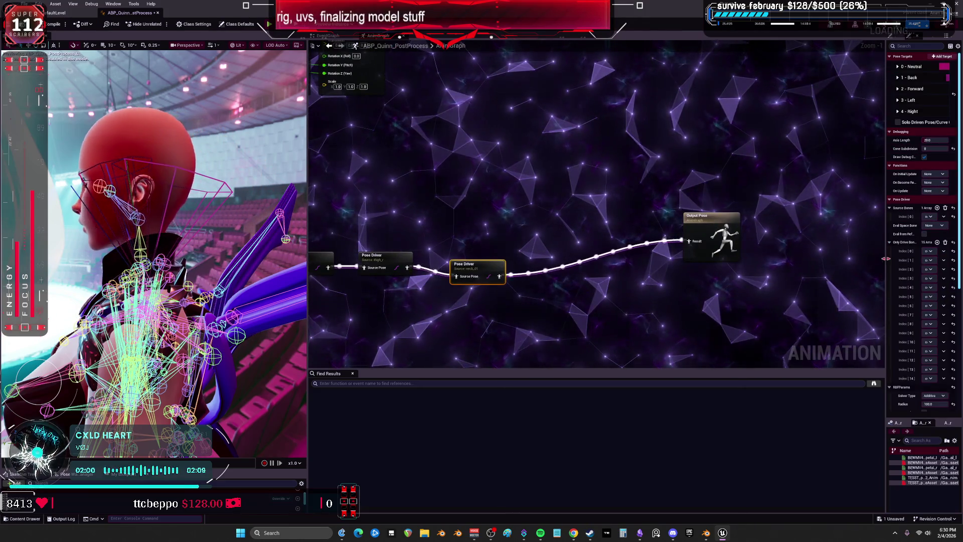
# Step: Expand the 1 - Back pose target and drag its Yaw to -31.0
pyautogui.moveTo(886, 184); pyautogui.dragTo(430, 183)
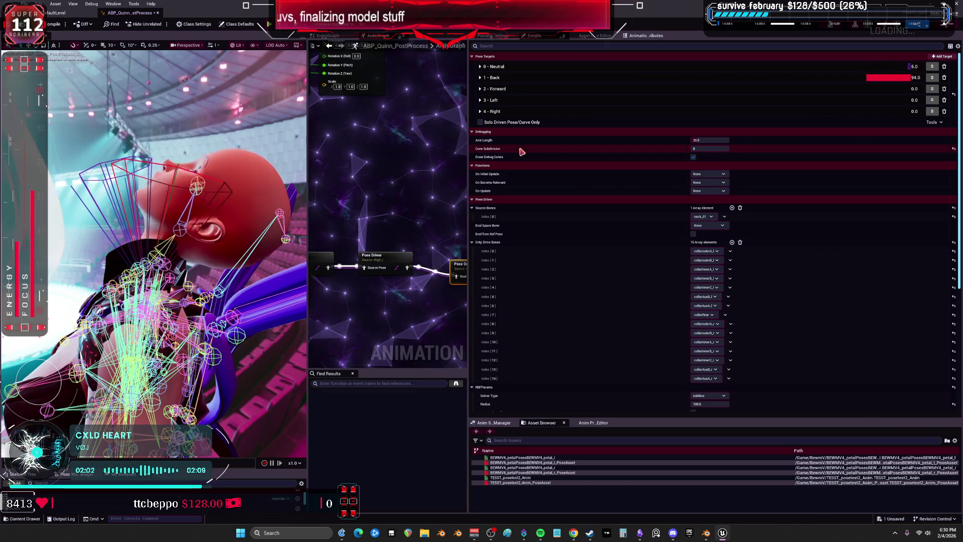
pyautogui.click(480, 77)
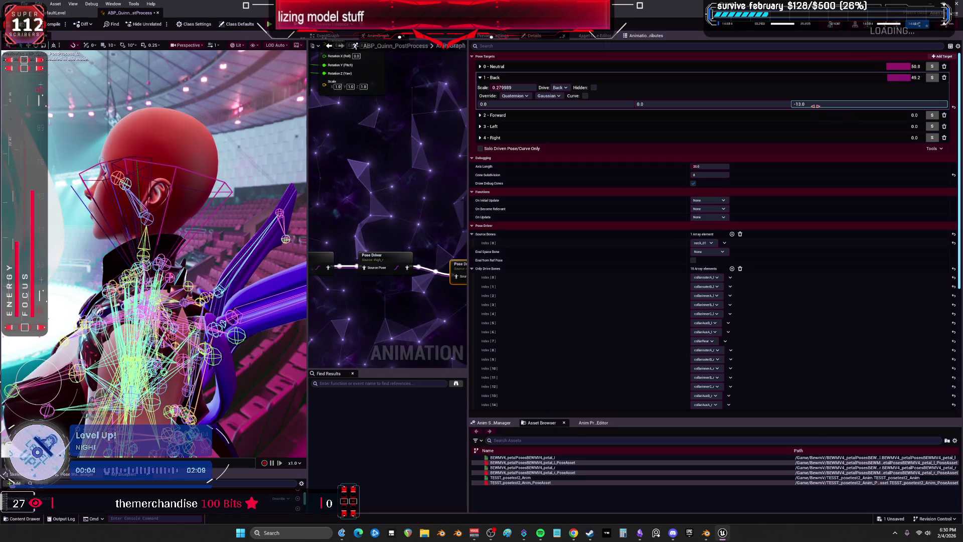
pyautogui.moveTo(815, 106); pyautogui.dragTo(824, 106)
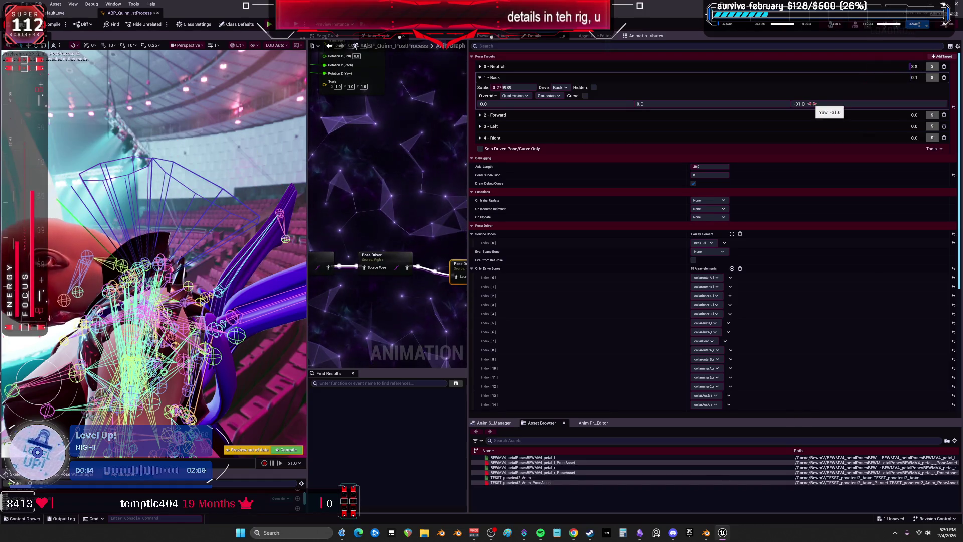
pyautogui.click(563, 96)
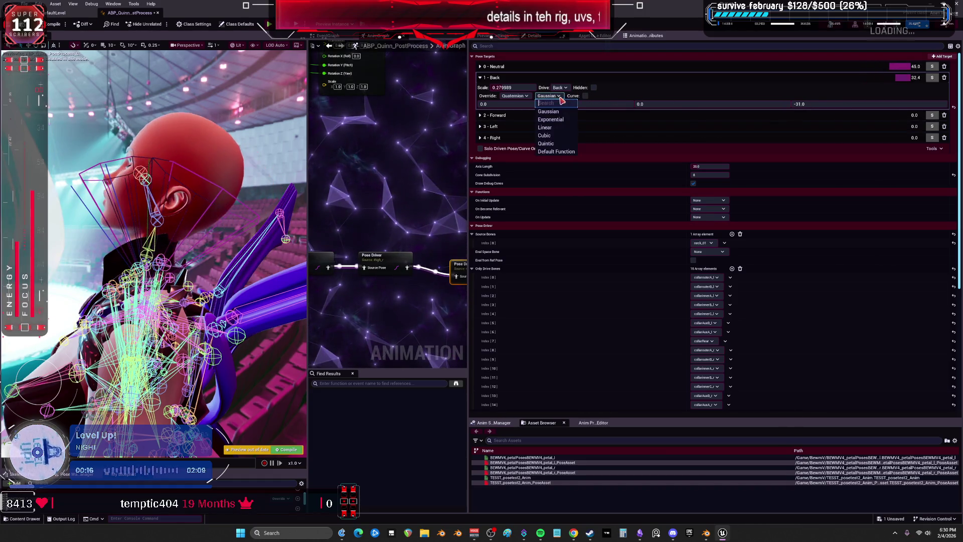
# Step: Try Linear and Cubic for the Back target's blend curve, settling on Quintic instead of Exponential
pyautogui.click(551, 143)
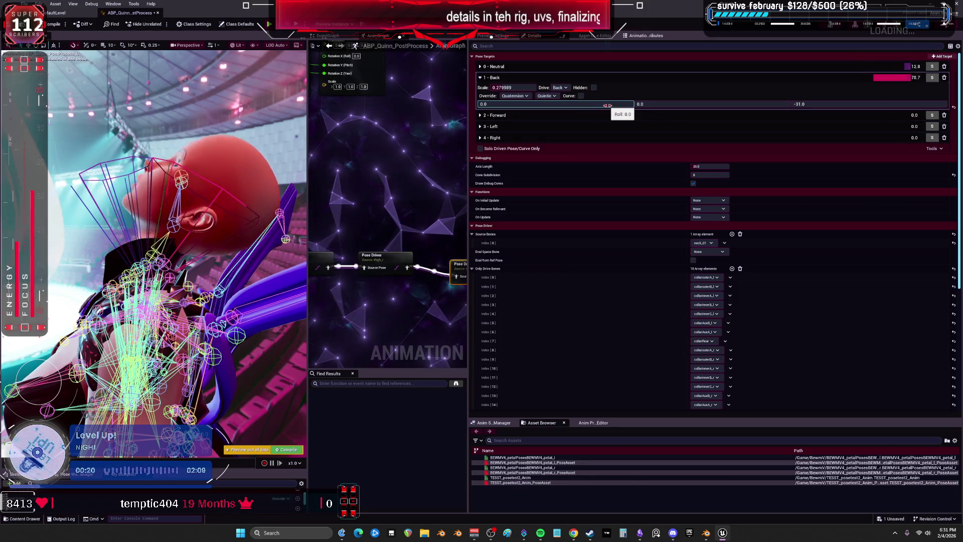
pyautogui.click(547, 96)
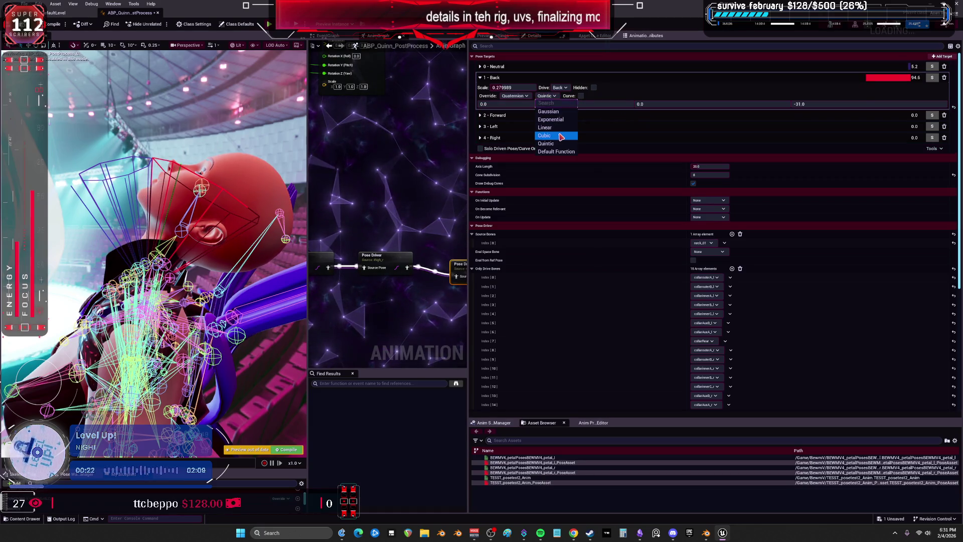
pyautogui.click(561, 136)
pyautogui.click(545, 95)
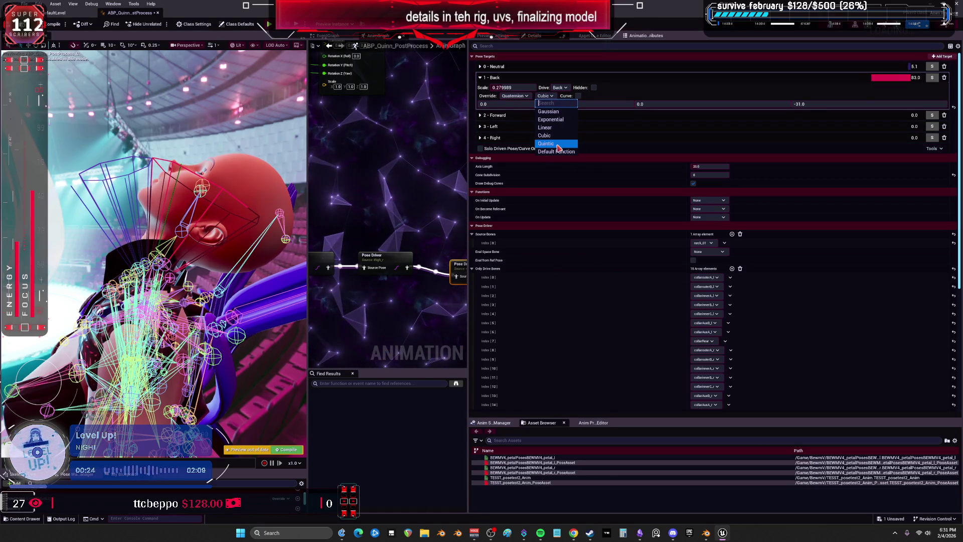
pyautogui.click(560, 120)
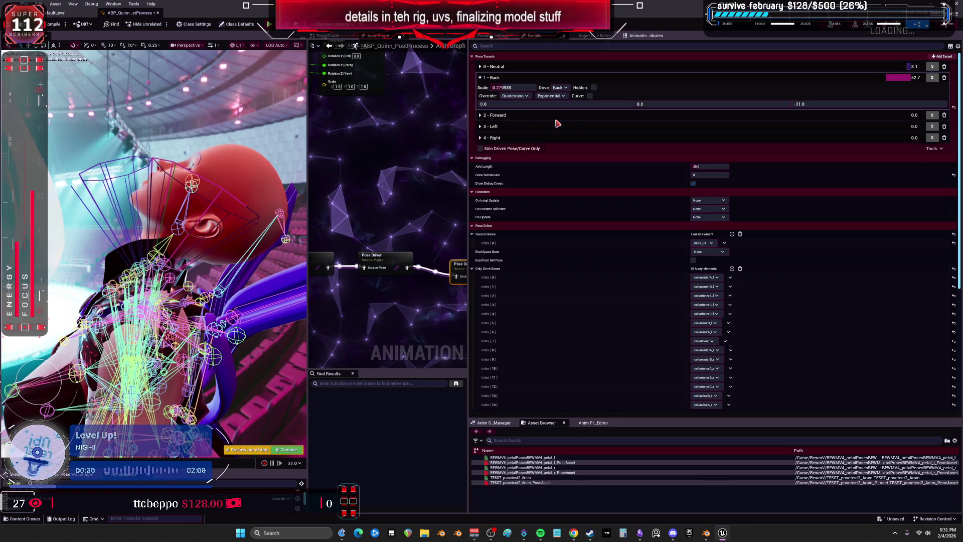
pyautogui.click(547, 96)
pyautogui.click(556, 128)
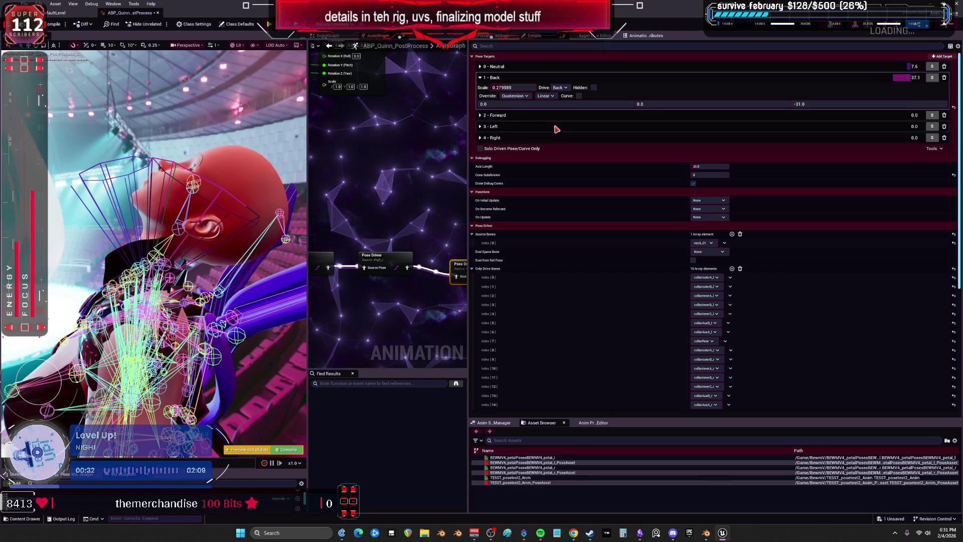
pyautogui.click(551, 95)
pyautogui.click(556, 136)
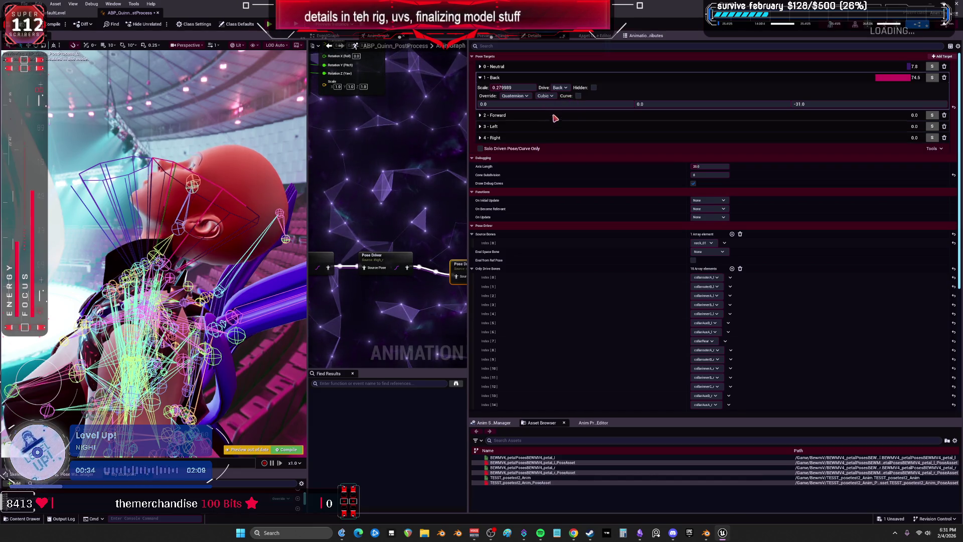
pyautogui.click(545, 95)
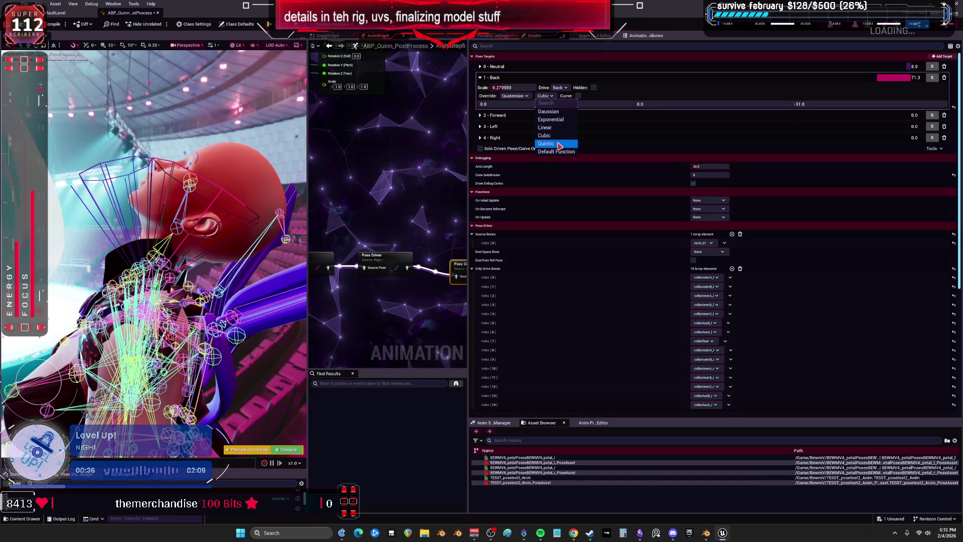
pyautogui.click(557, 143)
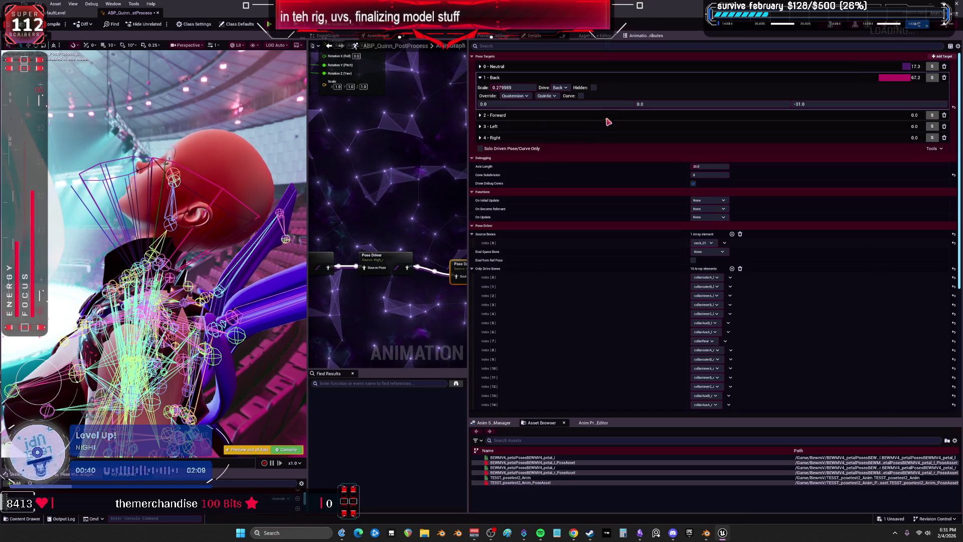
# Step: Tweak the Back target's rotation to -28, set Scale 0.374366 and Yaw -35.0
pyautogui.moveTo(807, 103); pyautogui.dragTo(812, 103)
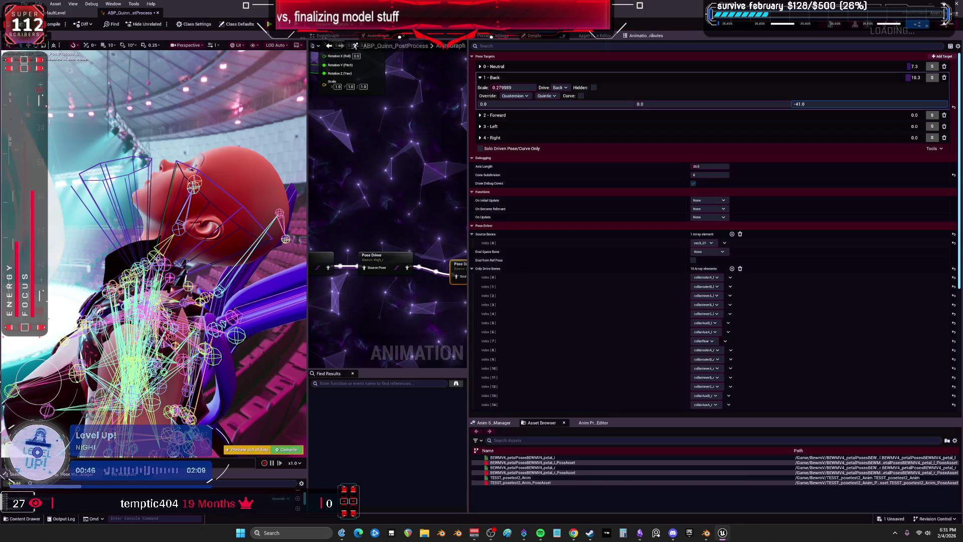
pyautogui.moveTo(811, 103); pyautogui.dragTo(825, 106)
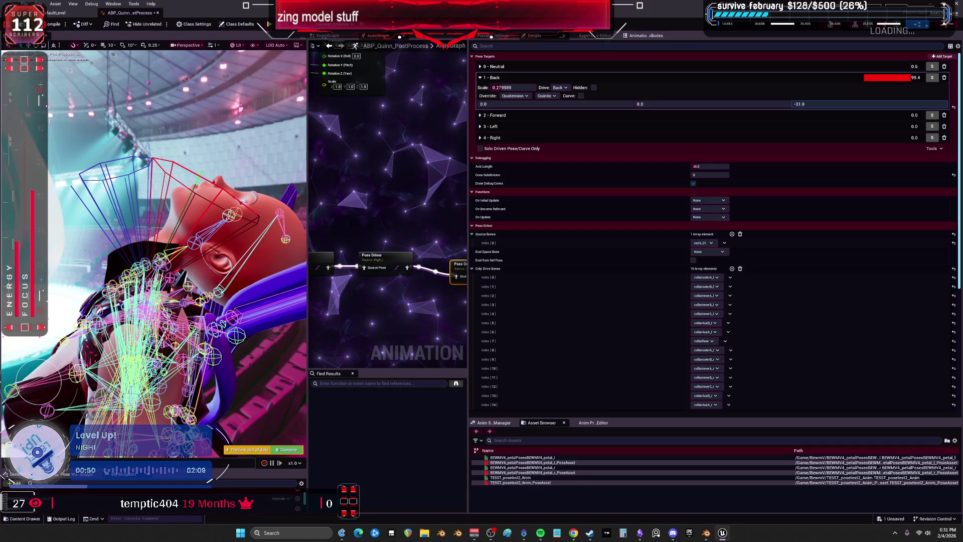
pyautogui.moveTo(813, 104); pyautogui.dragTo(810, 104)
pyautogui.click(496, 88)
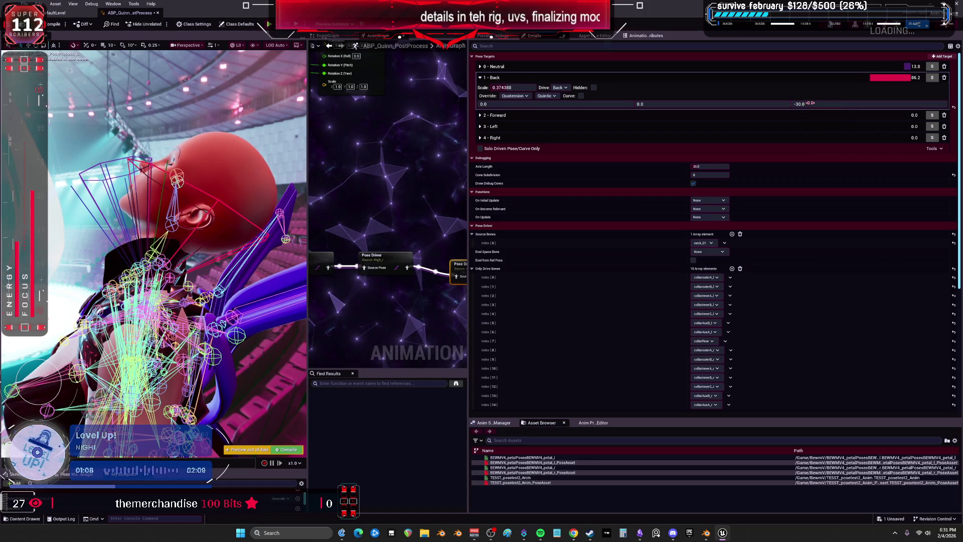
pyautogui.moveTo(801, 104); pyautogui.dragTo(809, 103)
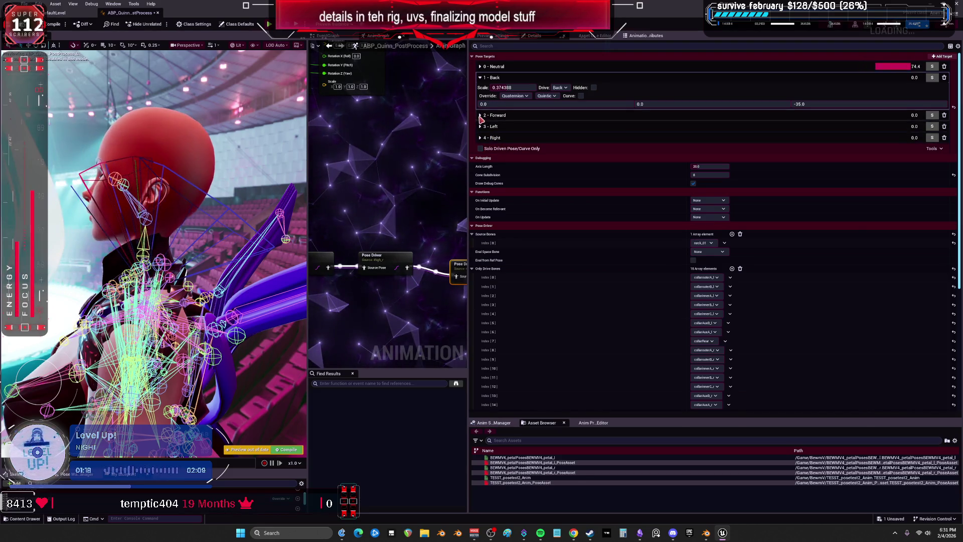
pyautogui.click(288, 205)
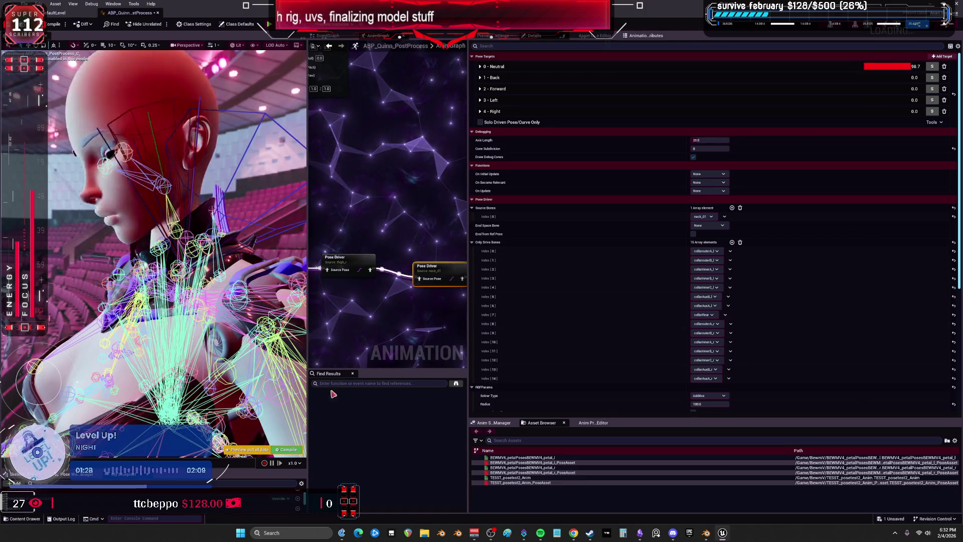
pyautogui.click(253, 46)
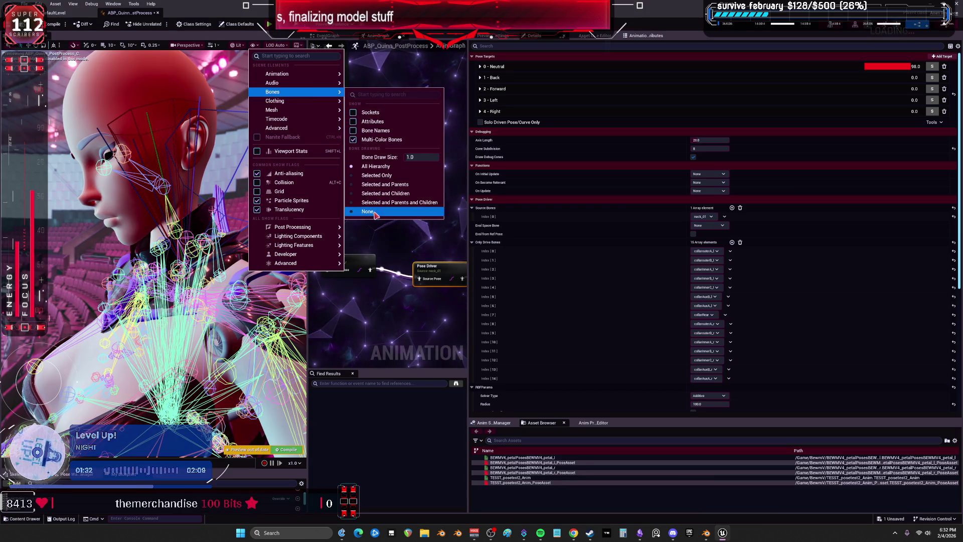
# Step: Hide preview bones, expand 2 - Forward and raise its Scale to 0.354132
pyautogui.click(296, 202)
pyautogui.moveTo(309, 200); pyautogui.dragTo(402, 200)
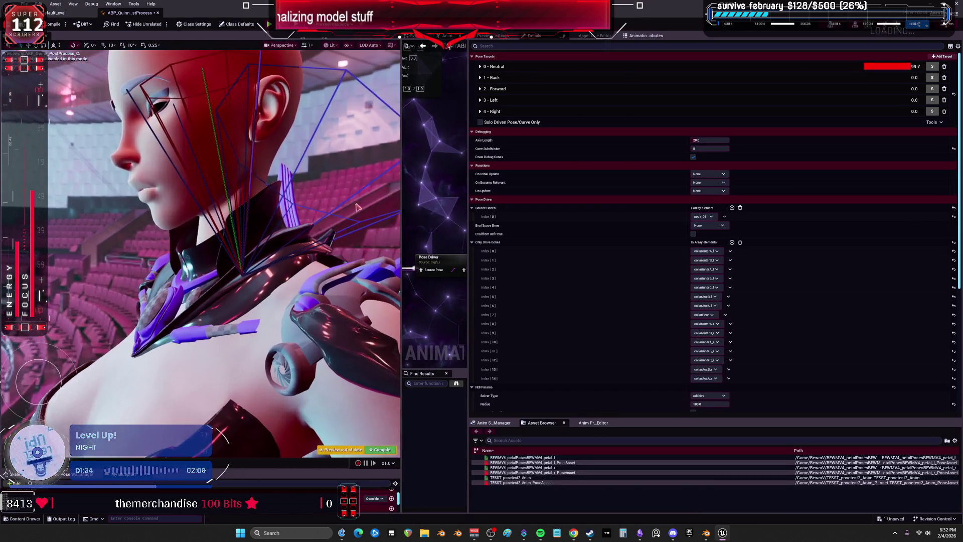
pyautogui.click(480, 89)
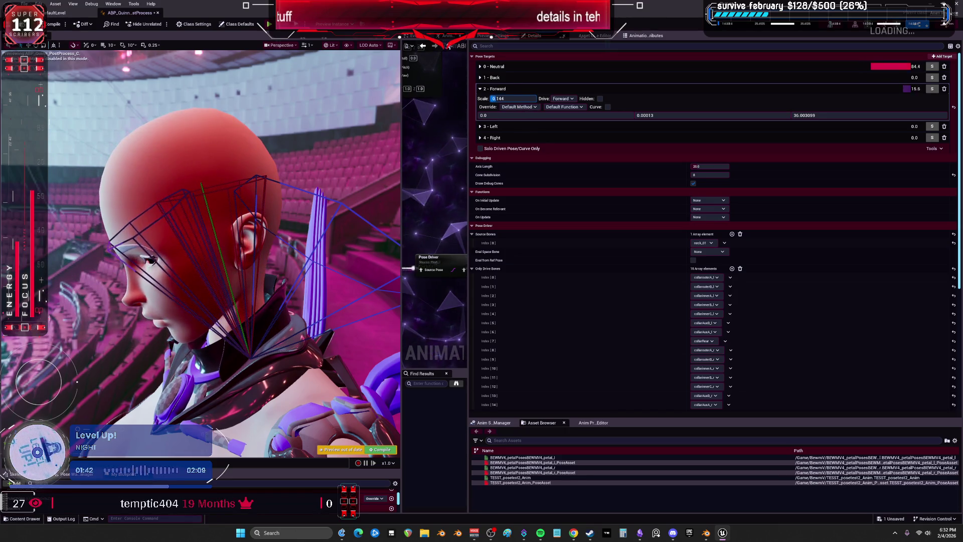
pyautogui.moveTo(512, 98); pyautogui.dragTo(743, 113)
pyautogui.click(803, 115)
pyautogui.write('56')
pyautogui.press('Return')
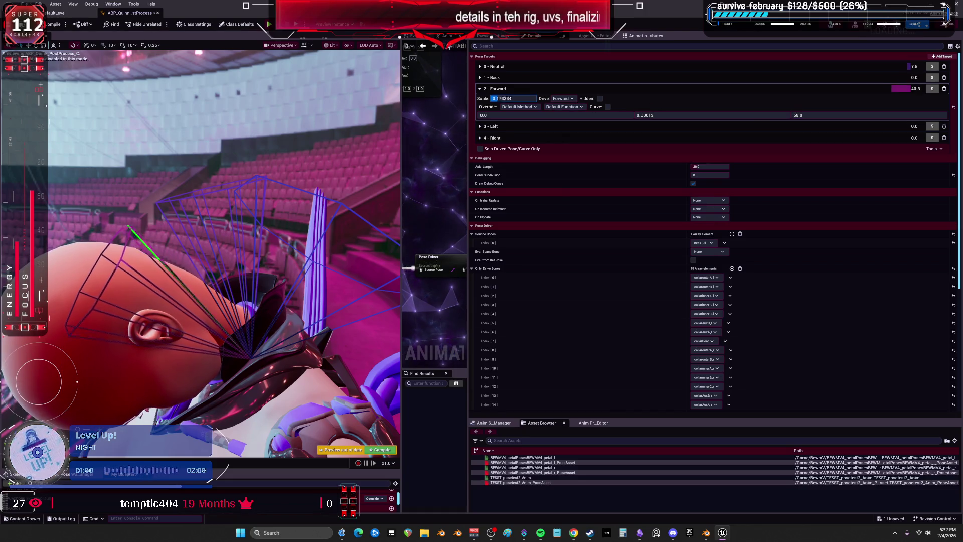
pyautogui.moveTo(502, 99); pyautogui.dragTo(608, 76)
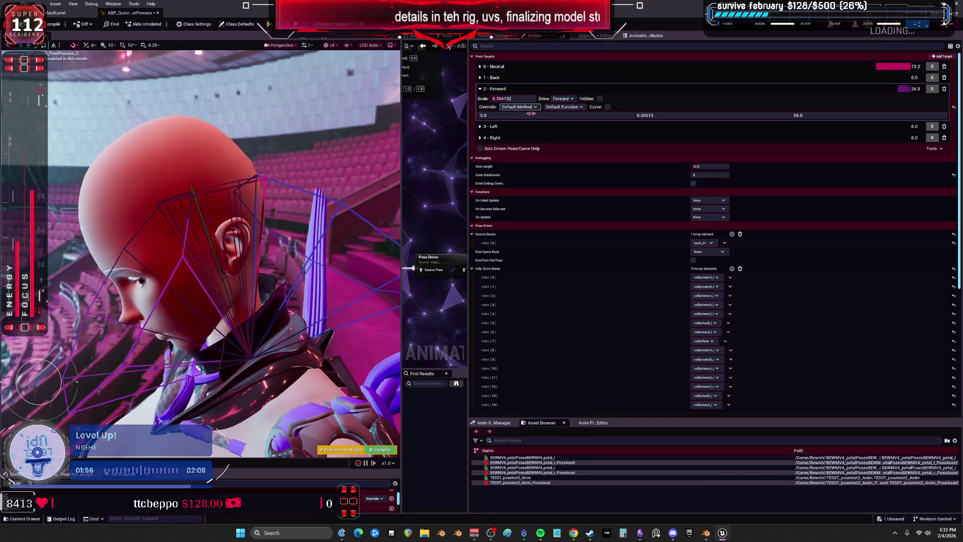
# Step: Set the Forward target's blend function to Exponential and its yaw to 36.0
pyautogui.click(572, 107)
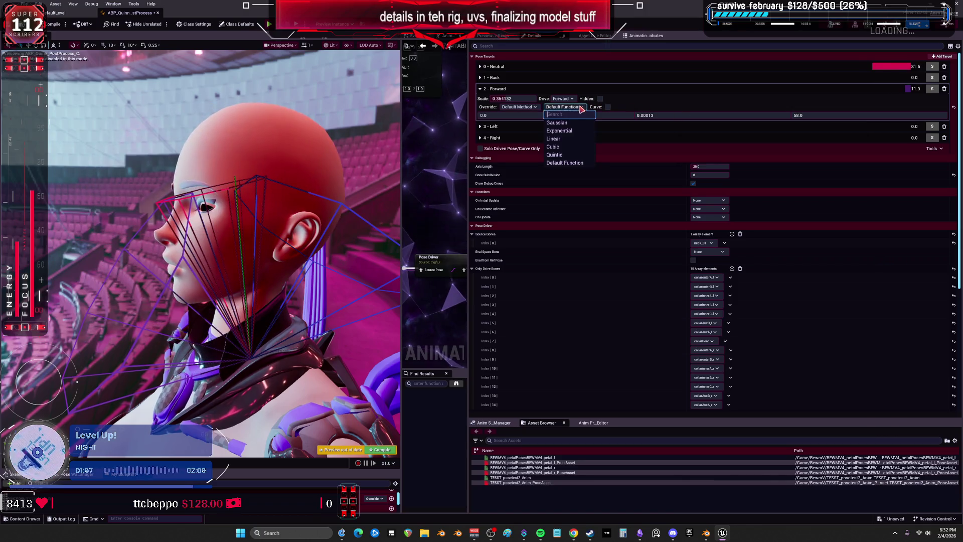
pyautogui.click(562, 132)
pyautogui.click(562, 107)
pyautogui.click(569, 131)
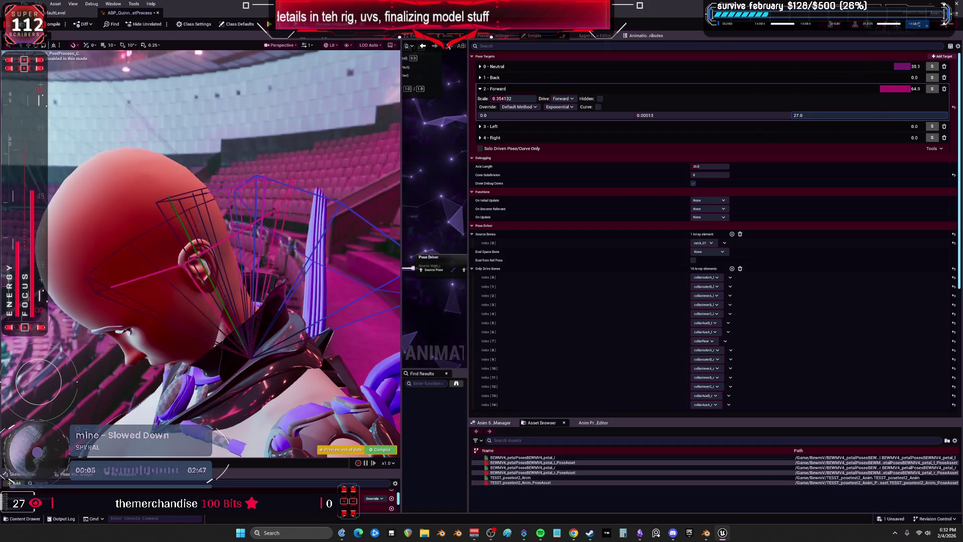
pyautogui.moveTo(869, 115); pyautogui.dragTo(803, 114)
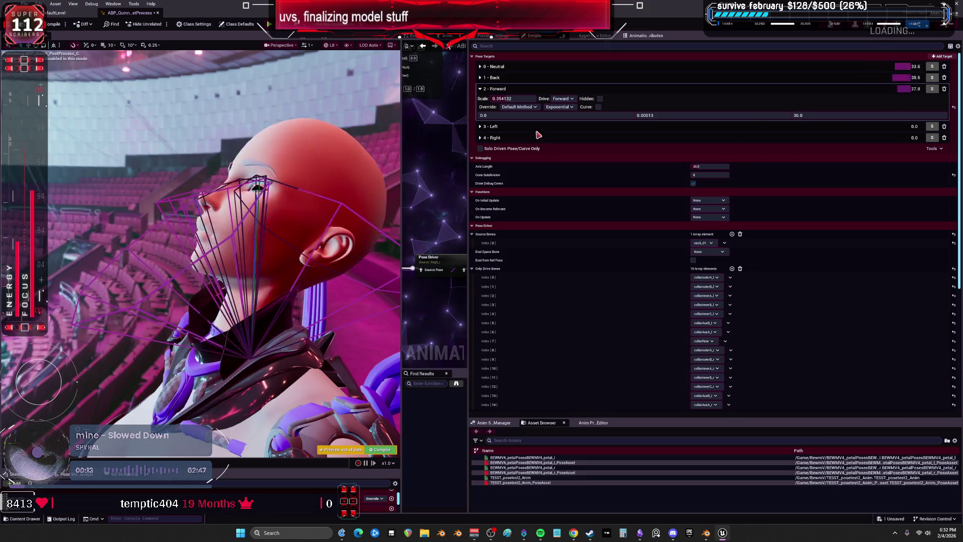
pyautogui.scroll(-5, 393, 264)
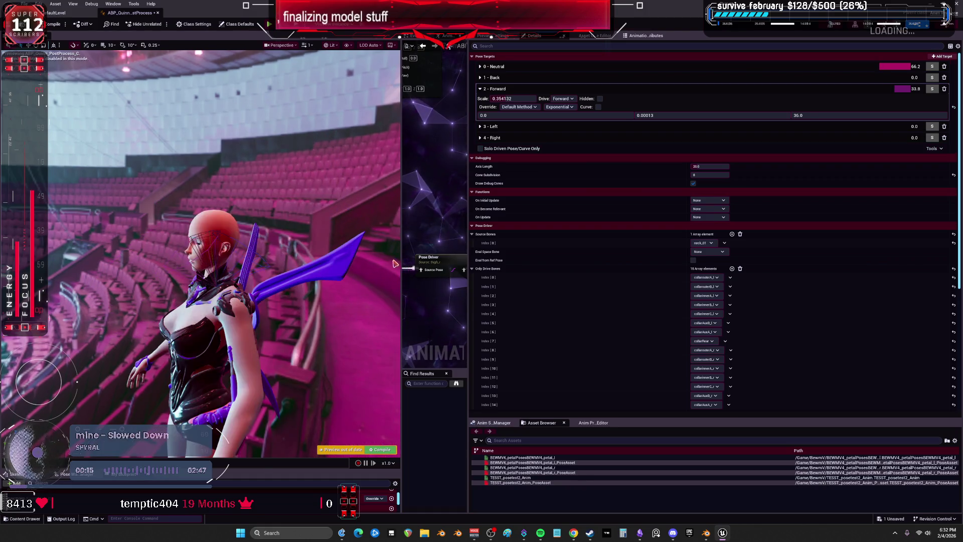
# Step: Route Rotation Head Y (Pitch) through the lower Add node into the head's Rotation Y (Pitch)
pyautogui.moveTo(402, 252); pyautogui.dragTo(215, 252)
pyautogui.scroll(-5, 334, 237)
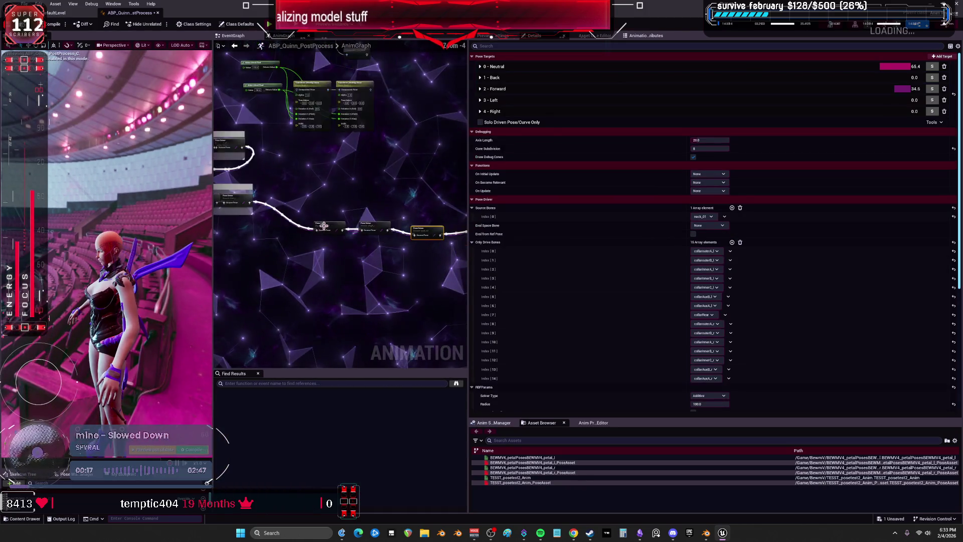
pyautogui.scroll(4, 346, 175)
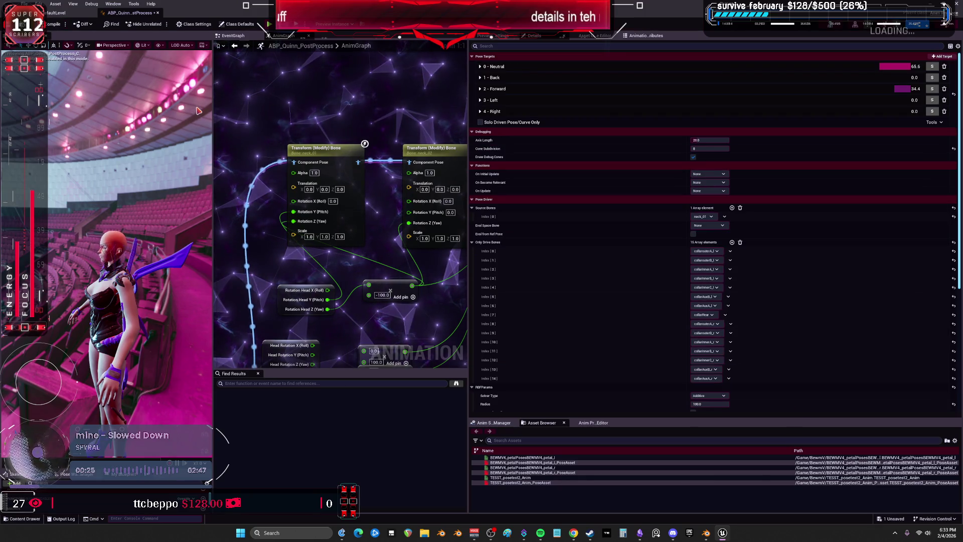
pyautogui.moveTo(148, 233); pyautogui.dragTo(115, 236)
pyautogui.moveTo(350, 321)
pyautogui.mouseDown()
pyautogui.moveTo(354, 250)
pyautogui.moveTo(343, 229)
pyautogui.moveTo(368, 290)
pyautogui.mouseUp()
pyautogui.scroll(-2, 392, 257)
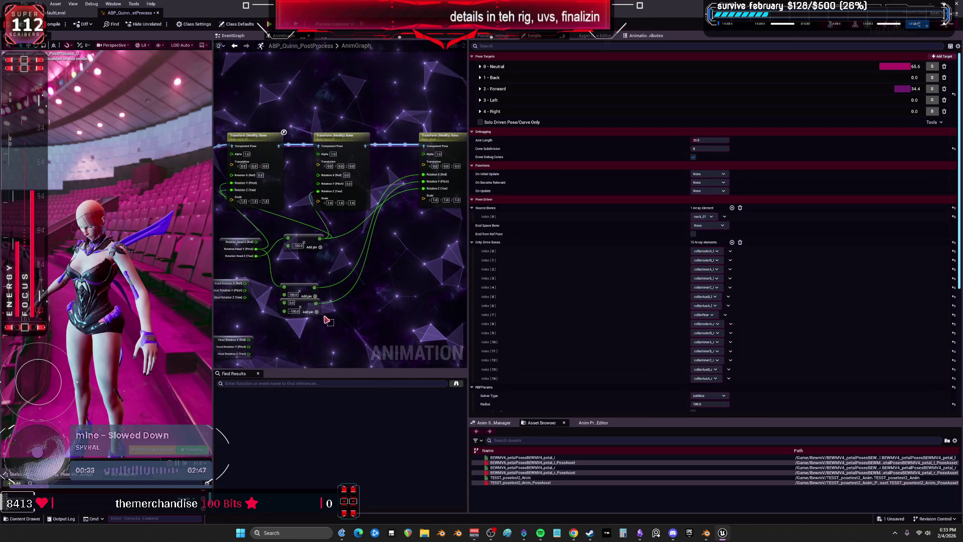
pyautogui.click(318, 301)
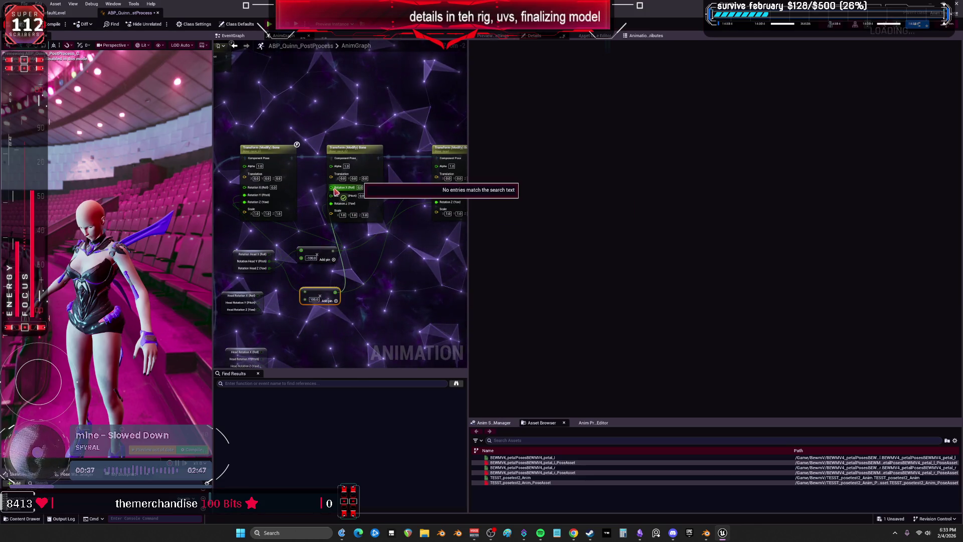
pyautogui.moveTo(252, 197)
pyautogui.mouseDown()
pyautogui.moveTo(278, 208)
pyautogui.moveTo(329, 294)
pyautogui.moveTo(255, 193)
pyautogui.mouseUp()
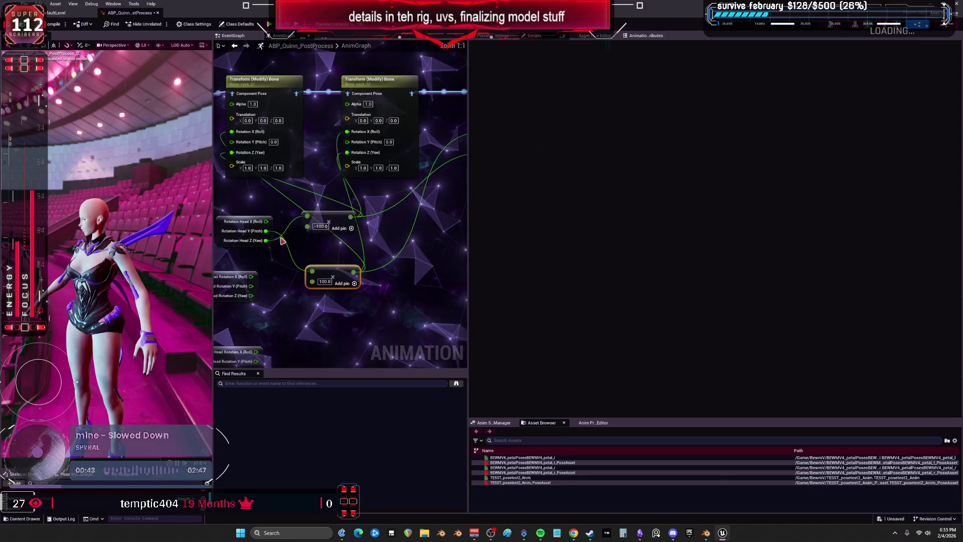
pyautogui.keyDown('alt'); pyautogui.click(266, 232); pyautogui.keyUp('alt')
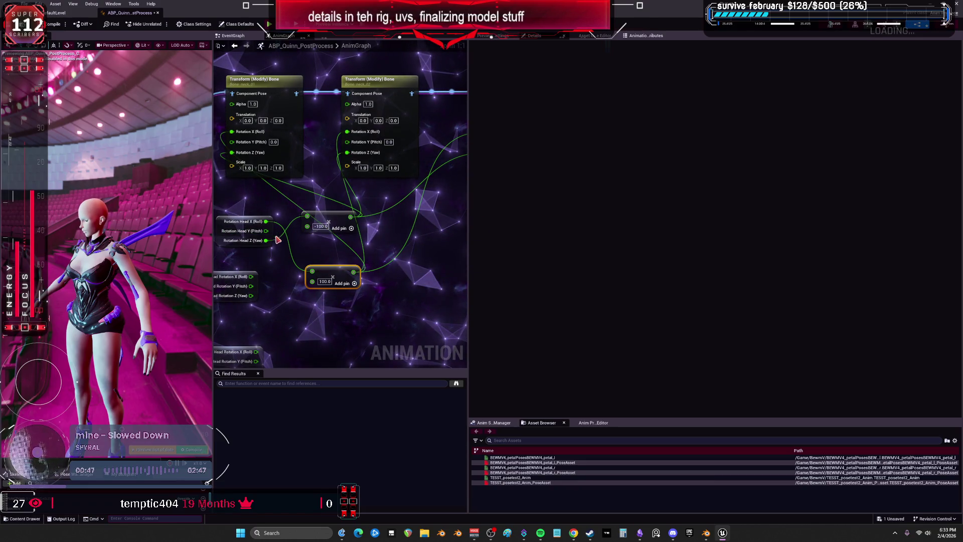
pyautogui.moveTo(265, 231); pyautogui.dragTo(304, 301)
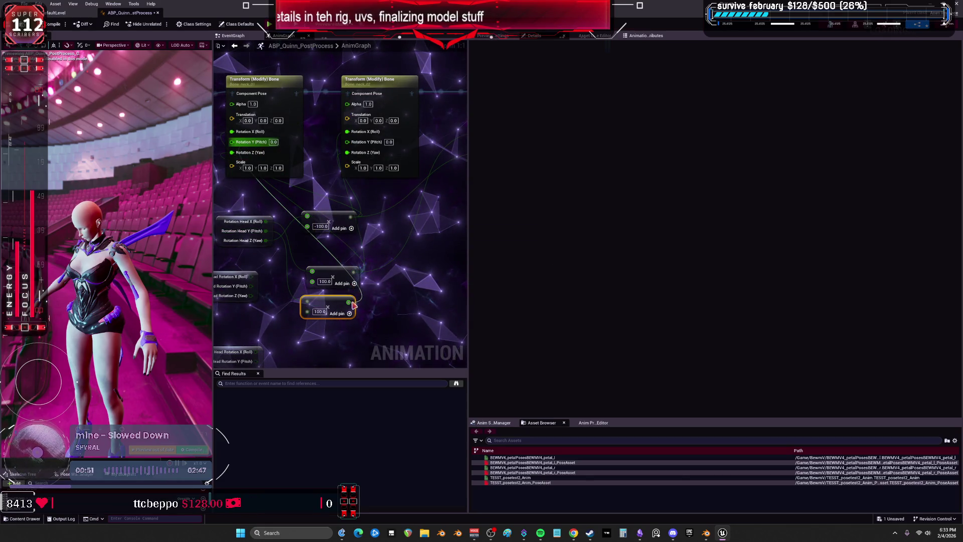
pyautogui.moveTo(353, 304)
pyautogui.mouseDown()
pyautogui.moveTo(420, 243)
pyautogui.moveTo(340, 144)
pyautogui.mouseUp()
pyautogui.moveTo(278, 237); pyautogui.dragTo(380, 233)
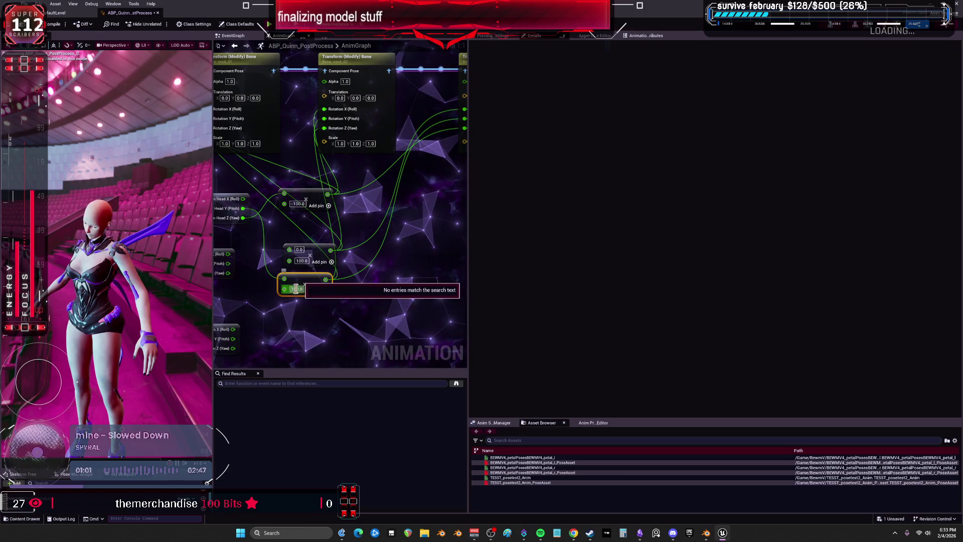
# Step: Set the Add node's value to 100.0, compile with F7, and widen the character preview
pyautogui.press('Return')
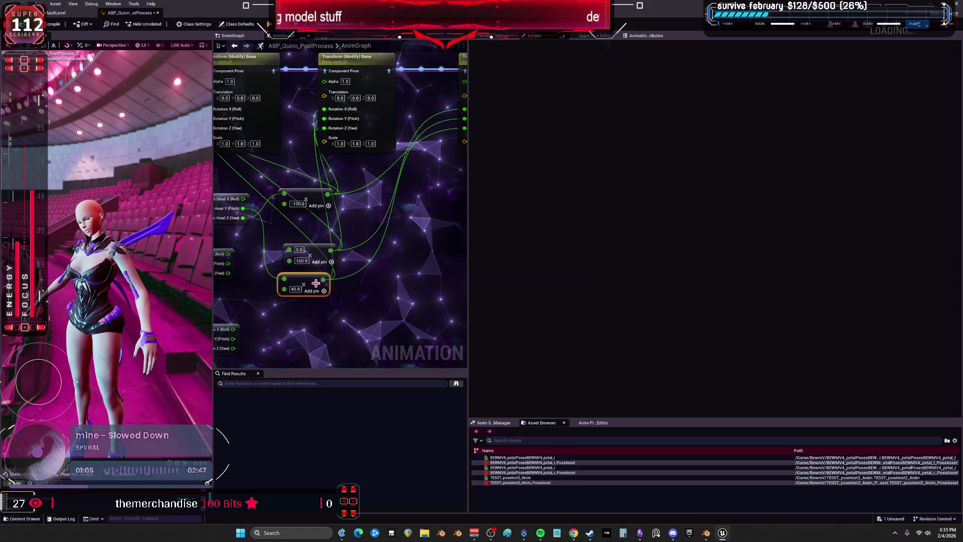
pyautogui.write('00')
pyautogui.press('Return')
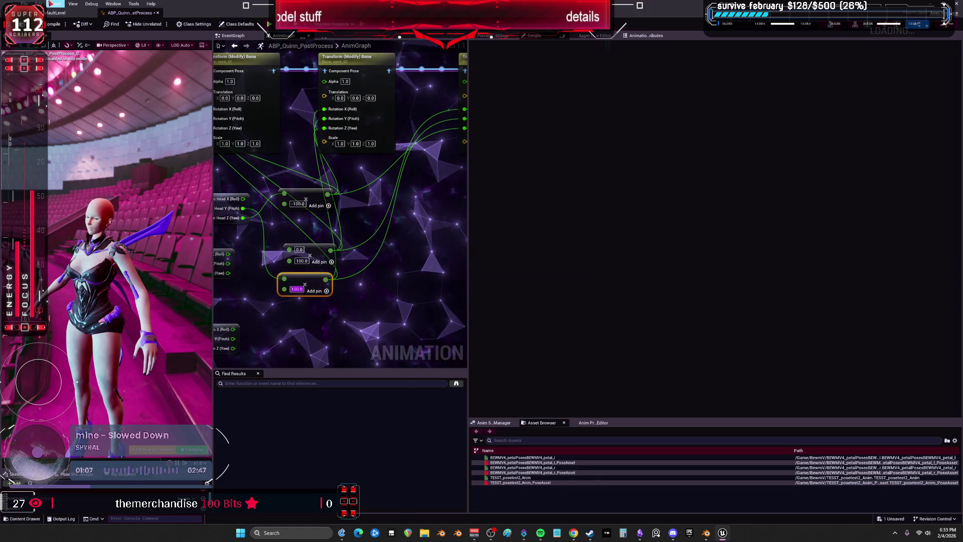
pyautogui.press('F7')
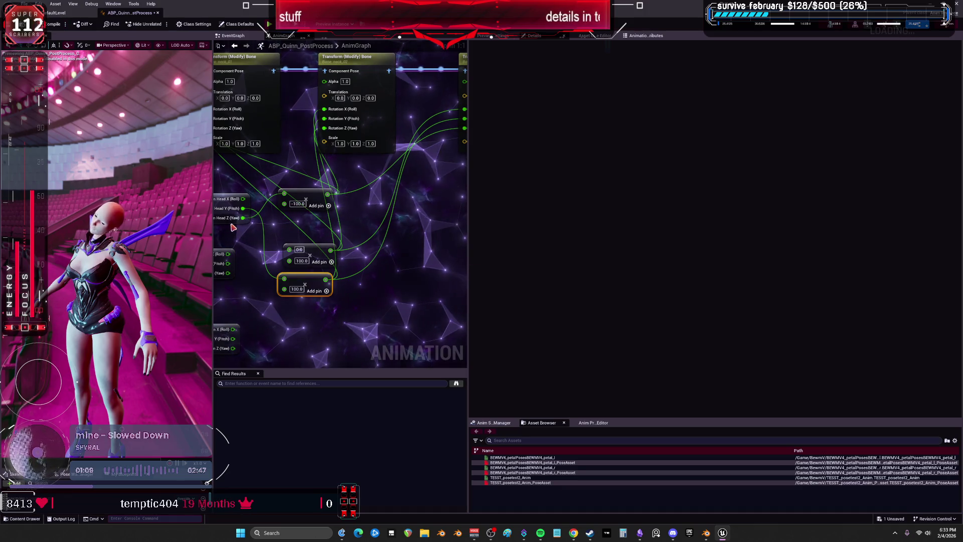
pyautogui.moveTo(210, 266); pyautogui.dragTo(385, 249)
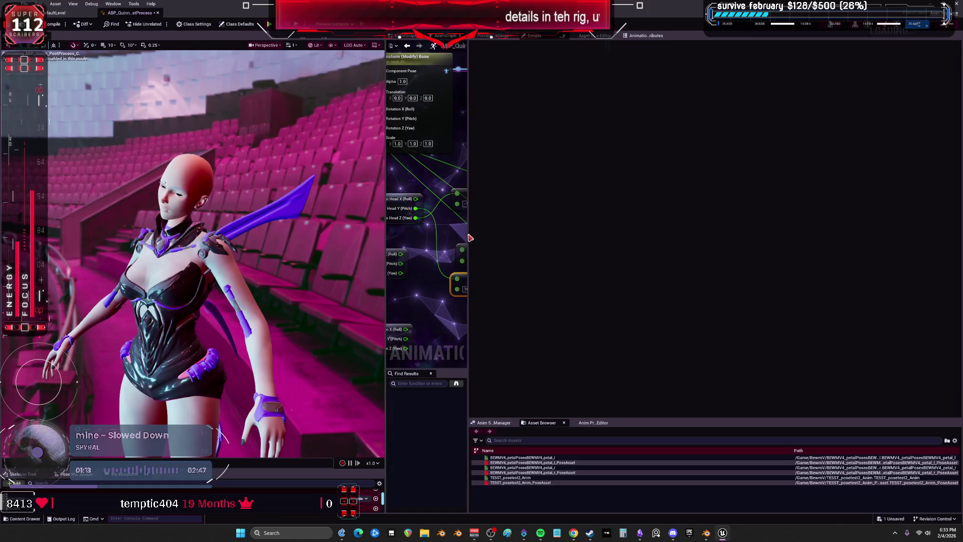
# Step: Select the Pose Driver node, expand 3 - Left and raise its Scale to 0.269332
pyautogui.moveTo(471, 238); pyautogui.dragTo(581, 239)
pyautogui.scroll(-4, 524, 240)
pyautogui.scroll(2, 525, 241)
pyautogui.click(455, 236)
pyautogui.moveTo(295, 230); pyautogui.dragTo(233, 213)
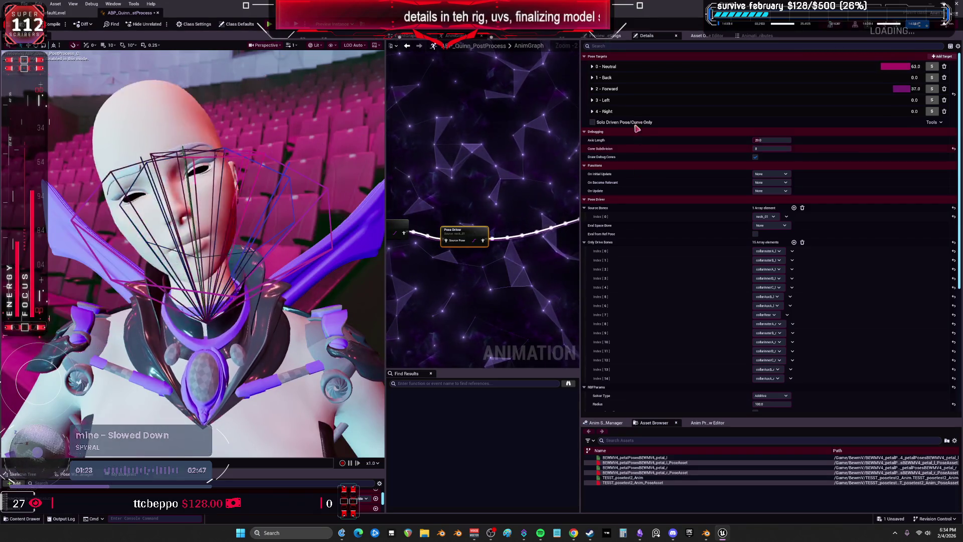
pyautogui.click(592, 100)
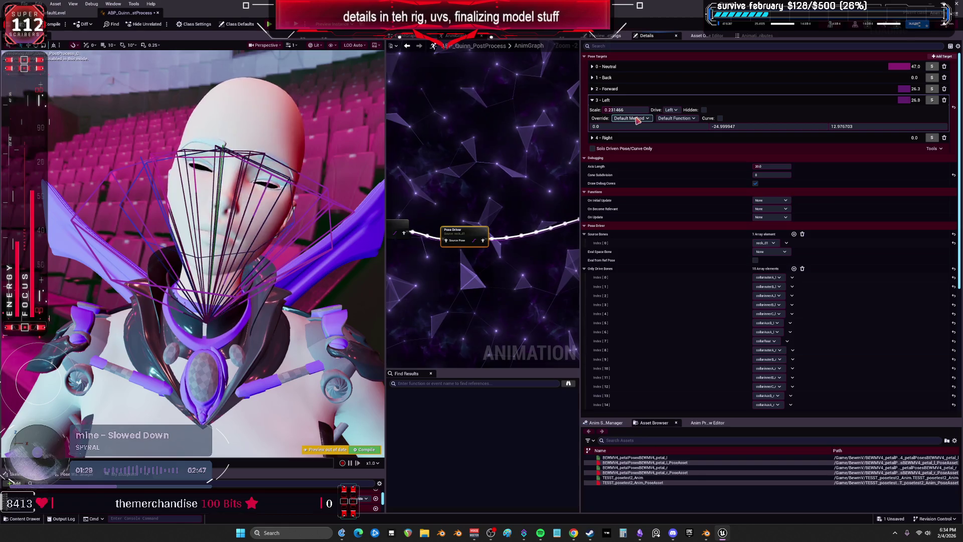
pyautogui.moveTo(625, 109); pyautogui.dragTo(833, 125)
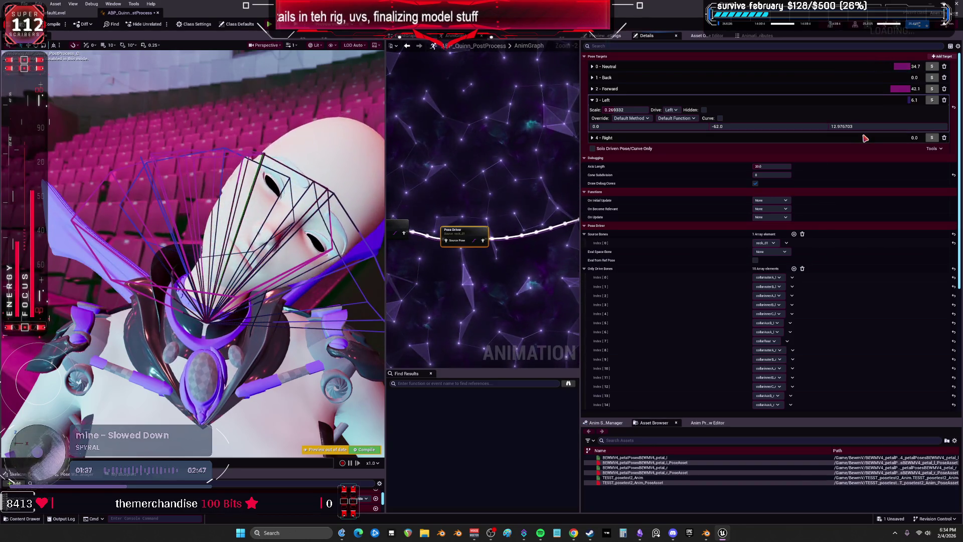
# Step: Set the Left target's rotation to -27 and 10 with Cubic interpolation
pyautogui.moveTo(823, 127); pyautogui.dragTo(848, 126)
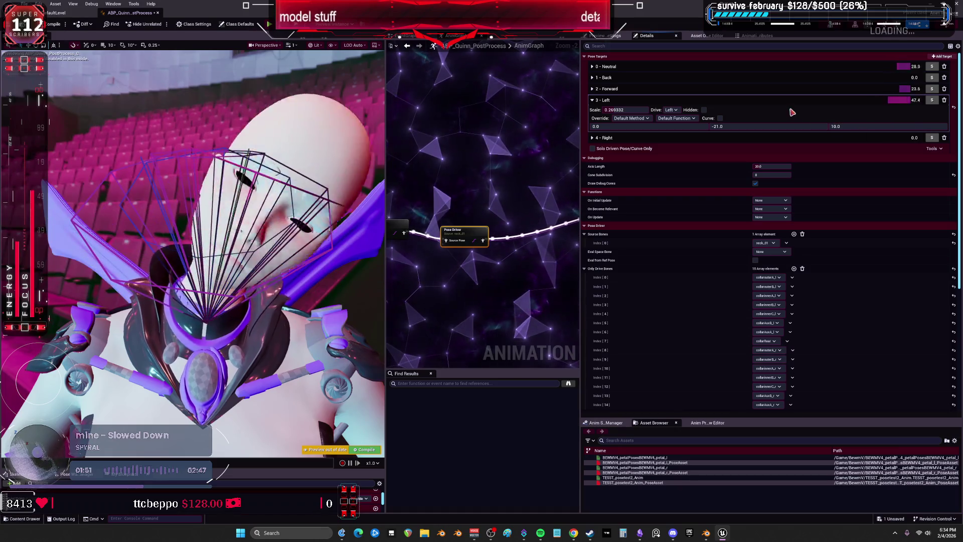
pyautogui.click(672, 110)
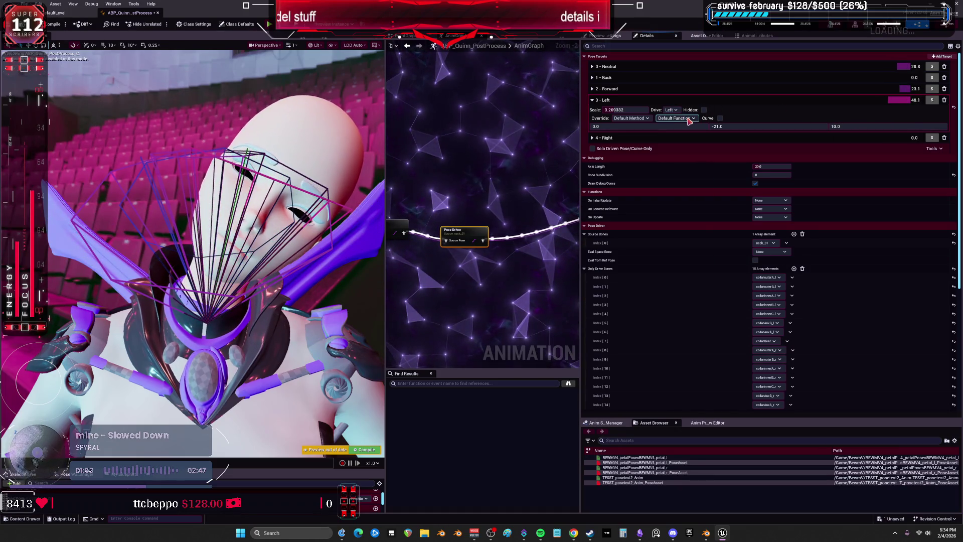
pyautogui.click(675, 118)
pyautogui.click(683, 150)
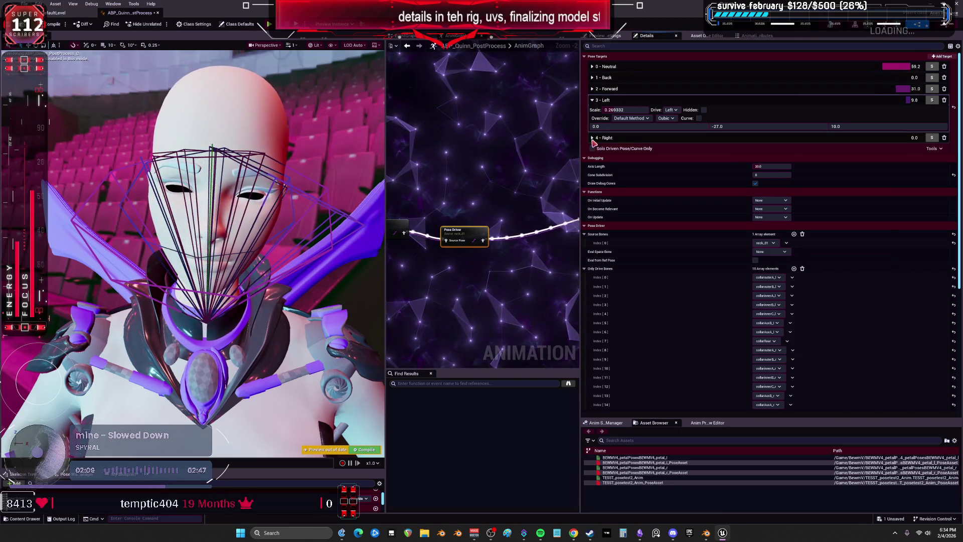
# Step: Give the Right pose target rotation values -27 and 10 and a scale of 0.3
pyautogui.click(593, 139)
pyautogui.click(738, 164)
pyautogui.write('-27.0')
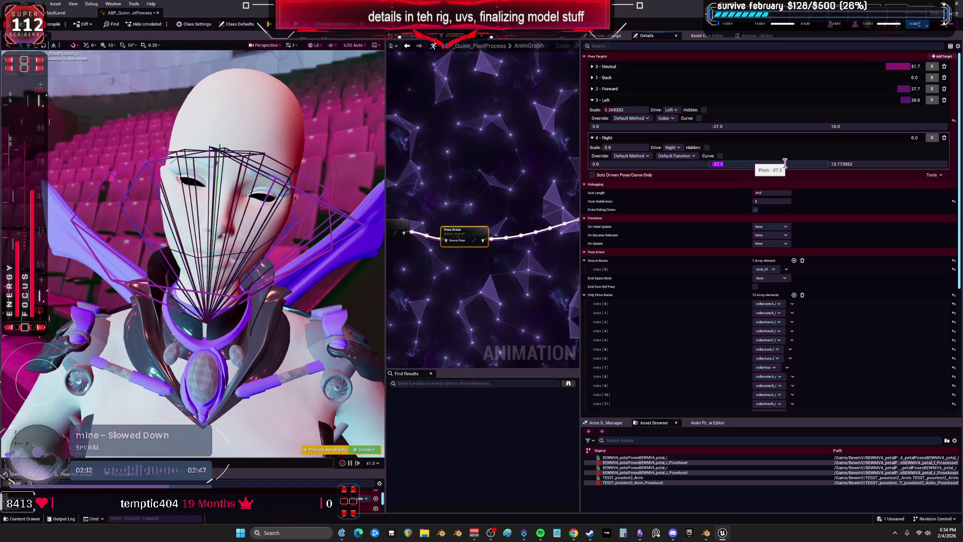
pyautogui.click(856, 164)
pyautogui.write('10')
pyautogui.click(635, 146)
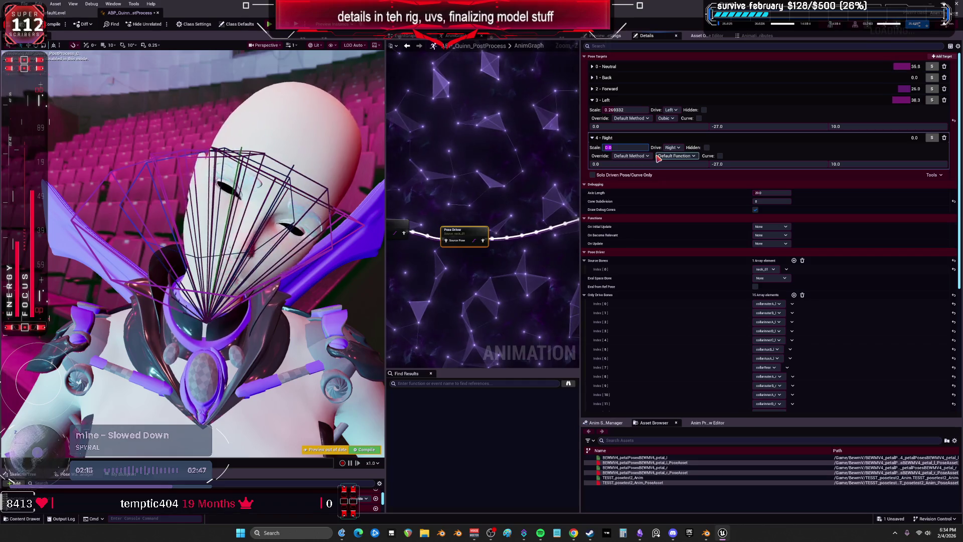
pyautogui.write('0.3')
pyautogui.press('Return')
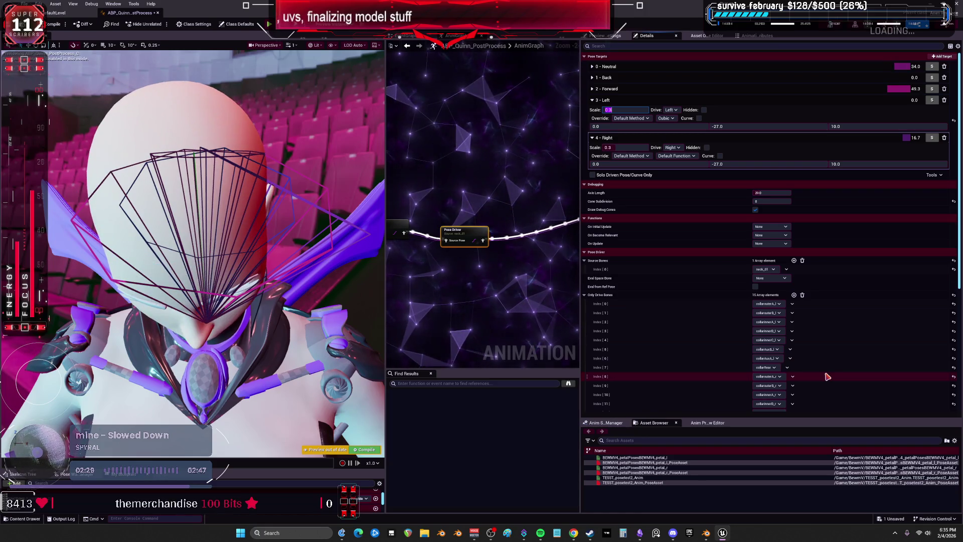
pyautogui.click(783, 278)
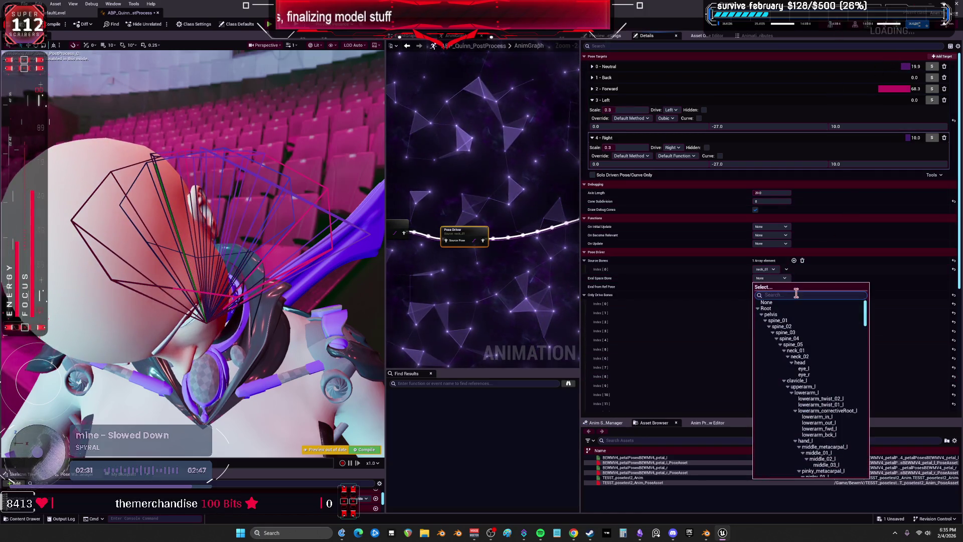
# Step: Choose neck_02 as the Eval Space Bone and add head as the second source bone
pyautogui.click(806, 357)
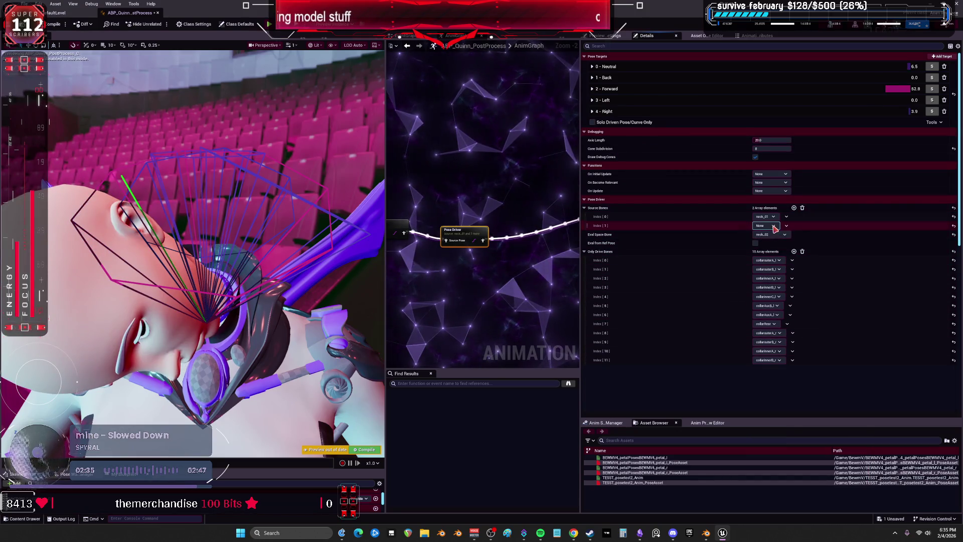
pyautogui.click(777, 234)
pyautogui.click(803, 310)
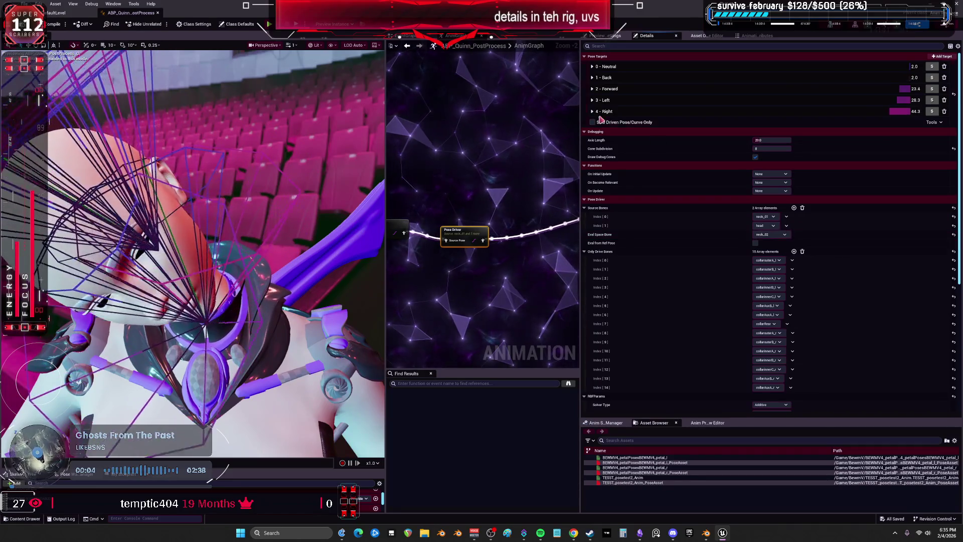
pyautogui.click(592, 78)
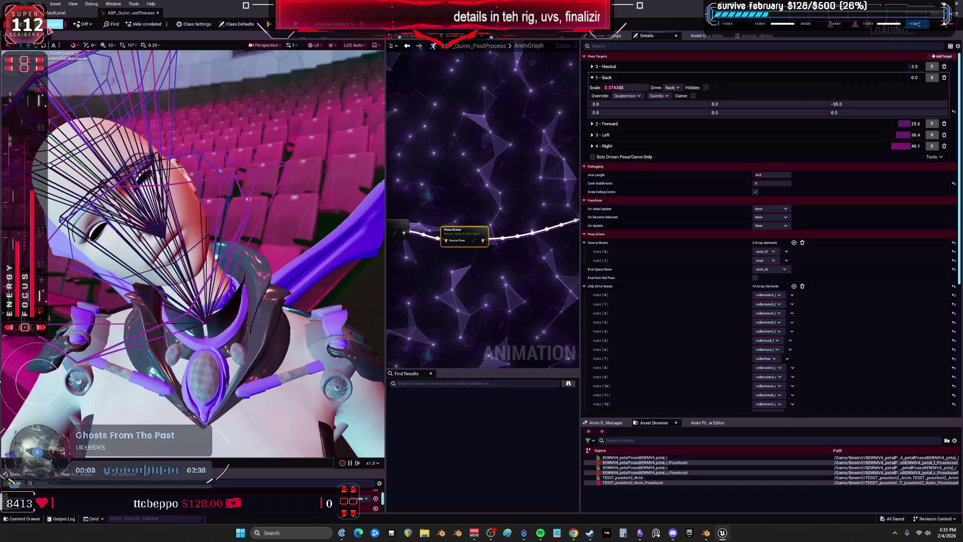
# Step: Compile the blueprint and expand all five pose targets, from Neutral to Right
pyautogui.click(49, 25)
pyautogui.click(593, 111)
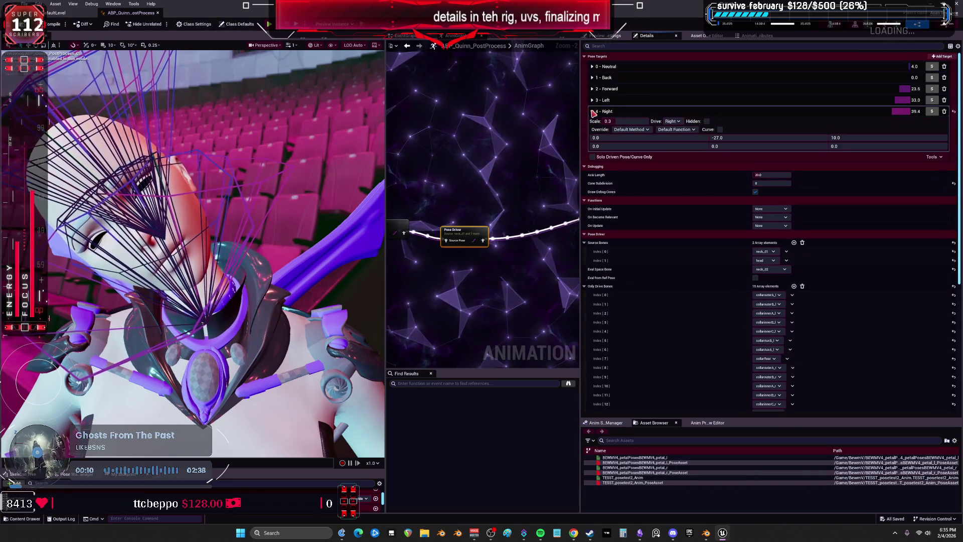
pyautogui.click(592, 100)
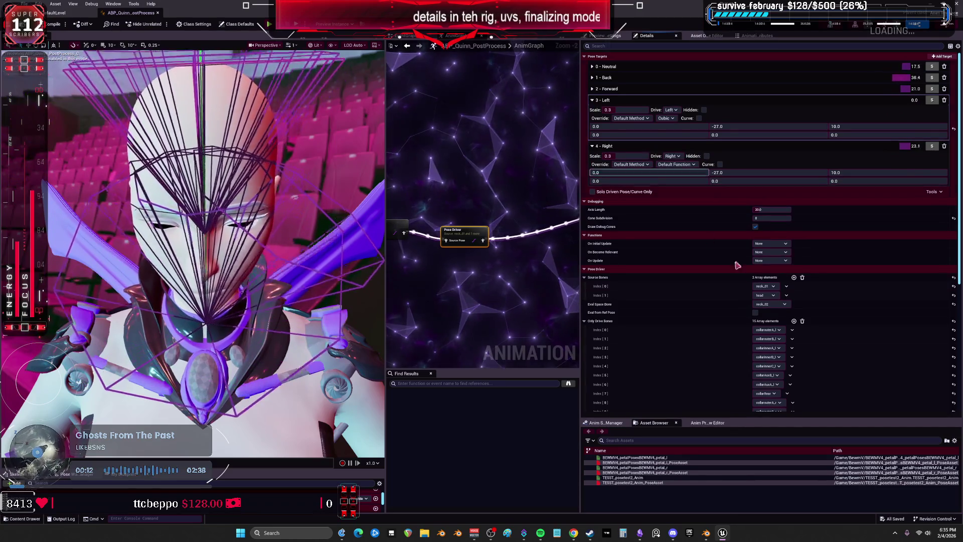
pyautogui.click(593, 89)
pyautogui.click(593, 77)
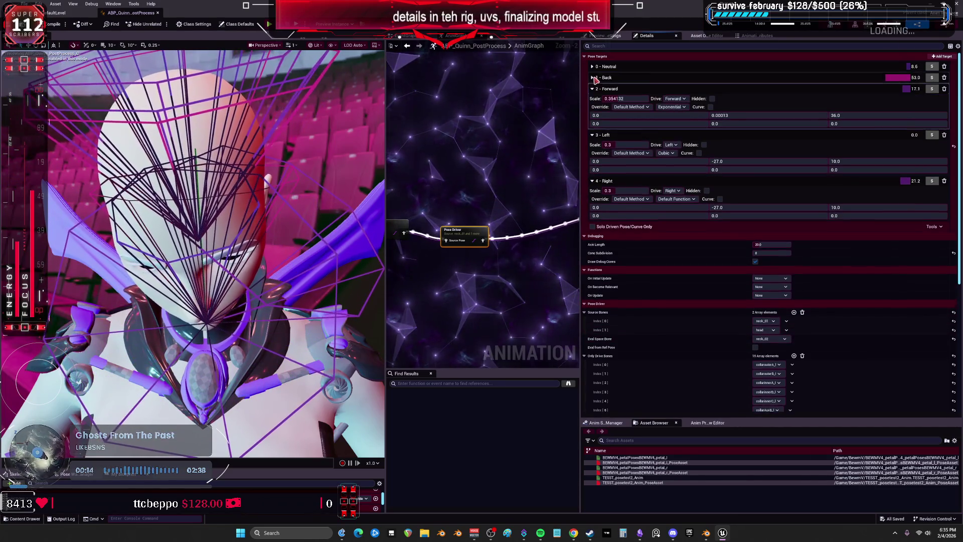
pyautogui.click(592, 66)
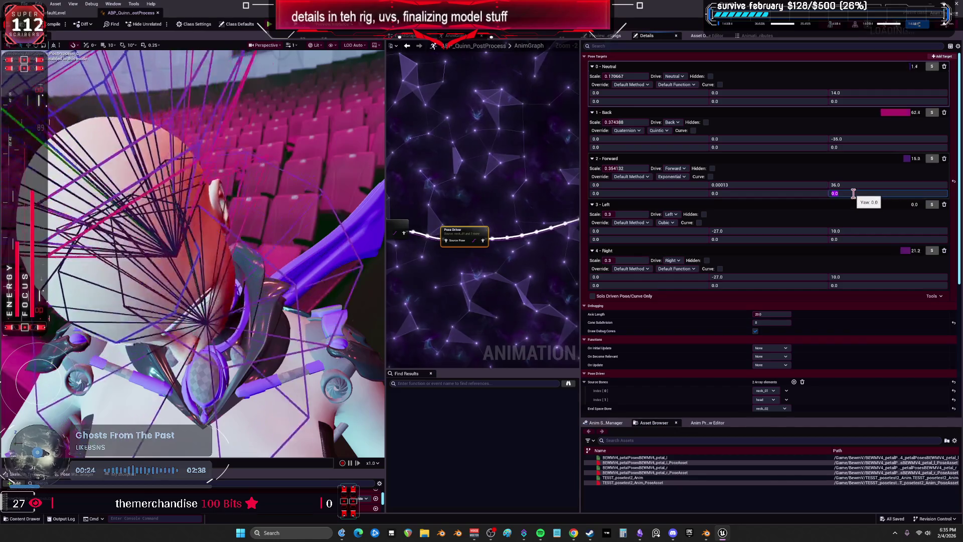
# Step: Enter second-row rotations of 36 for Forward and -27 for Left and Right
pyautogui.moveTo(873, 196); pyautogui.dragTo(888, 196)
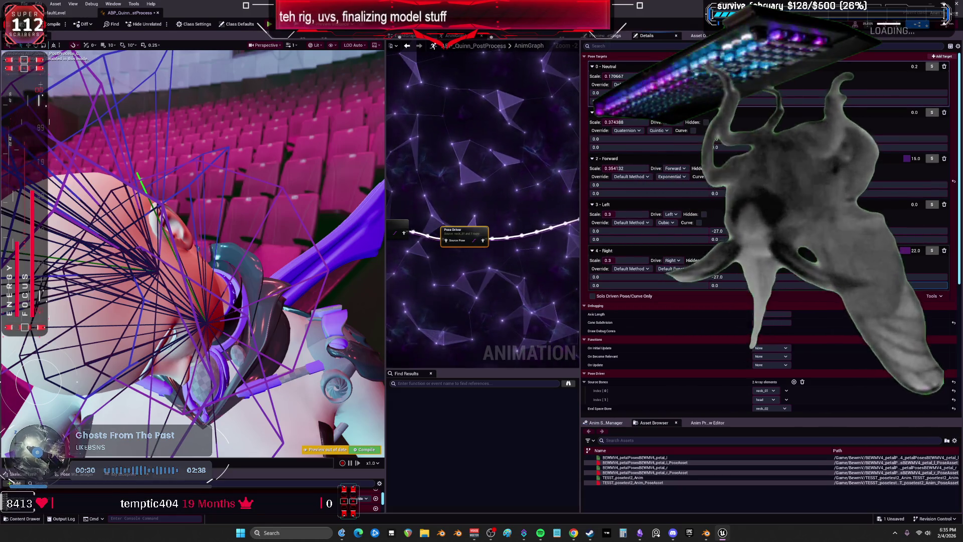
pyautogui.click(752, 241)
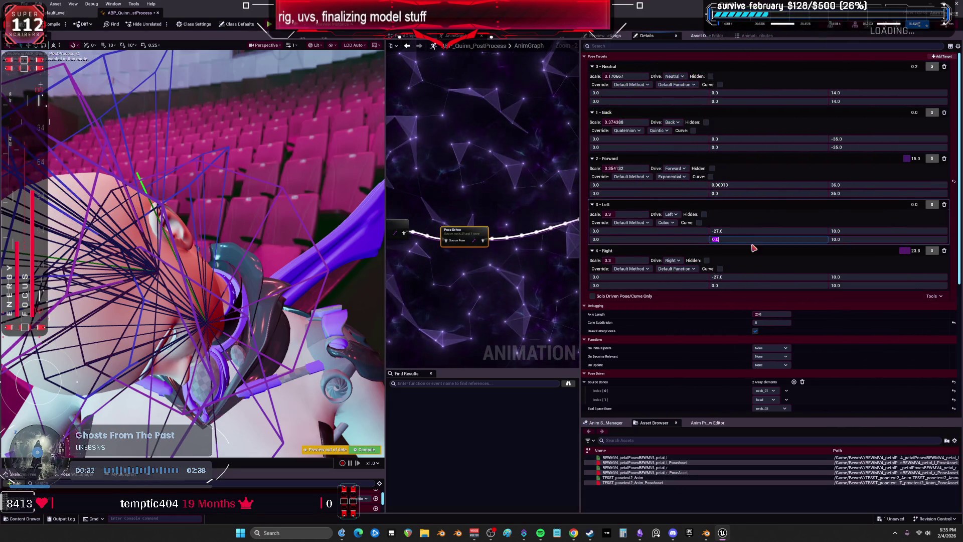
pyautogui.write('-27')
pyautogui.click(747, 285)
pyautogui.write('-27')
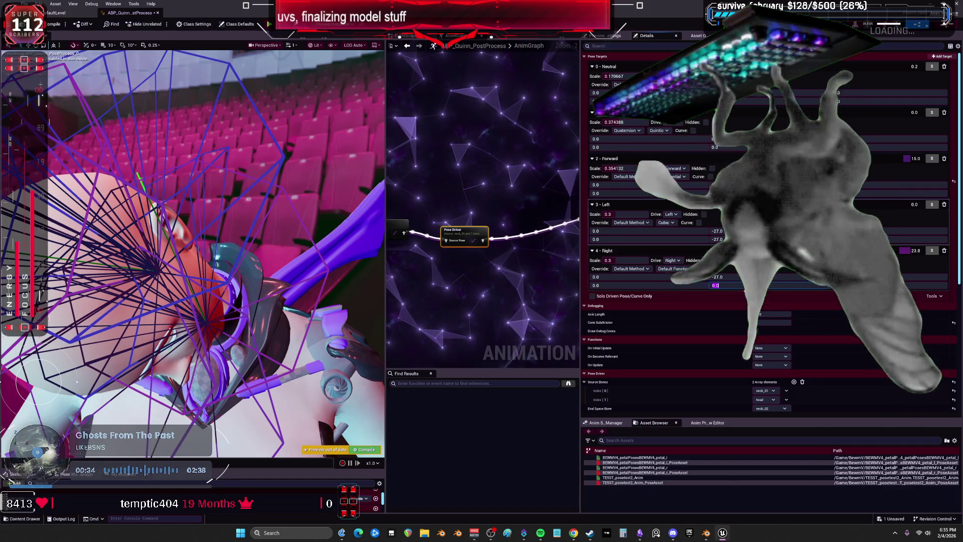
pyautogui.press('Return')
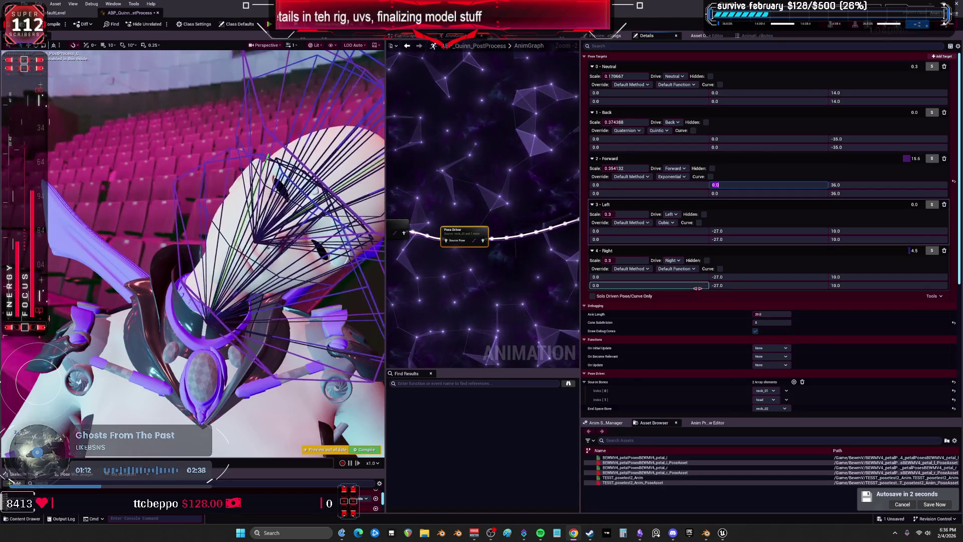
# Step: Delete the Index[1] head element from Source Bones, keeping neck_02 as the eval space bone
pyautogui.scroll(-3, 786, 350)
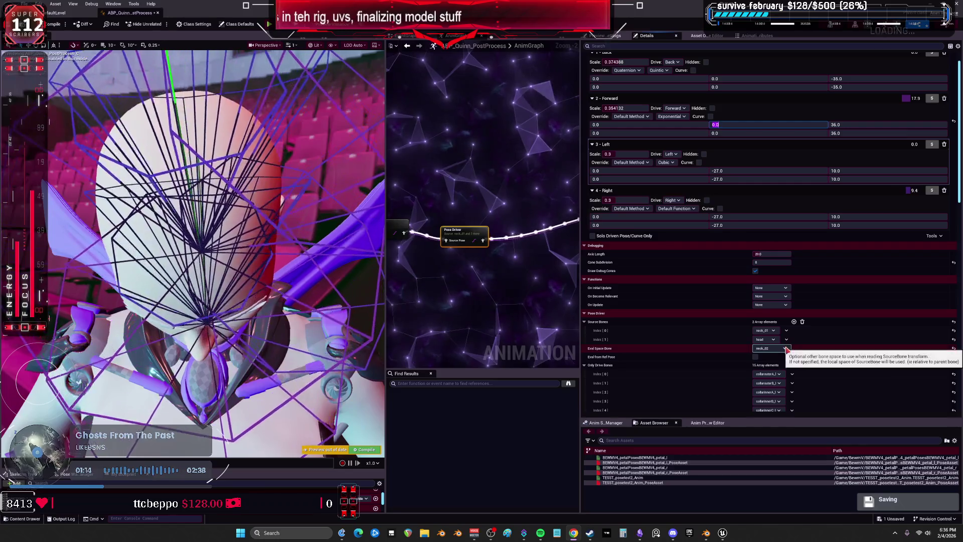
pyautogui.click(786, 348)
pyautogui.press('Escape')
pyautogui.click(788, 341)
pyautogui.click(801, 357)
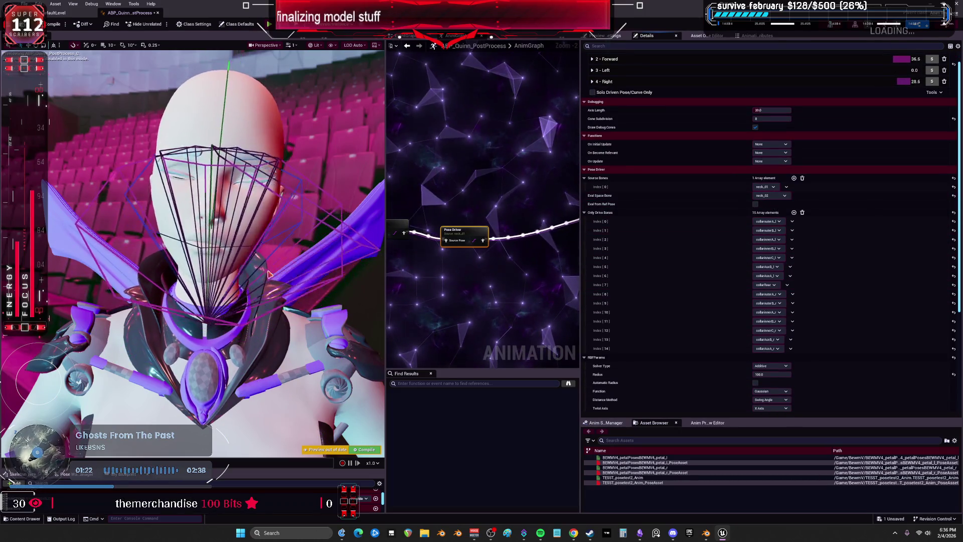
pyautogui.scroll(1, 775, 230)
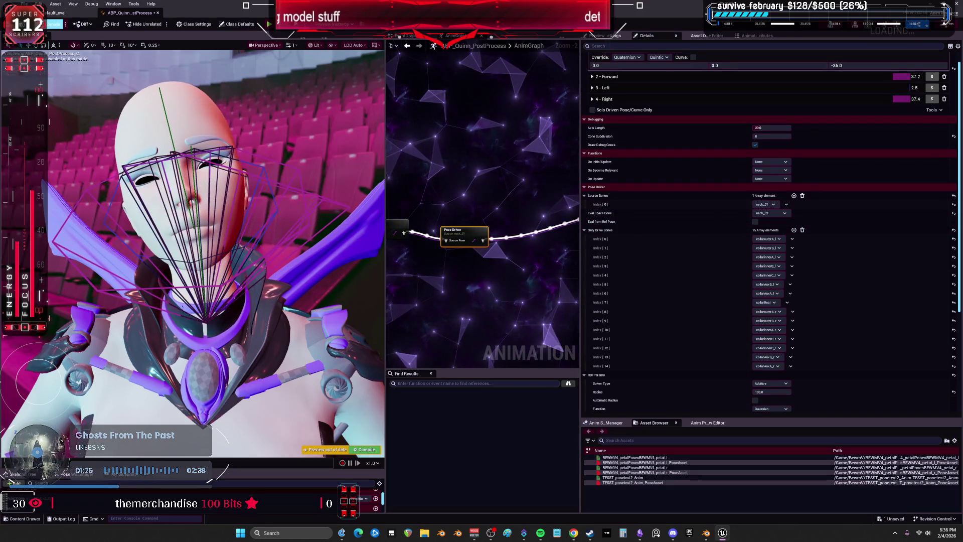
pyautogui.scroll(-3, 775, 231)
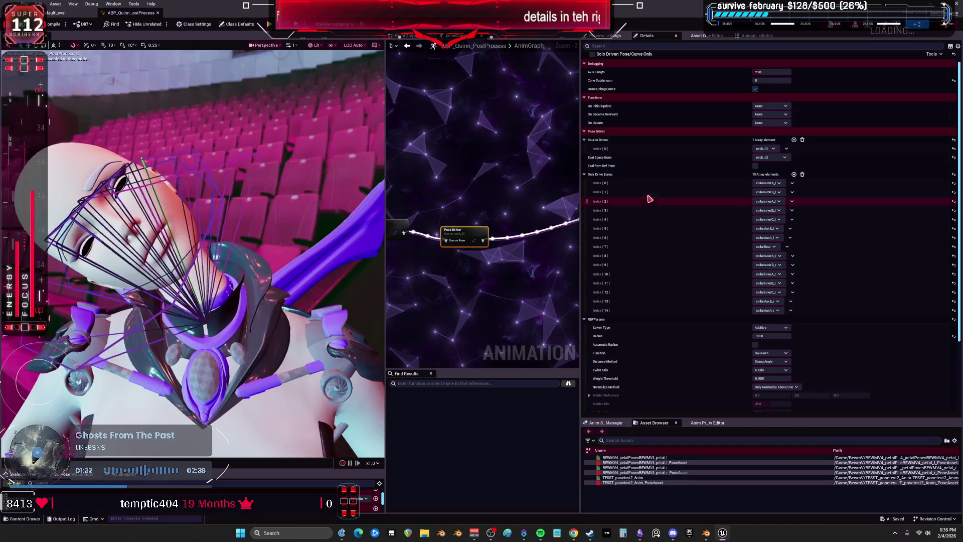
pyautogui.scroll(3, 672, 173)
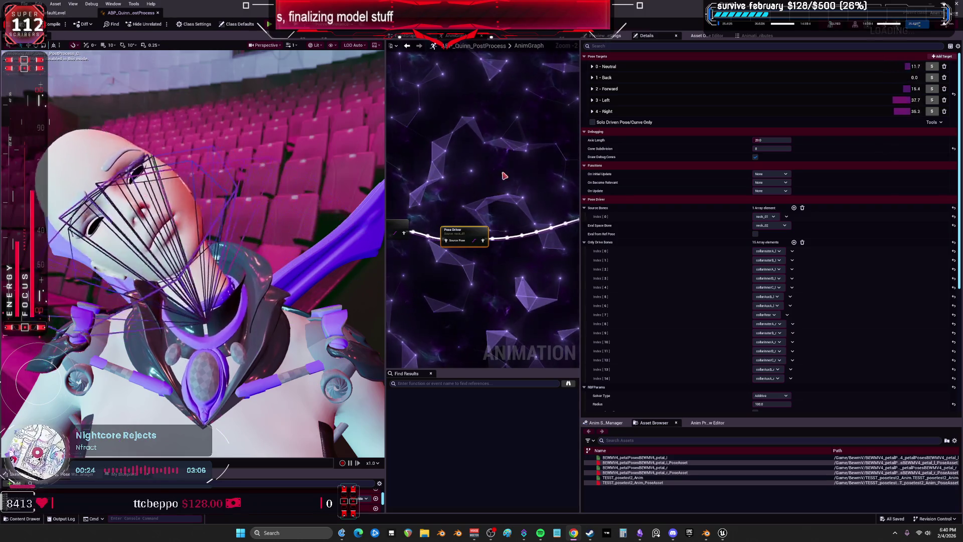
# Step: Change the Pose Driver's Eval Space Bone from neck_02 to None
pyautogui.click(457, 261)
pyautogui.click(457, 236)
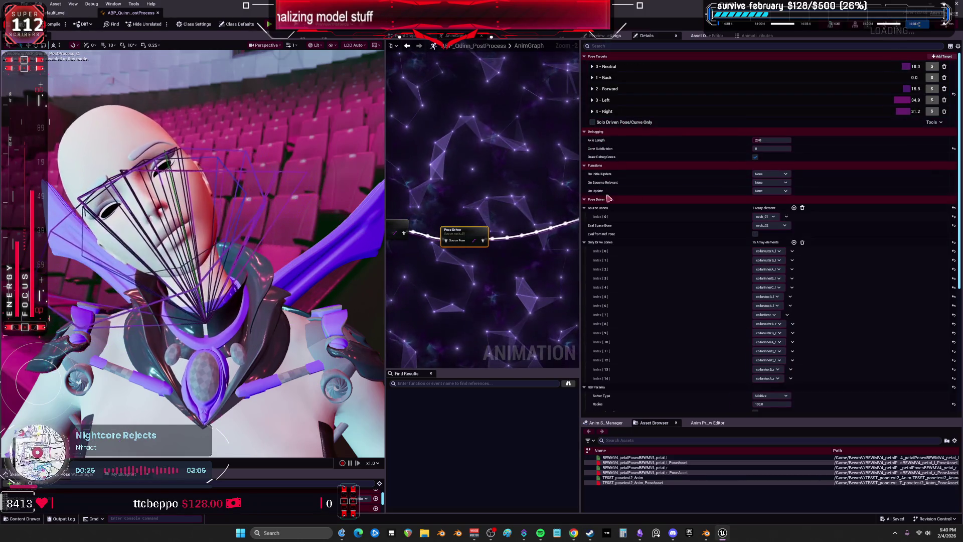
pyautogui.click(789, 225)
pyautogui.press('Escape')
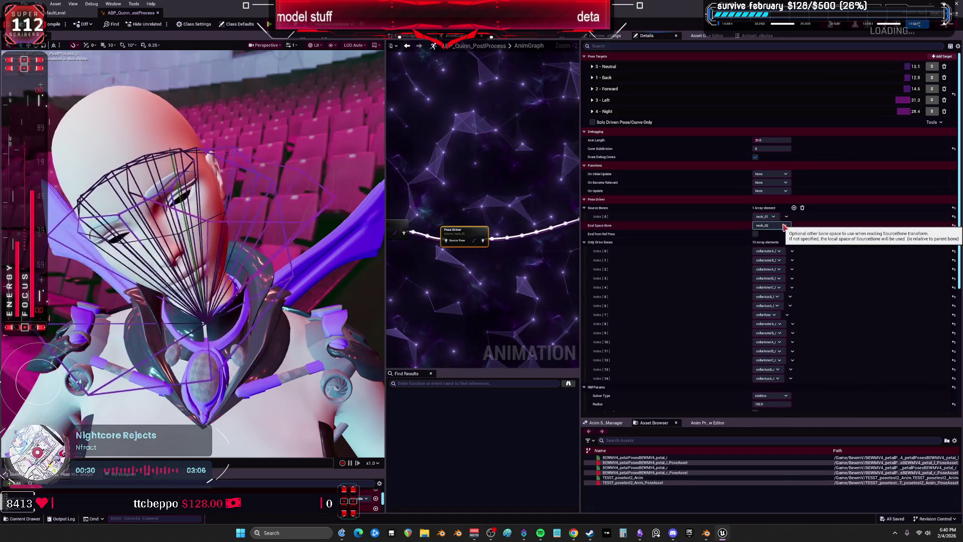
pyautogui.click(776, 226)
pyautogui.click(767, 250)
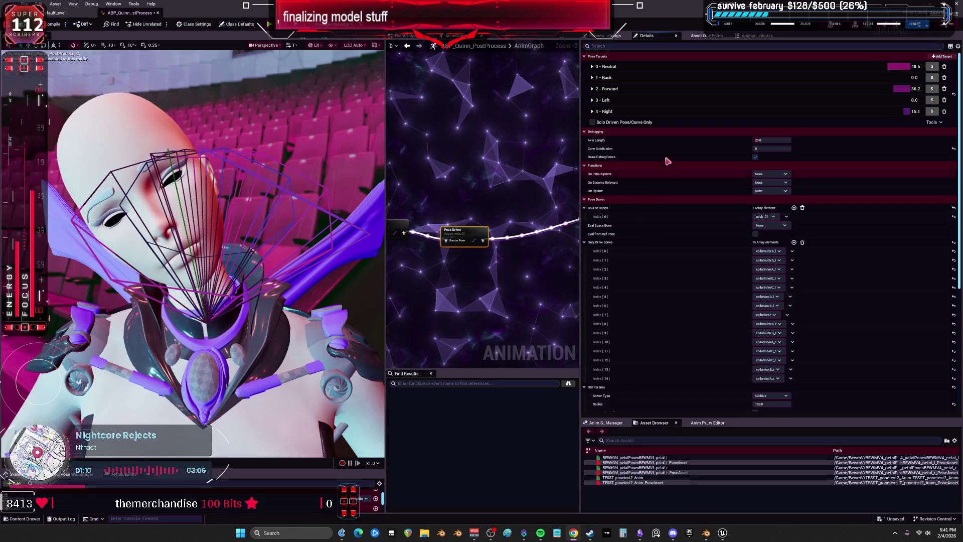
pyautogui.click(593, 137)
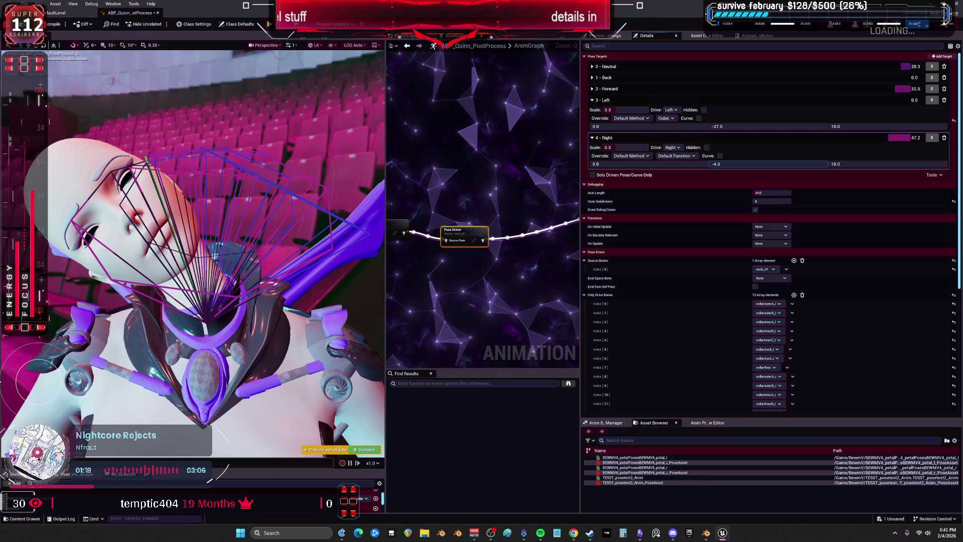
# Step: Set the Left and Right target ranges to -34.0 and 34.0, then recompile
pyautogui.moveTo(751, 162); pyautogui.dragTo(768, 162)
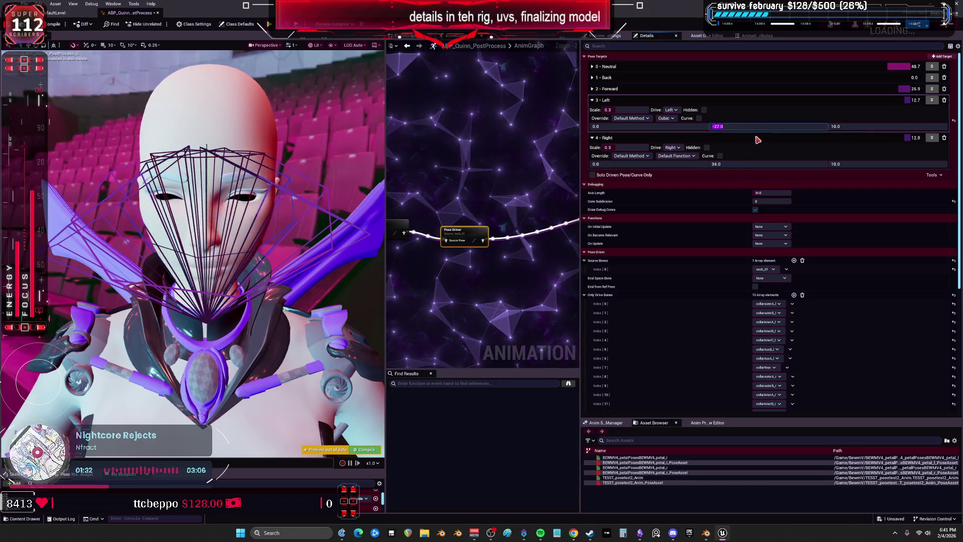
pyautogui.click(717, 126)
pyautogui.write('-24')
pyautogui.press('Return')
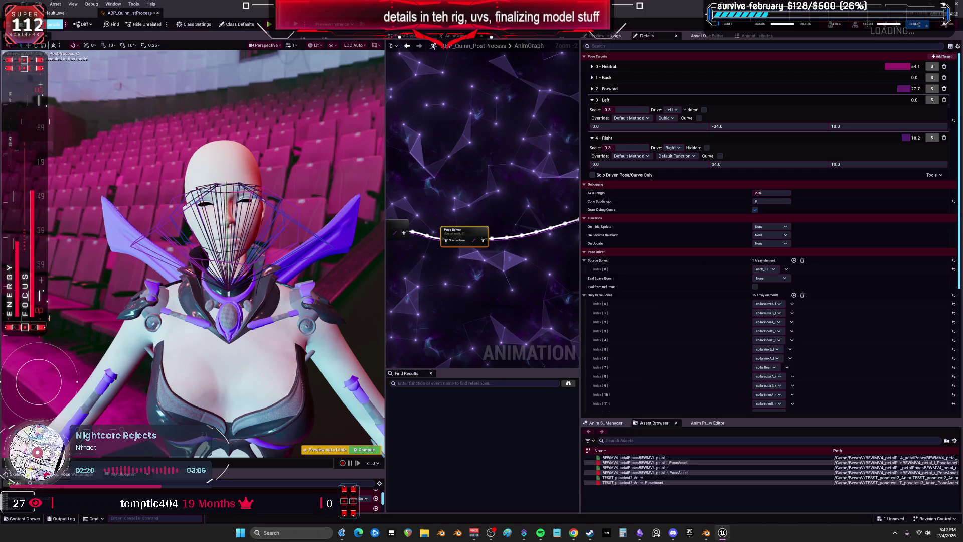
pyautogui.click(54, 24)
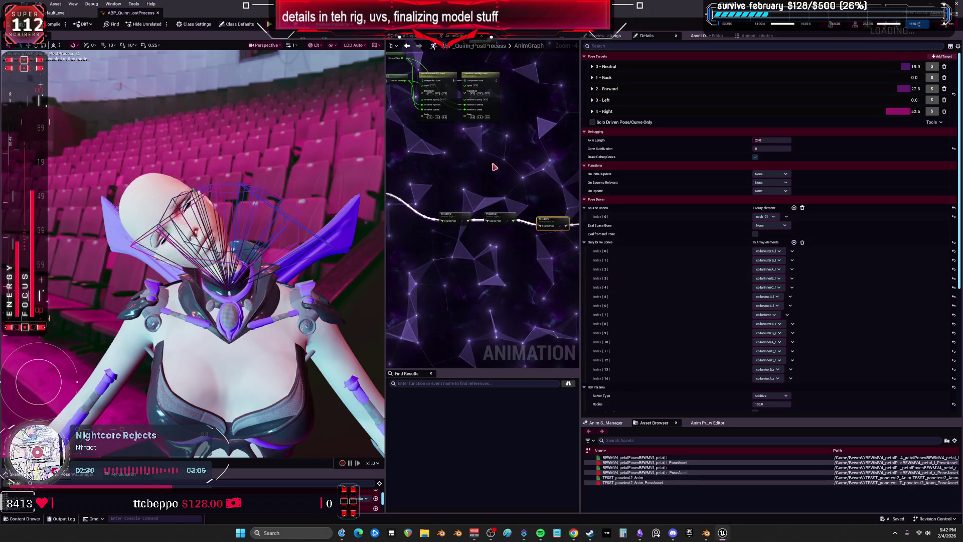
pyautogui.click(485, 76)
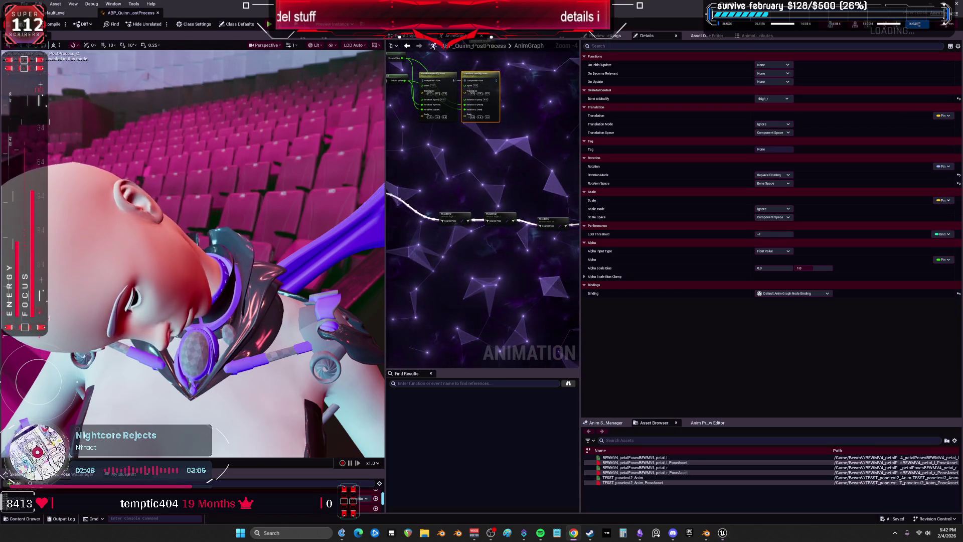
# Step: Deselect the Transform (Modify) Bone node and widen the AnimGraph area
pyautogui.scroll(-2, 402, 296)
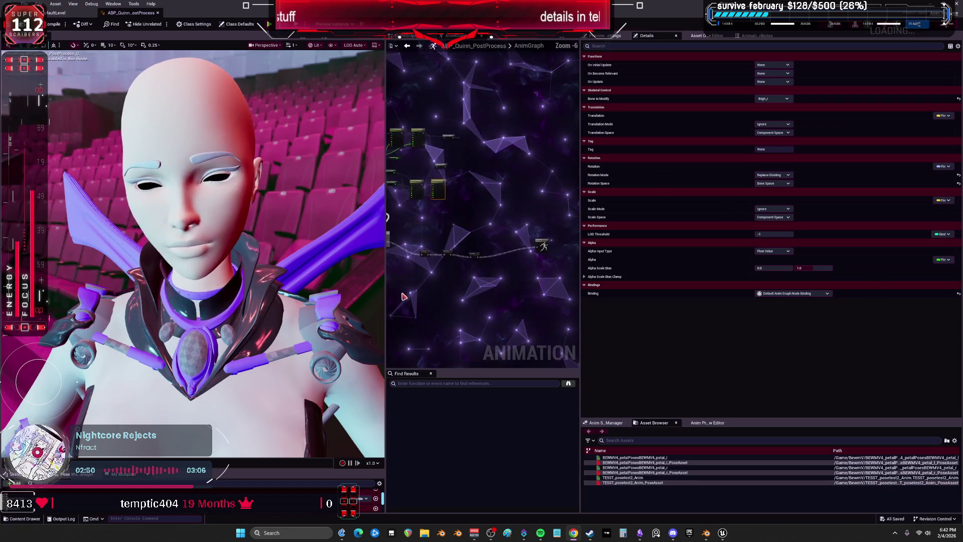
pyautogui.click(389, 283)
pyautogui.moveTo(385, 282); pyautogui.dragTo(258, 282)
# Step: Inspect the head rotation Add nodes, close ABP_Quinn_PostProcess, and return to Blender
pyautogui.scroll(4, 455, 266)
pyautogui.moveTo(377, 289); pyautogui.dragTo(409, 262)
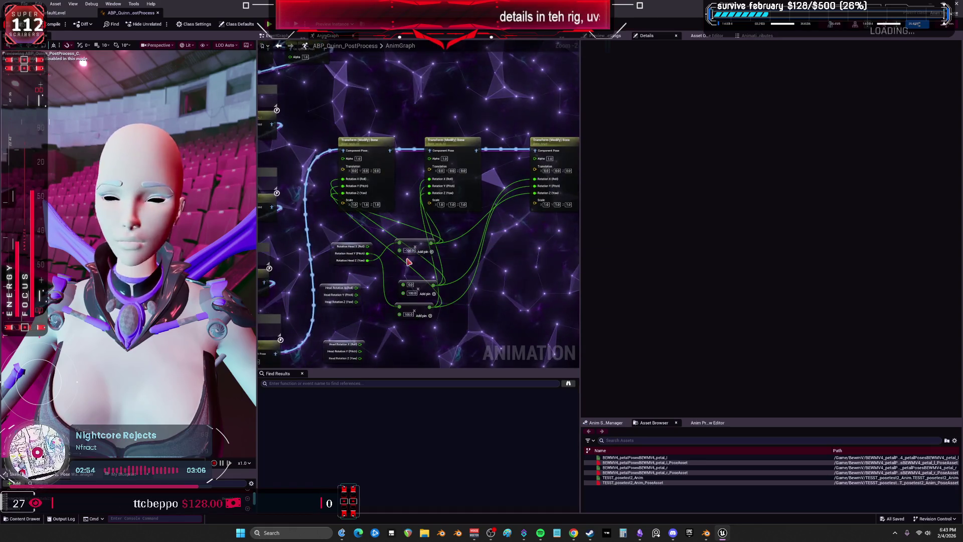
pyautogui.scroll(2, 385, 232)
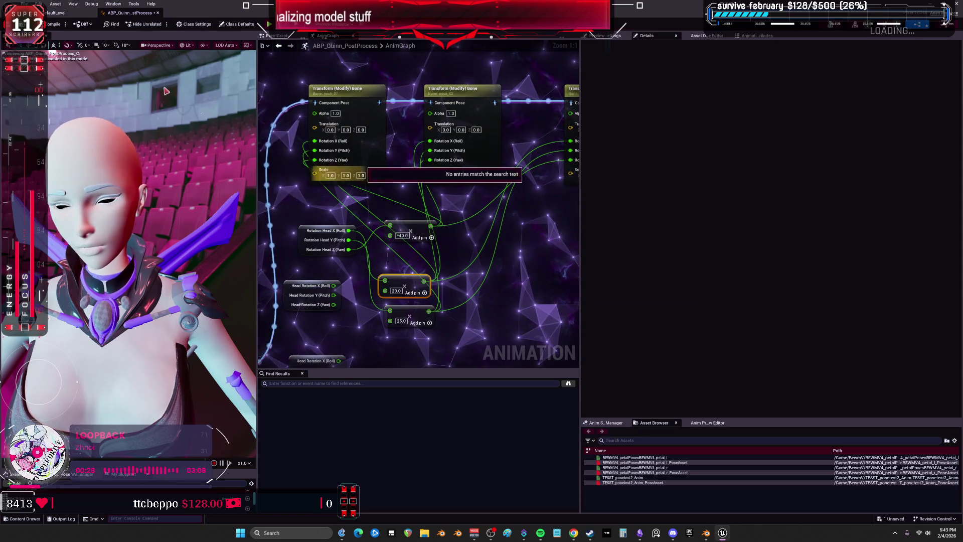
pyautogui.click(158, 13)
pyautogui.click(706, 533)
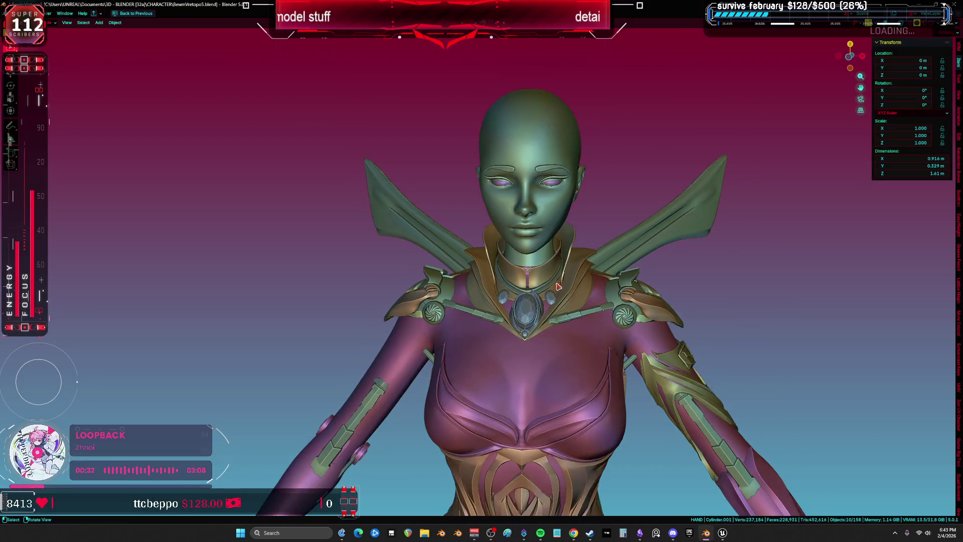
pyautogui.hotkey('shift', 'z')
pyautogui.scroll(3, 504, 217)
pyautogui.hotkey('shift', 'z')
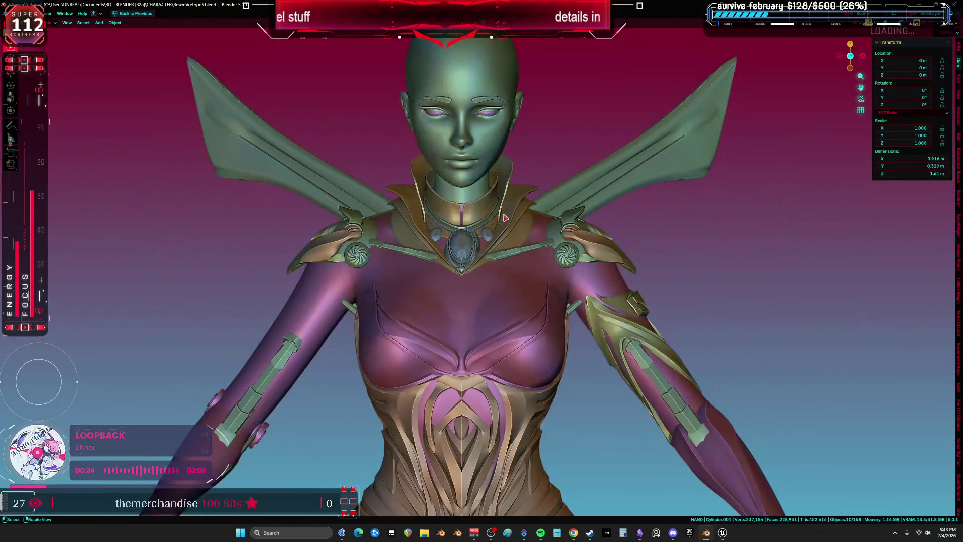
pyautogui.hotkey('shift', 'z')
pyautogui.scroll(-5, 476, 214)
pyautogui.hotkey('shift', 'z')
pyautogui.scroll(3, 508, 201)
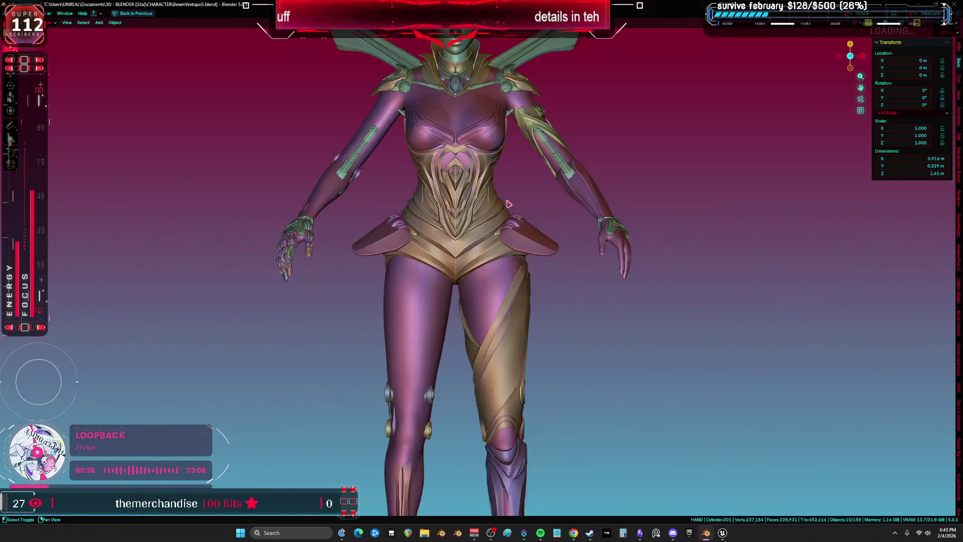
pyautogui.hotkey('shift', 'z')
pyautogui.scroll(5, 509, 207)
pyautogui.hotkey('shift', 'z')
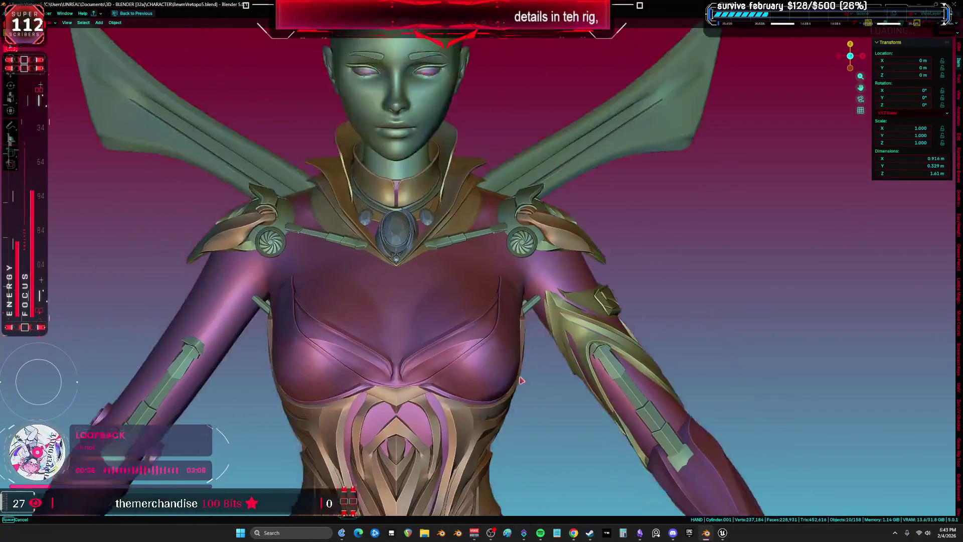
pyautogui.moveTo(533, 339); pyautogui.dragTo(420, 326)
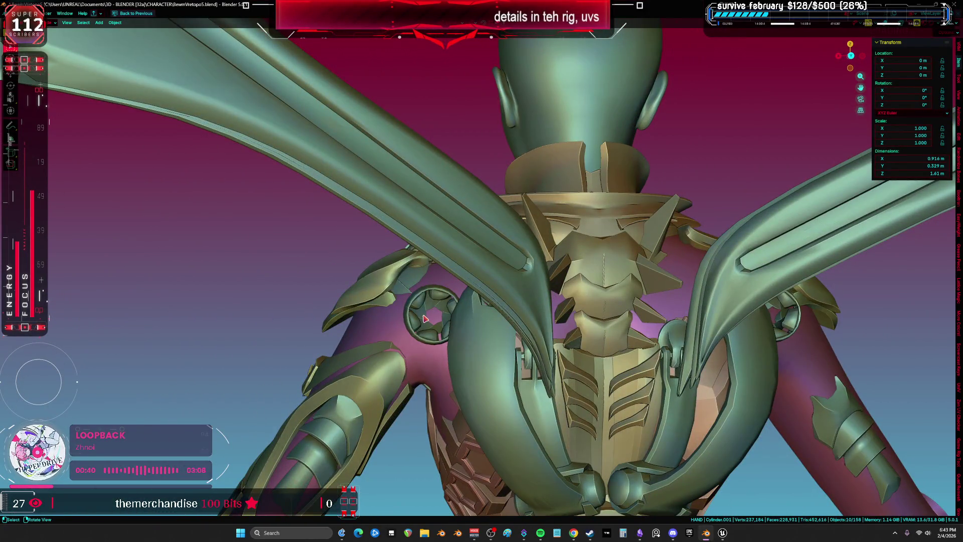
pyautogui.press('KP_1')
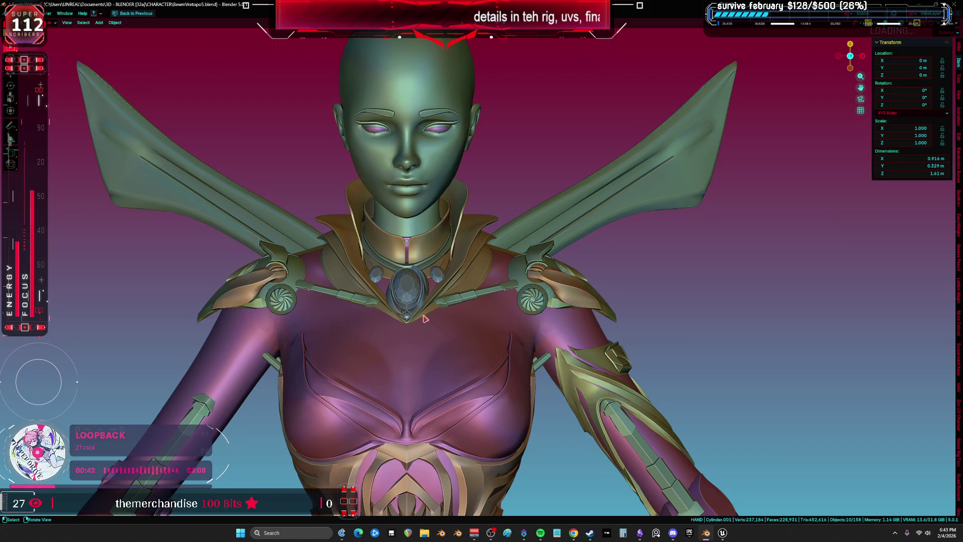
pyautogui.hotkey('shift', 'z')
pyautogui.scroll(-4, 447, 301)
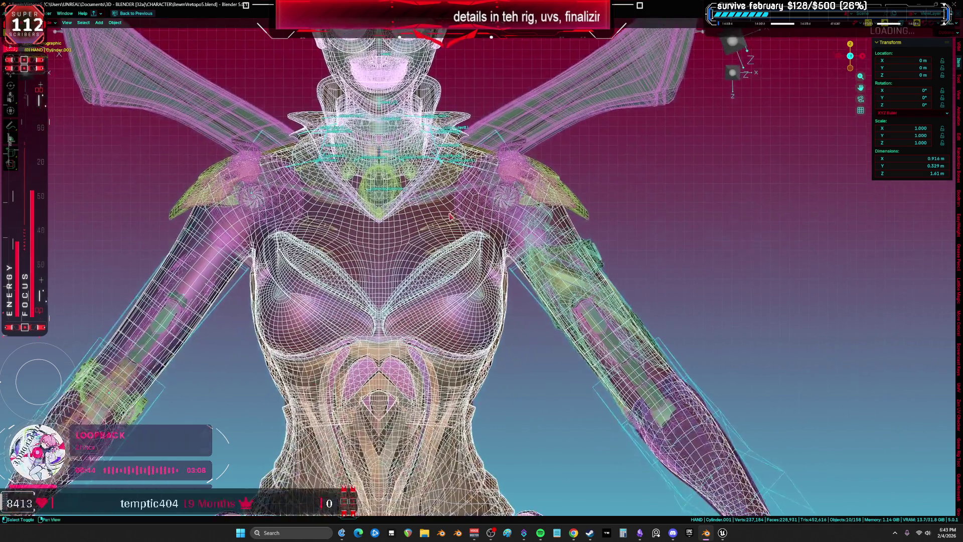
pyautogui.hotkey('shift', 'z')
pyautogui.click(723, 533)
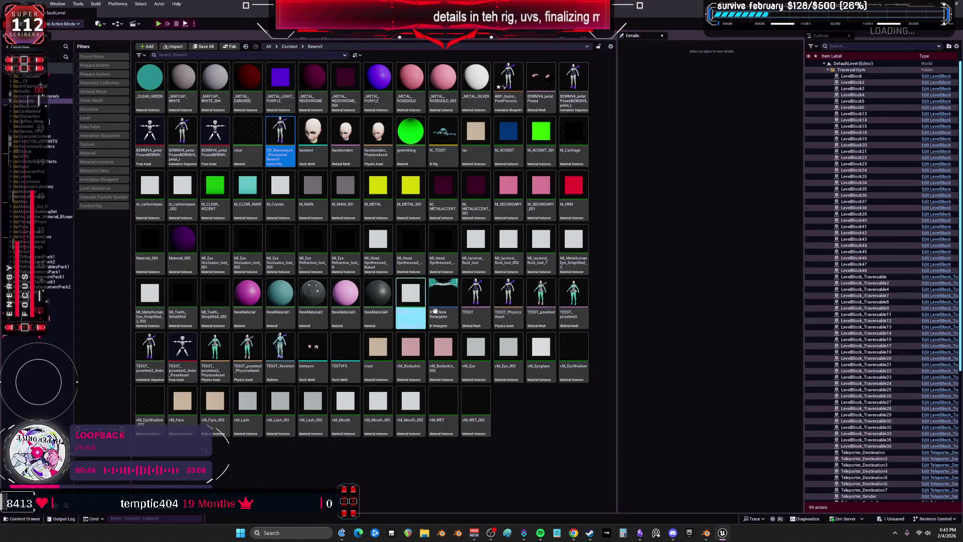
pyautogui.click(705, 536)
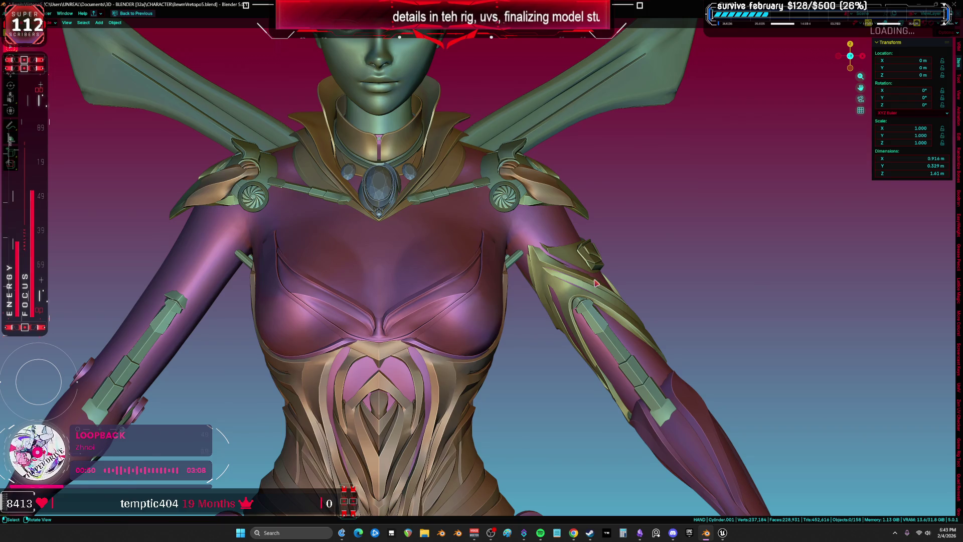
pyautogui.scroll(-2, 596, 284)
pyautogui.hotkey('shift', 'z')
pyautogui.scroll(-3, 335, 292)
pyautogui.scroll(3, 335, 292)
pyautogui.scroll(2, 363, 261)
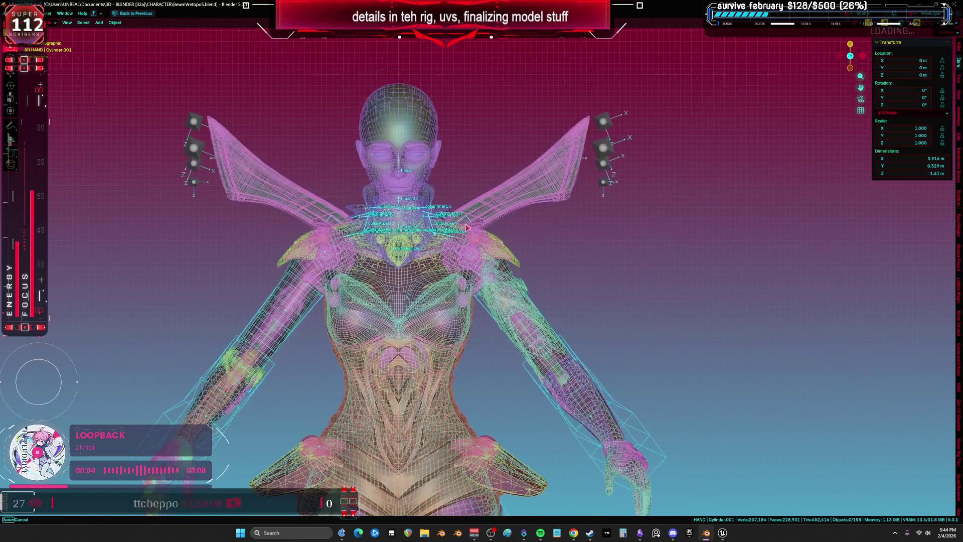
pyautogui.moveTo(473, 283)
pyautogui.mouseDown()
pyautogui.moveTo(543, 328)
pyautogui.moveTo(554, 300)
pyautogui.moveTo(582, 312)
pyautogui.moveTo(522, 314)
pyautogui.moveTo(585, 314)
pyautogui.moveTo(527, 321)
pyautogui.moveTo(881, 293)
pyautogui.moveTo(950, 300)
pyautogui.moveTo(60, 306)
pyautogui.moveTo(182, 326)
pyautogui.moveTo(893, 296)
pyautogui.moveTo(150, 301)
pyautogui.mouseUp()
pyautogui.scroll(4, 473, 292)
# Step: Turn off X-ray, switch to Material Preview, and pan from the torso down to the legs
pyautogui.hotkey('alt', 'shift', 'z')
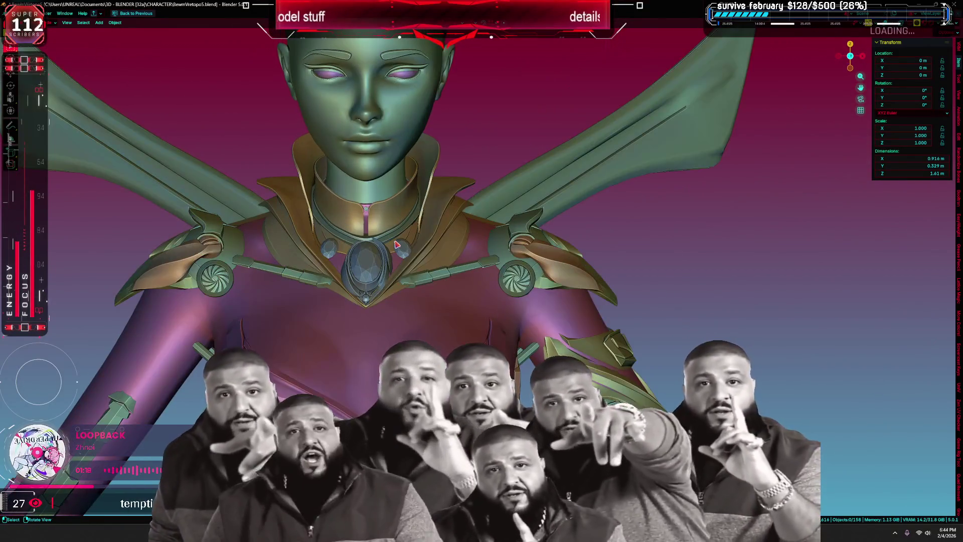
pyautogui.scroll(-4, 385, 274)
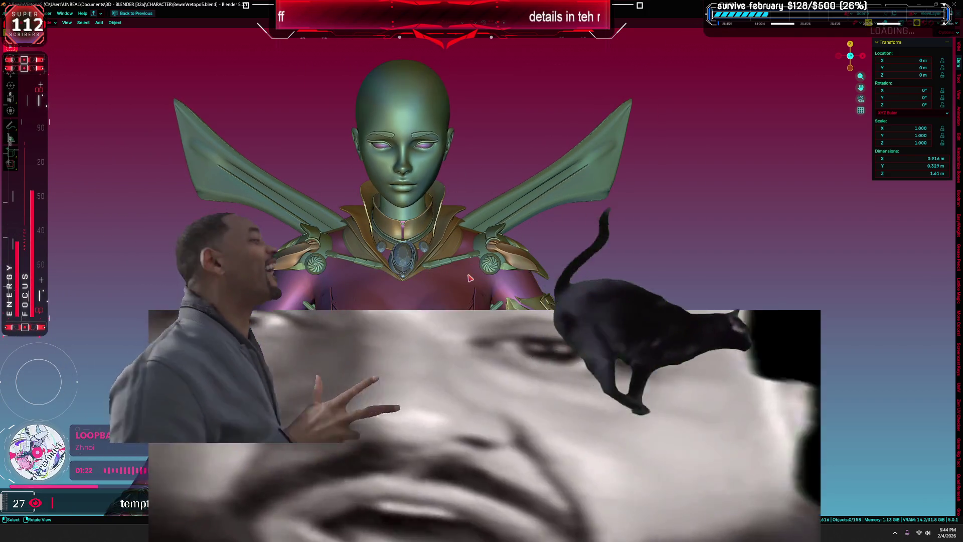
pyautogui.press('z')
pyautogui.press('2')
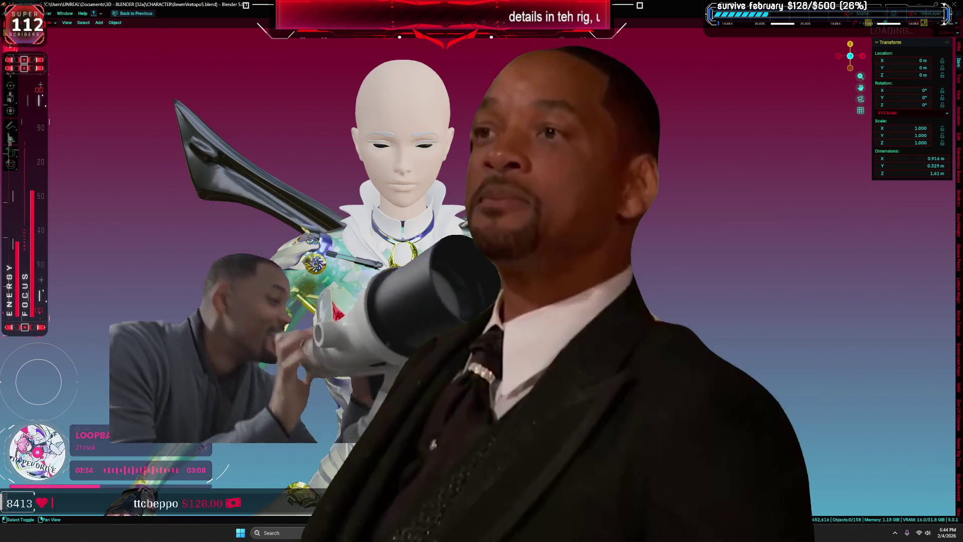
pyautogui.scroll(5, 484, 198)
pyautogui.moveTo(484, 198)
pyautogui.mouseDown()
pyautogui.moveTo(460, 87)
pyautogui.moveTo(439, 222)
pyautogui.mouseUp()
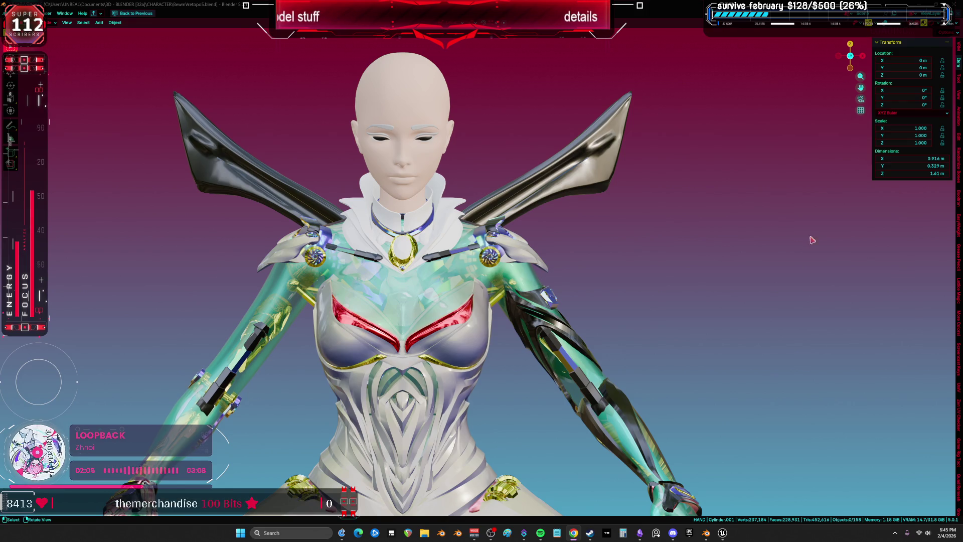
# Step: Move the eyeball Cylinder.010, then undo it, returning the eyes to their sockets
pyautogui.scroll(5, 345, 317)
pyautogui.scroll(3, 346, 317)
pyautogui.hotkey('shift', 'z')
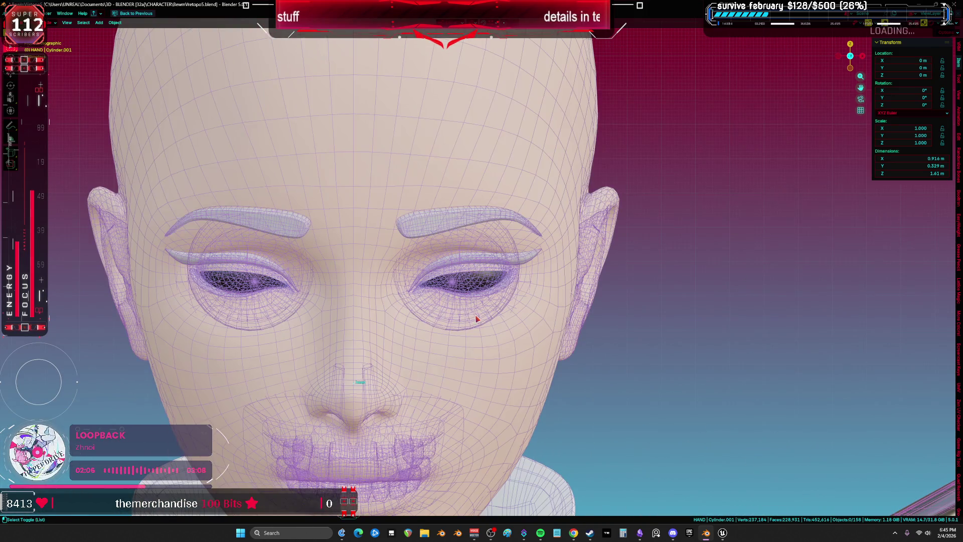
pyautogui.click(475, 284)
pyautogui.press('g')
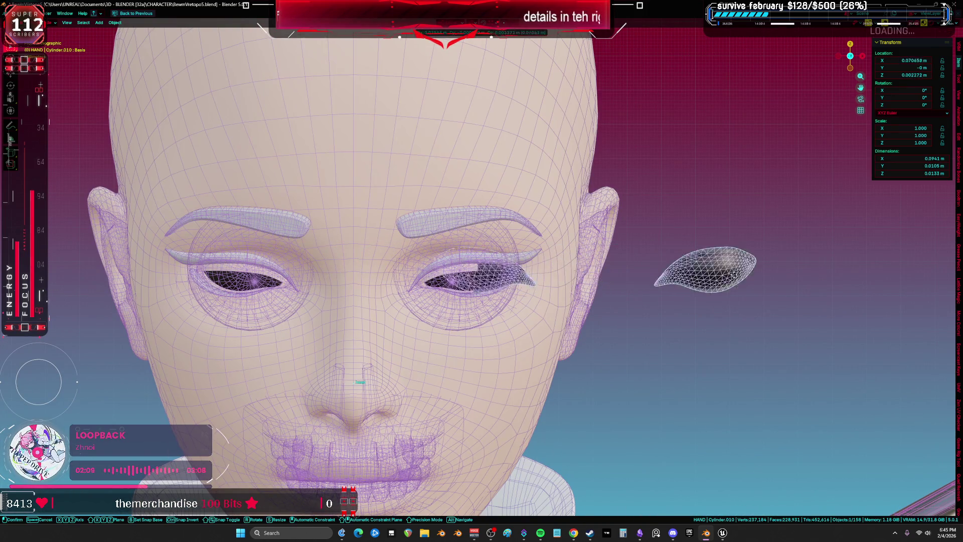
pyautogui.click(723, 321)
pyautogui.hotkey('shift', 'z')
pyautogui.hotkey('shift', 'z')
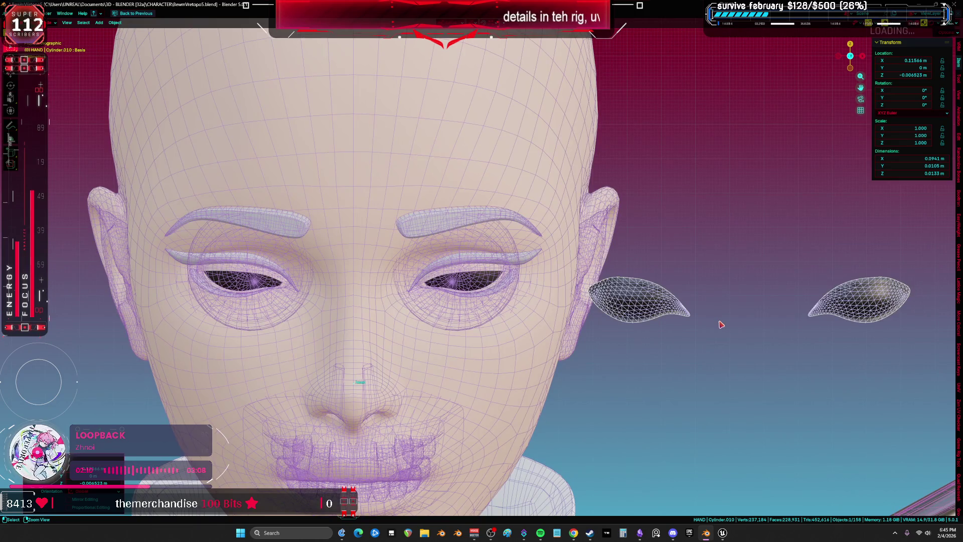
pyautogui.hotkey('ctrl', 'z')
pyautogui.hotkey('shift', 'z')
# Step: Switch to X-ray, unhide the shoulder and collar pieces, and put the rig in Pose Mode
pyautogui.scroll(-3, 543, 282)
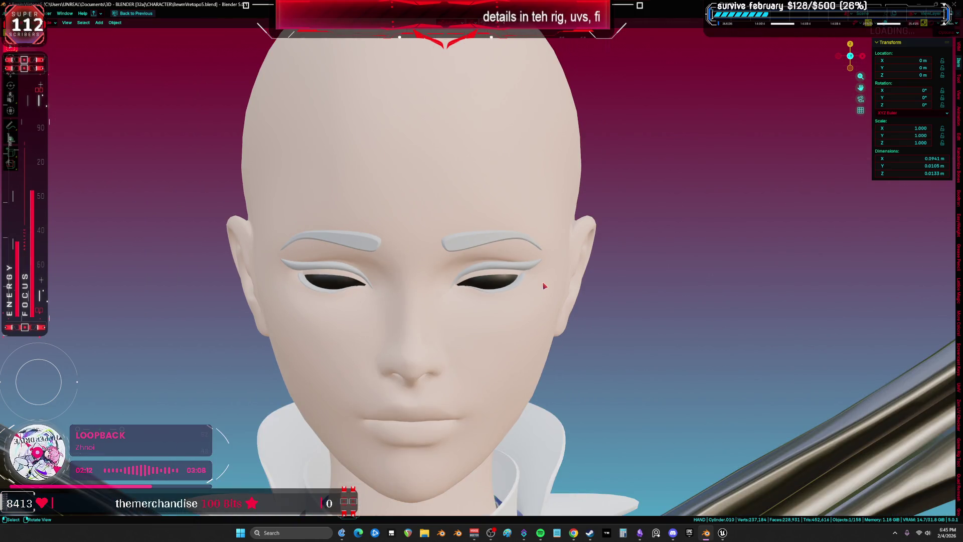
pyautogui.scroll(-3, 444, 181)
pyautogui.hotkey('shift', 'z')
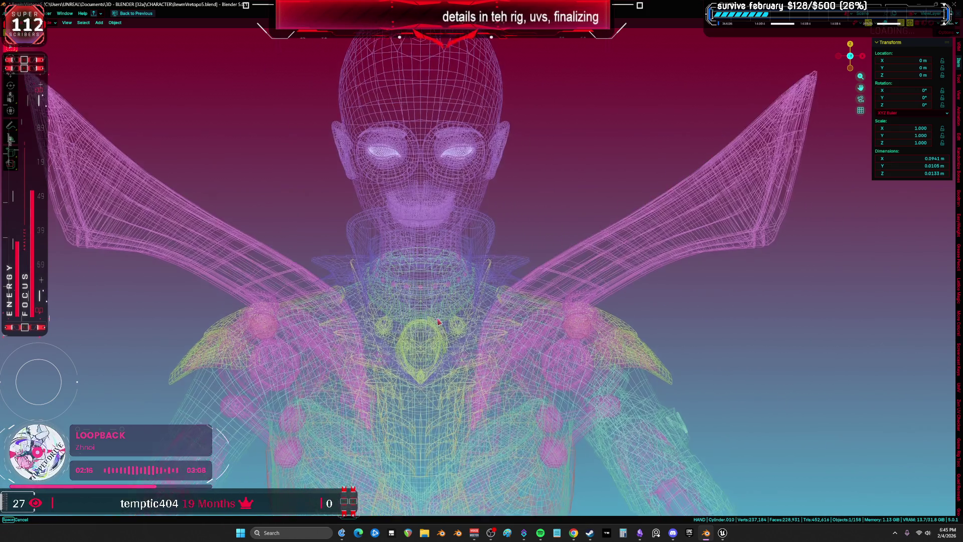
pyautogui.hotkey('alt', 'h')
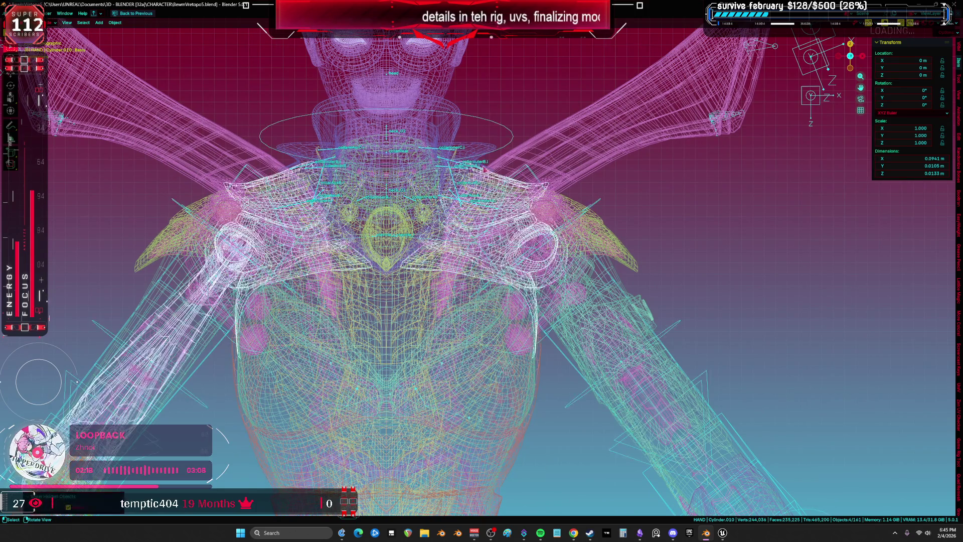
pyautogui.click(509, 149)
pyautogui.hotkey('ctrl', 'Tab')
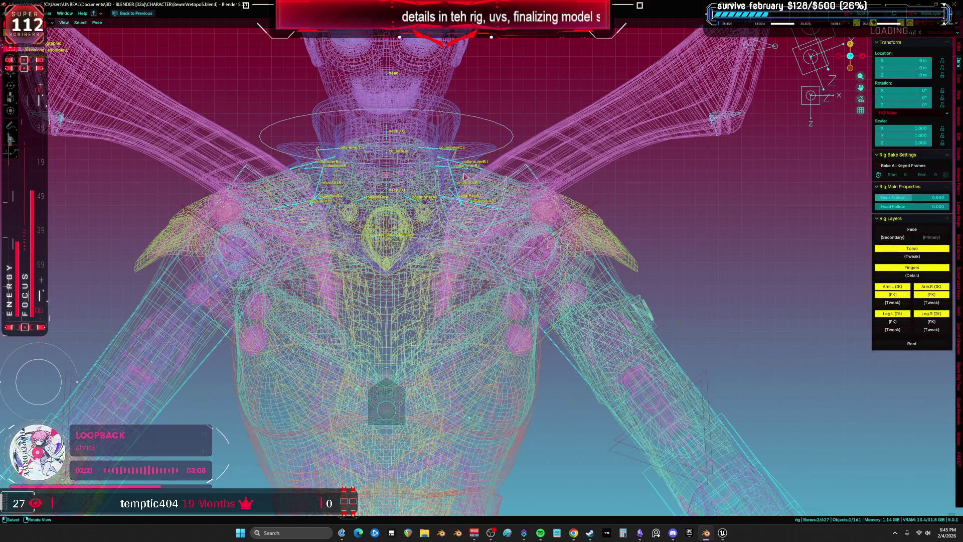
# Step: Rotate a single arm bone with trackball rotation to test its deformation
pyautogui.click(436, 184)
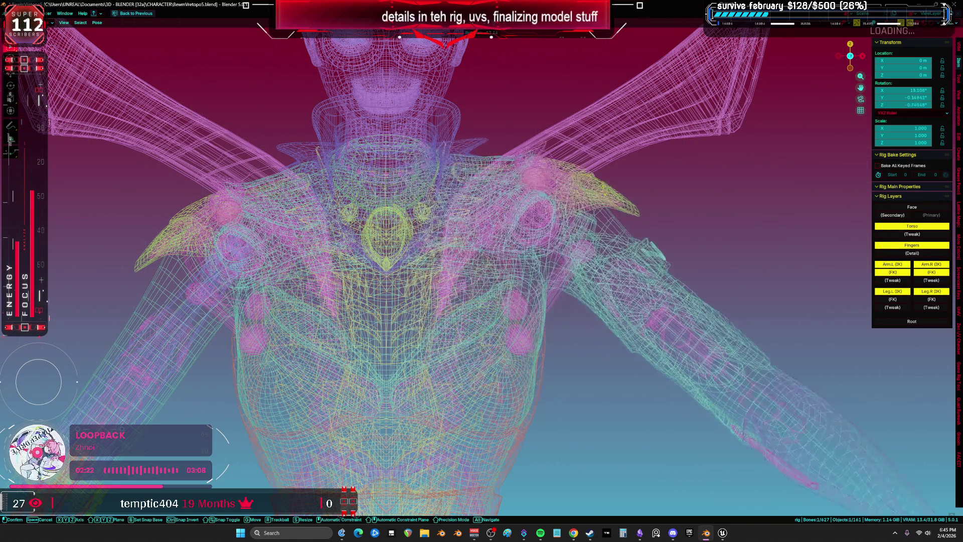
pyautogui.hotkey('shift', 'z')
pyautogui.press('r')
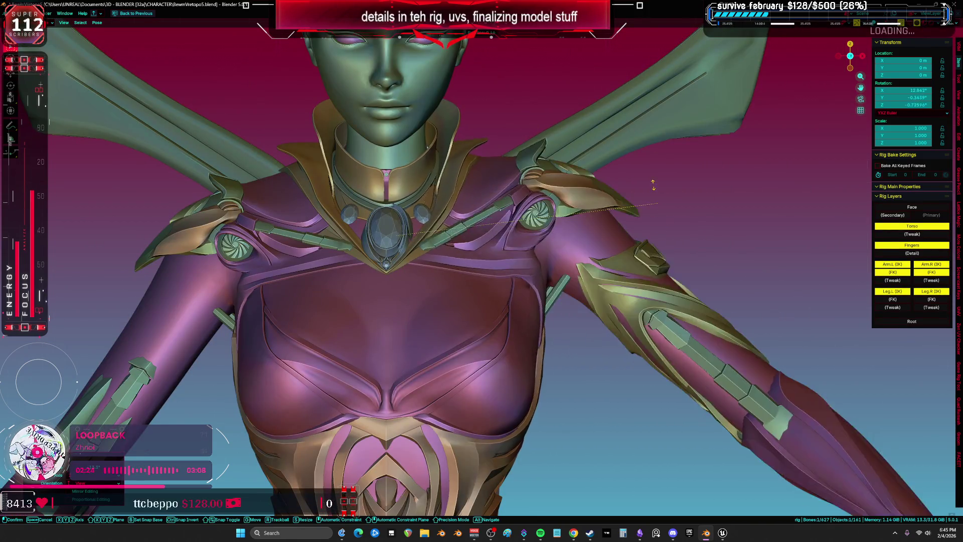
pyautogui.press('r')
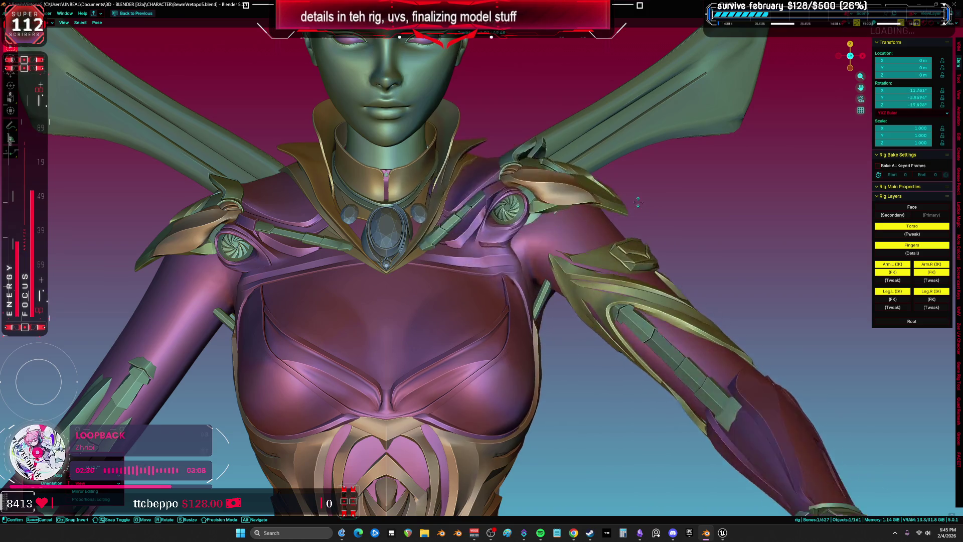
pyautogui.click(599, 264)
pyautogui.hotkey('alt', 'z')
# Step: Clear all bones back to the rest pose, then check the model with and without X-ray
pyautogui.press('a')
pyautogui.rightClick(592, 263)
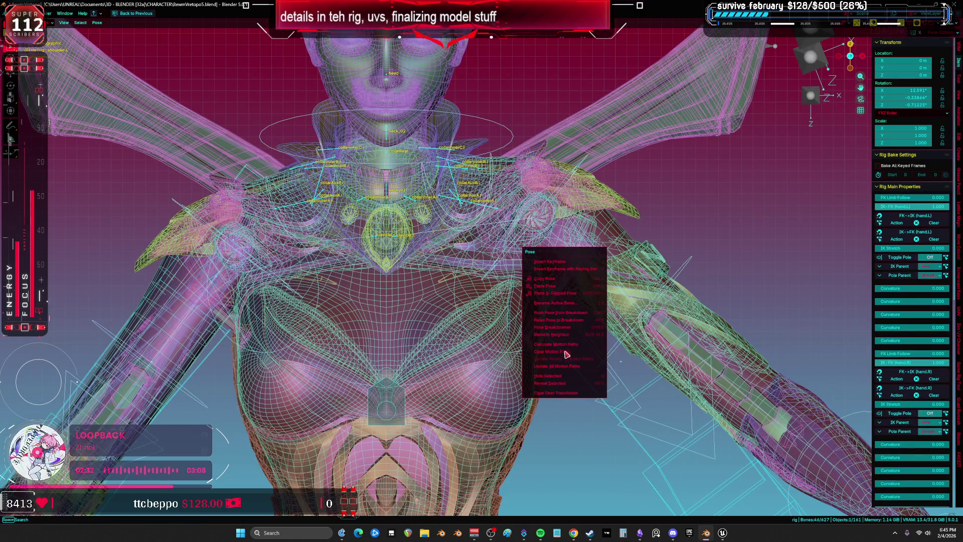
pyautogui.click(561, 394)
pyautogui.hotkey('alt', 'z')
pyautogui.scroll(-4, 433, 313)
pyautogui.hotkey('alt', 'z')
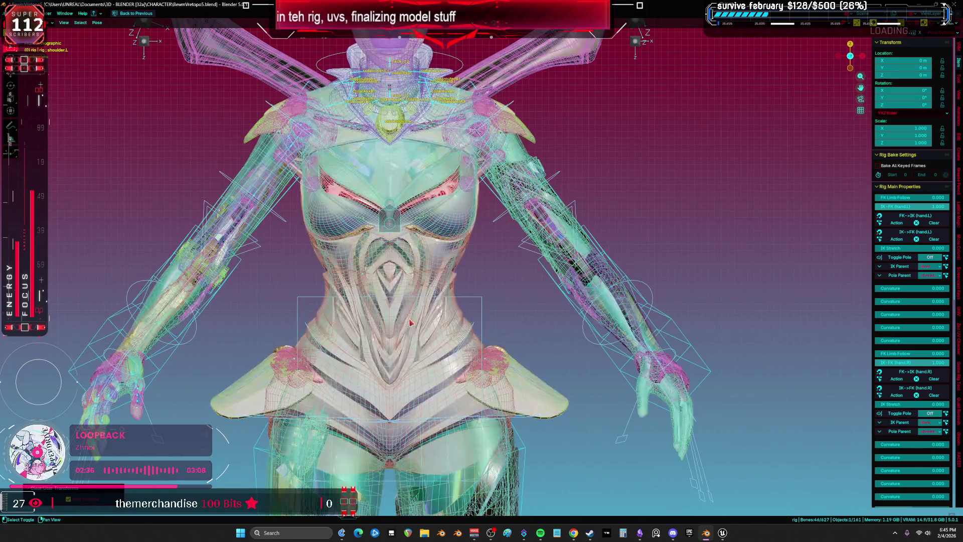
pyautogui.scroll(-3, 410, 322)
pyautogui.hotkey('alt', 'z')
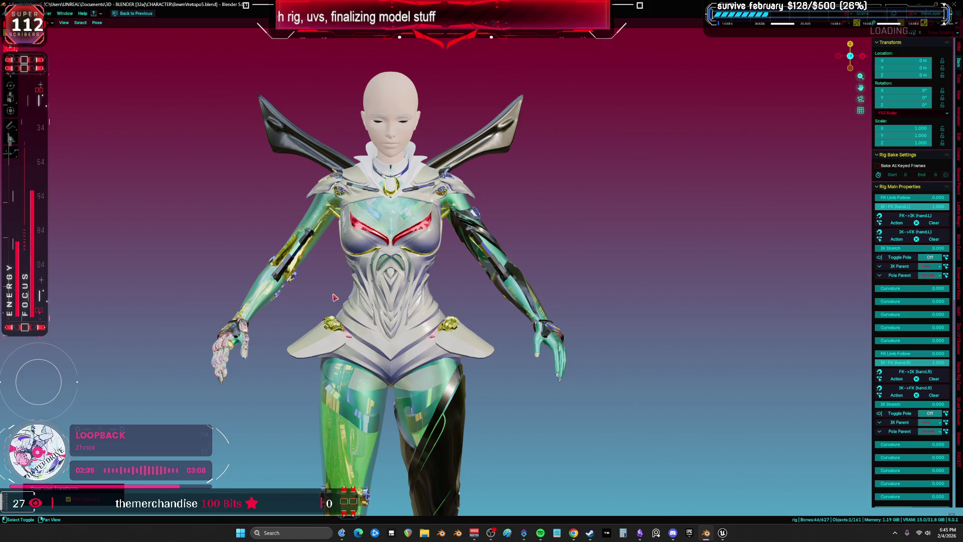
pyautogui.keyDown('shift'); pyautogui.scroll(5, 333, 297); pyautogui.keyUp('shift')
pyautogui.hotkey('alt', 'z')
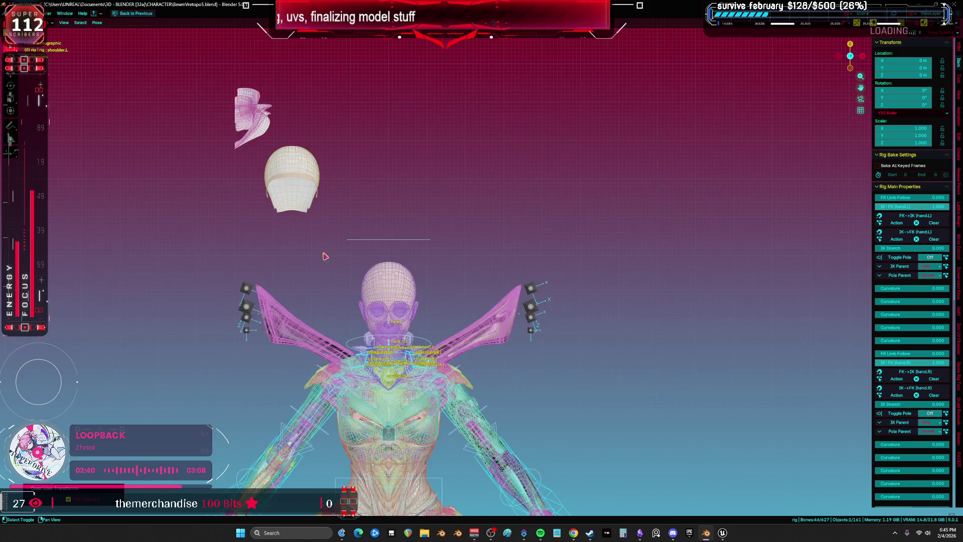
# Step: Delete the pink hair piece, reset the cap's location onto the head, and return to front view
pyautogui.click(253, 132)
pyautogui.press('Delete')
pyautogui.click(286, 176)
pyautogui.hotkey('alt', 'g')
pyautogui.scroll(5, 359, 252)
pyautogui.hotkey('alt', 'z')
pyautogui.hotkey('alt', 'z')
pyautogui.moveTo(386, 166)
pyautogui.mouseDown()
pyautogui.moveTo(254, 266)
pyautogui.moveTo(438, 269)
pyautogui.mouseUp()
pyautogui.moveTo(500, 262); pyautogui.dragTo(604, 266)
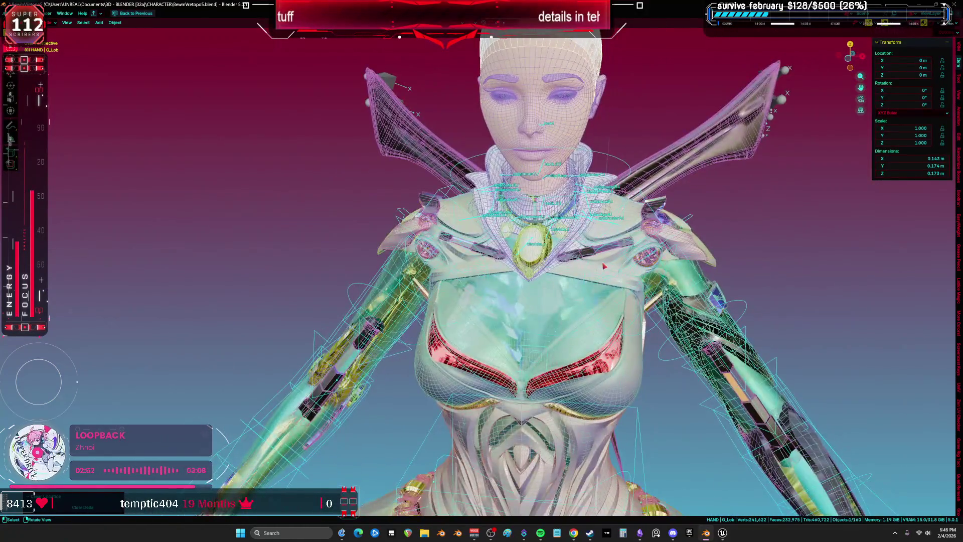
pyautogui.press('KP_1')
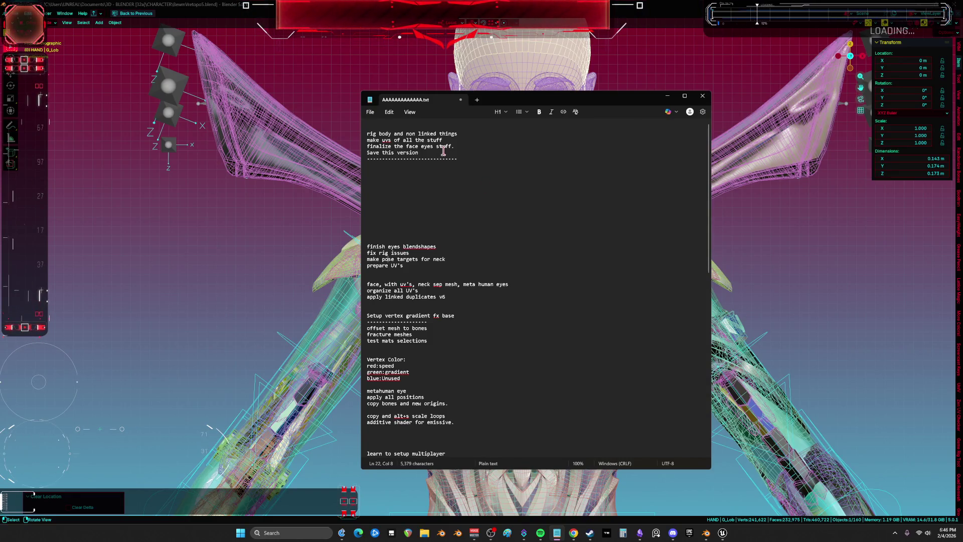
# Step: Remove the blank lines, the 'make pose targets for neck' line and the metahuman eye line
pyautogui.scroll(-4, 456, 221)
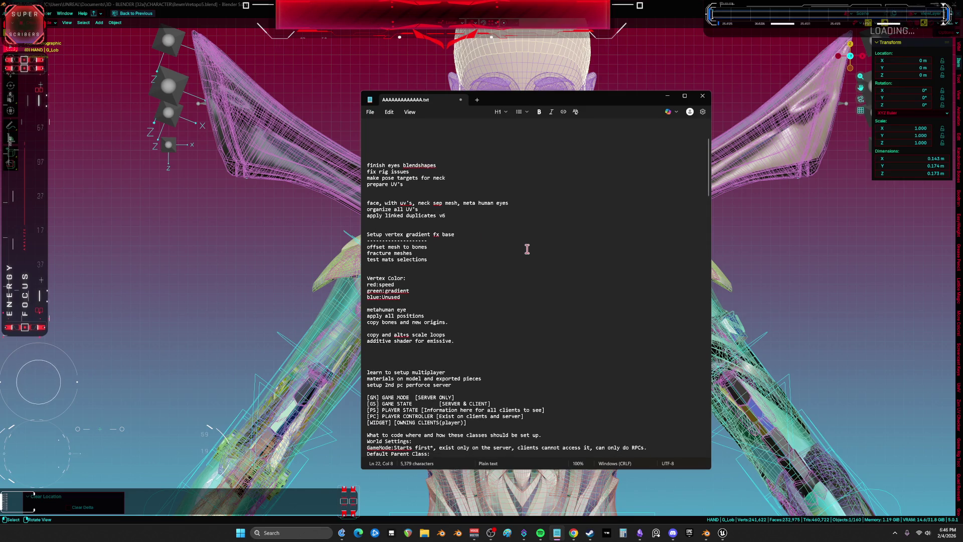
pyautogui.scroll(4, 521, 255)
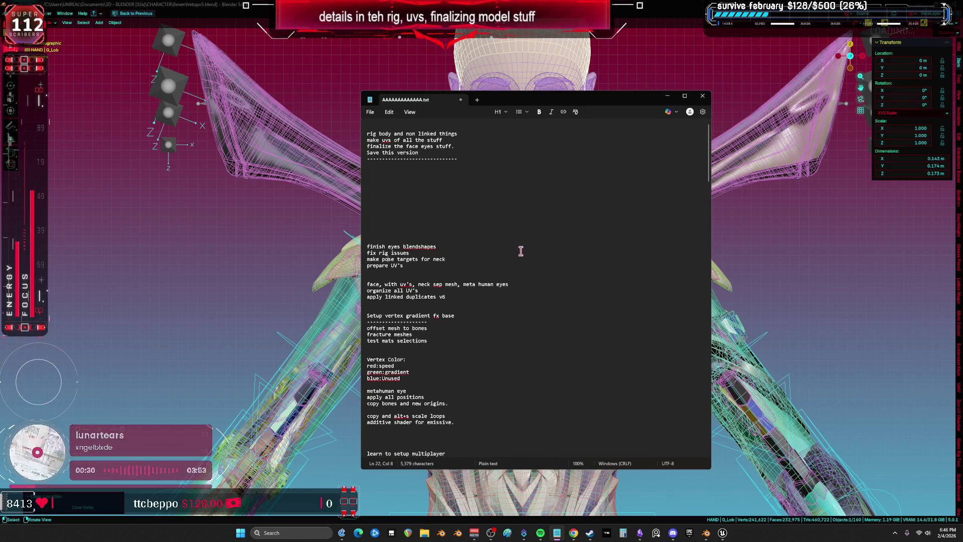
pyautogui.click(402, 185)
pyautogui.press('Delete')
pyautogui.press('Delete')
pyautogui.press('Delete')
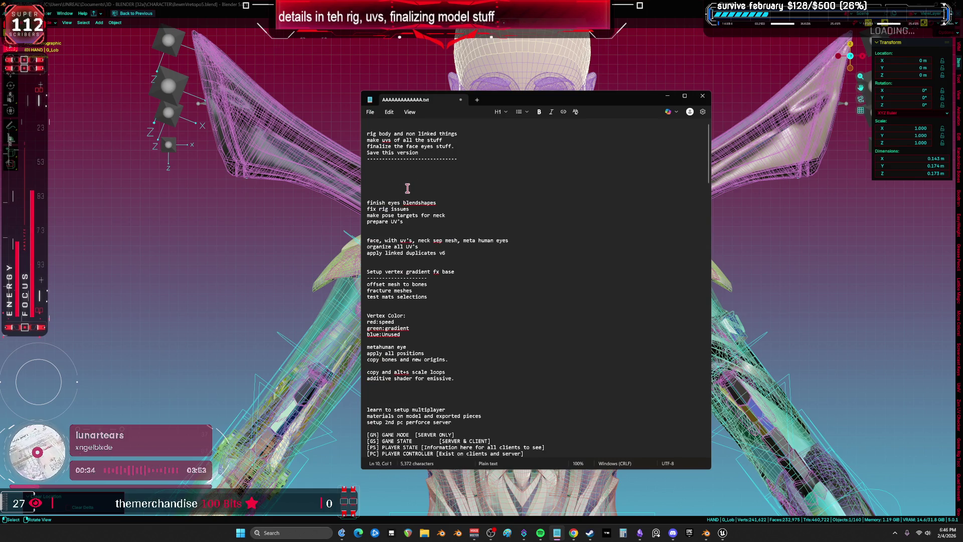
pyautogui.moveTo(446, 215); pyautogui.dragTo(362, 216)
pyautogui.press('BackSpace')
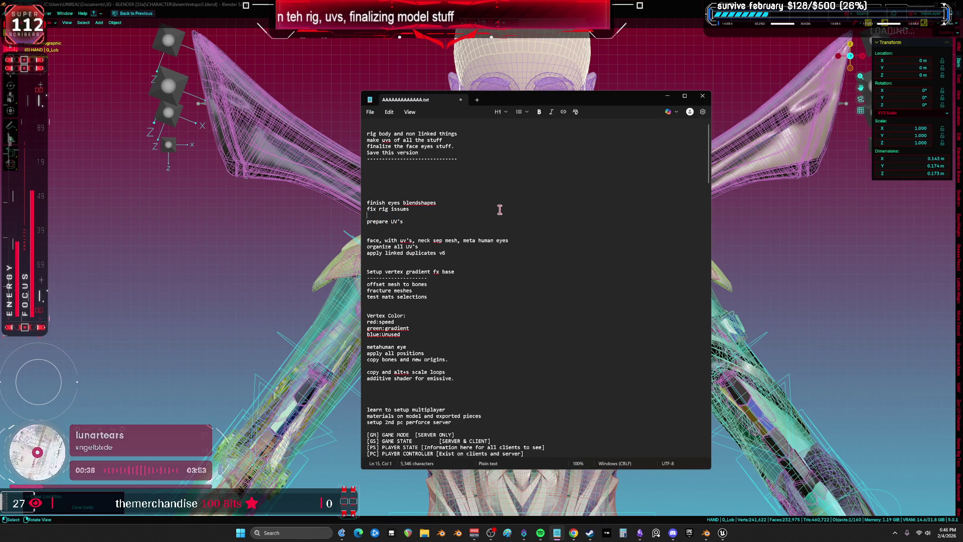
pyautogui.keyDown('ctrl'); pyautogui.scroll(1, 496, 226); pyautogui.keyUp('ctrl')
pyautogui.keyDown('ctrl'); pyautogui.scroll(-1, 496, 227); pyautogui.keyUp('ctrl')
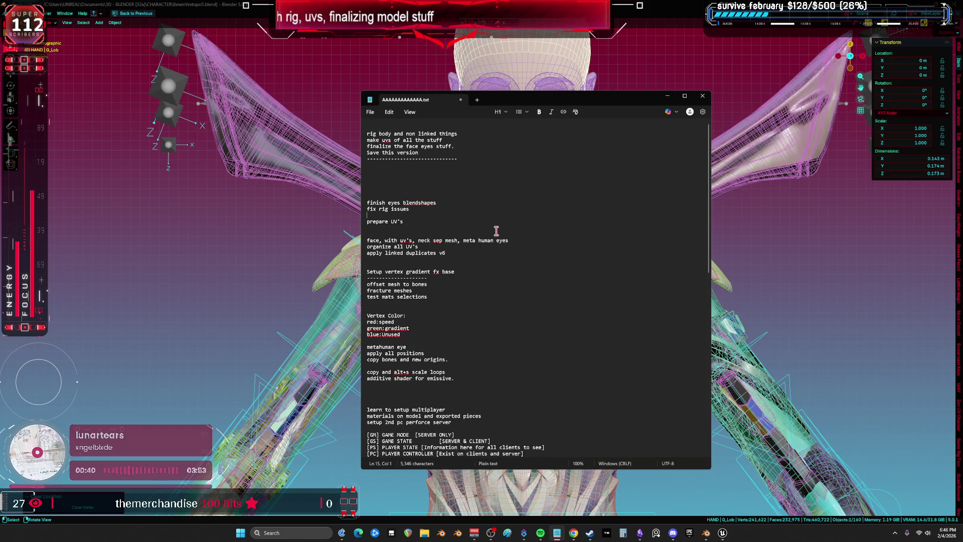
pyautogui.moveTo(409, 347); pyautogui.dragTo(364, 347)
pyautogui.press('BackSpace')
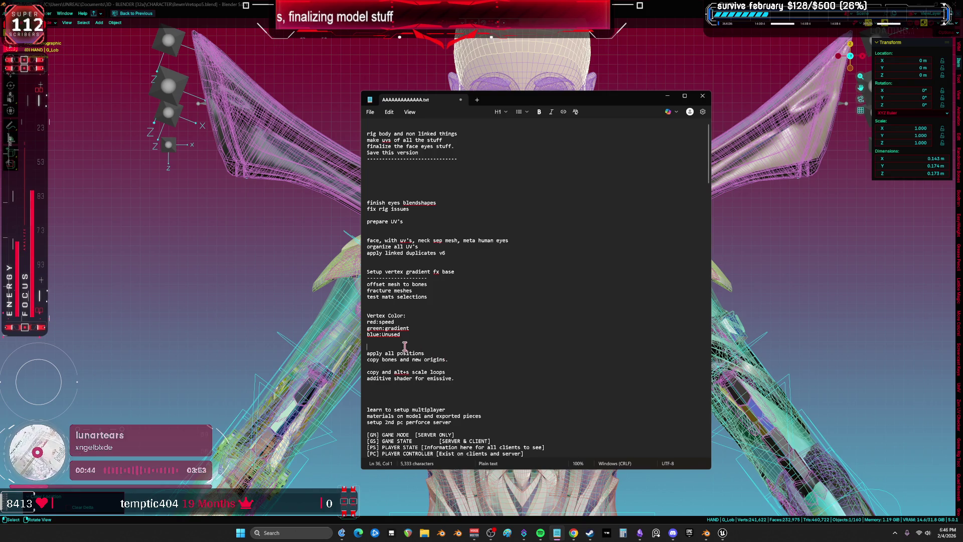
# Step: Add blank lines after 'organize all UV's', before 'apply linked duplicates v6'
pyautogui.moveTo(405, 336)
pyautogui.mouseDown()
pyautogui.moveTo(351, 324)
pyautogui.moveTo(349, 333)
pyautogui.mouseUp()
pyautogui.click(394, 315)
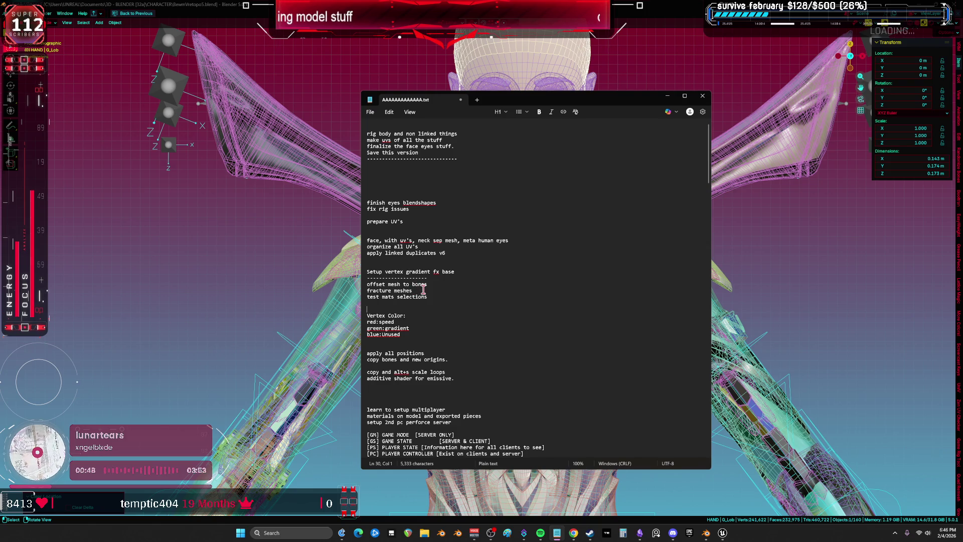
pyautogui.click(450, 262)
pyautogui.moveTo(454, 254); pyautogui.dragTo(437, 249)
pyautogui.press('Return')
pyautogui.press('Return')
pyautogui.press('Return')
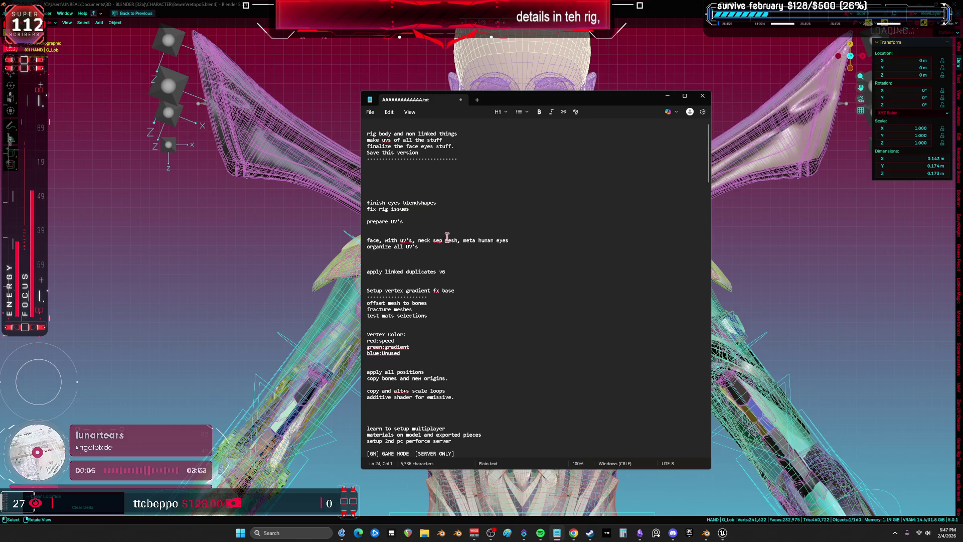
# Step: Trim the face entry down to 'face, with uv's', deleting the leftover eyes and neck text
pyautogui.moveTo(468, 241); pyautogui.dragTo(419, 242)
pyautogui.click(558, 240)
pyautogui.press('Delete')
pyautogui.click(491, 241)
pyautogui.press('Return')
pyautogui.click(507, 235)
pyautogui.moveTo(492, 241)
pyautogui.mouseDown()
pyautogui.moveTo(421, 247)
pyautogui.moveTo(433, 241)
pyautogui.mouseUp()
pyautogui.press('Delete')
pyautogui.press('Delete')
pyautogui.press('BackSpace')
pyautogui.press('BackSpace')
pyautogui.press('BackSpace')
pyautogui.press('Return')
pyautogui.press('Return')
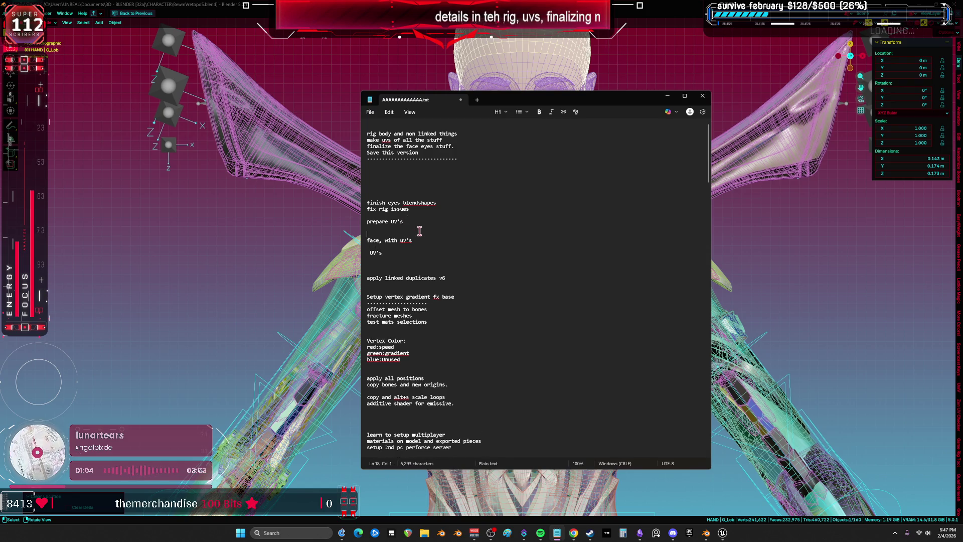
# Step: Select the 'finish eyes blendshapes' and 'fix rig issues' lines, then return to Blender
pyautogui.moveTo(437, 203); pyautogui.dragTo(358, 200)
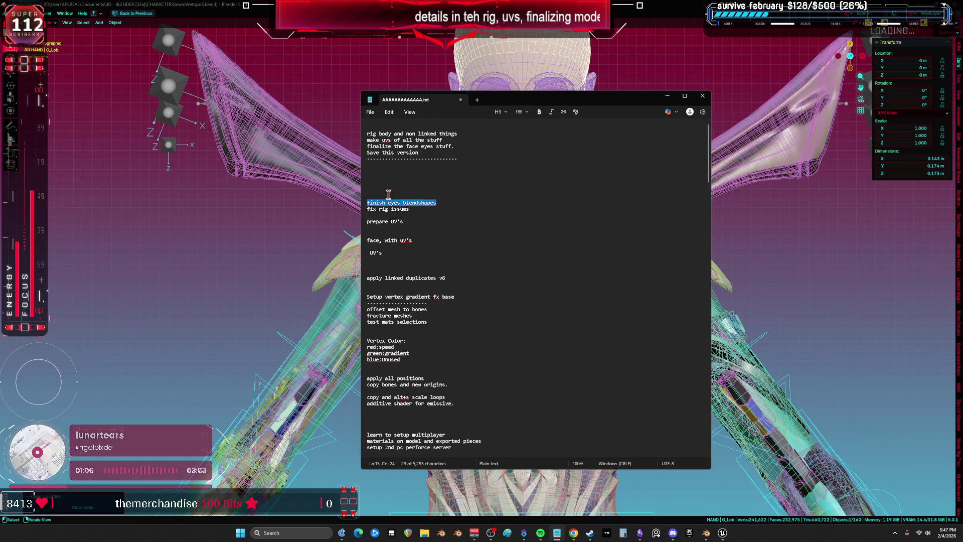
pyautogui.click(401, 207)
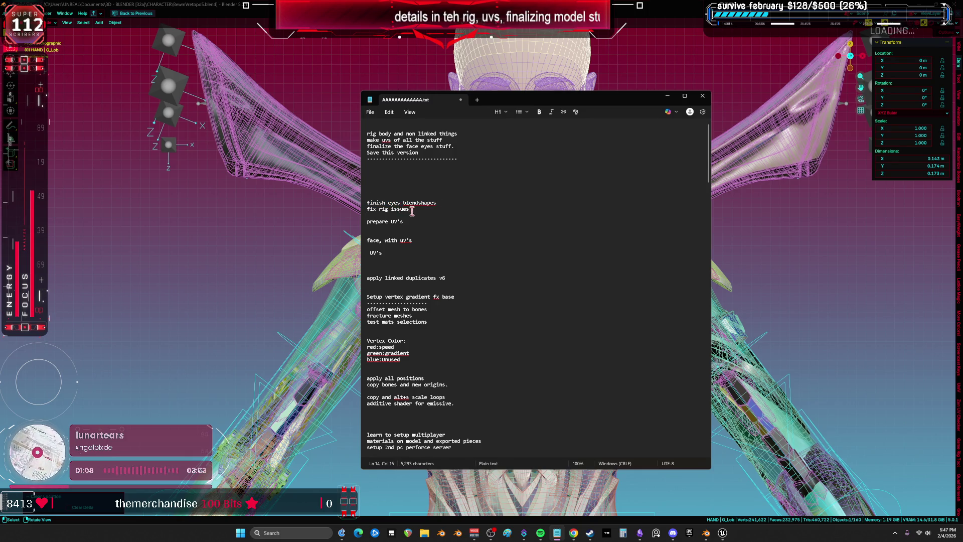
pyautogui.moveTo(412, 210); pyautogui.dragTo(355, 209)
pyautogui.click(355, 211)
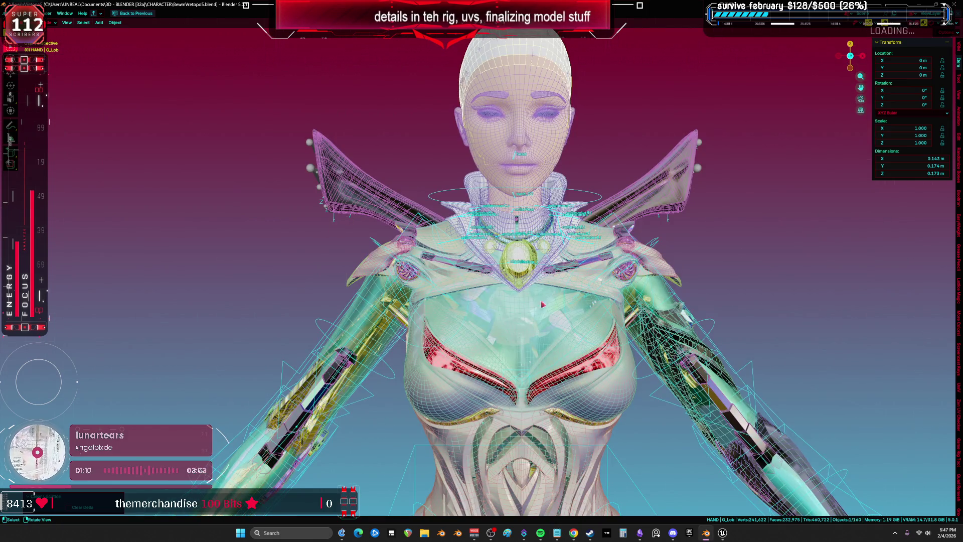
# Step: In front view, briefly try a move on the selected object and cancel it
pyautogui.press('KP_1')
pyautogui.hotkey('ctrl', 'Tab')
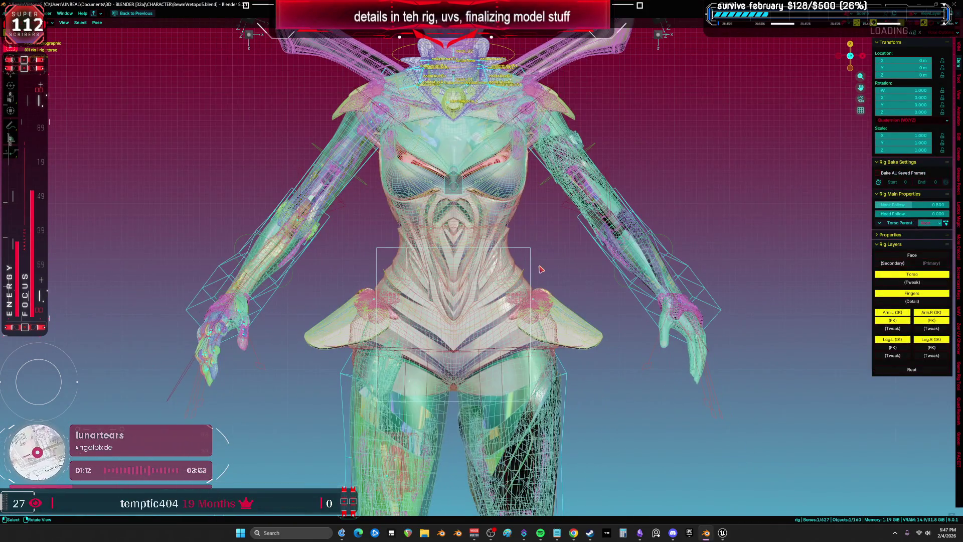
pyautogui.hotkey('ctrl', 'Tab')
pyautogui.hotkey('shift', 'alt', 'z')
pyautogui.press('g')
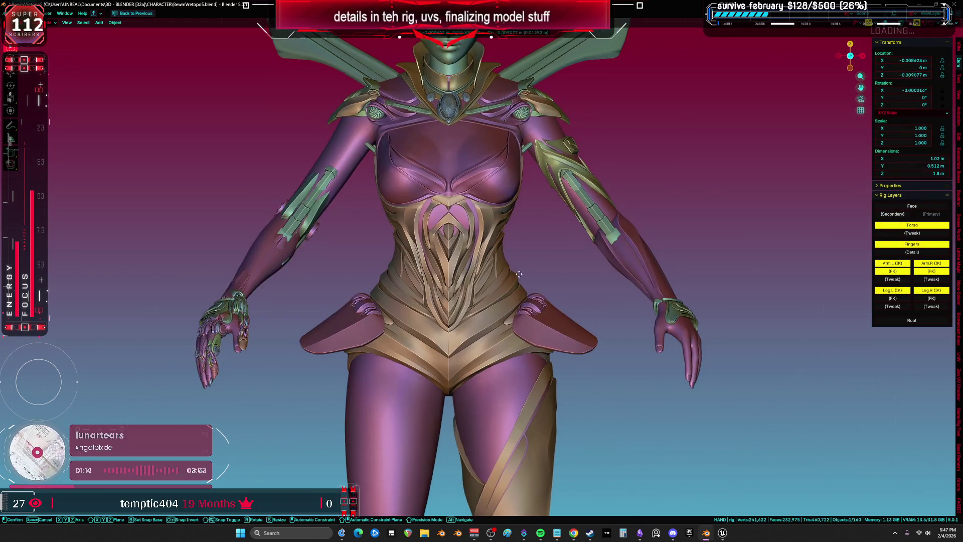
pyautogui.press('Escape')
pyautogui.hotkey('shift', 'alt', 'z')
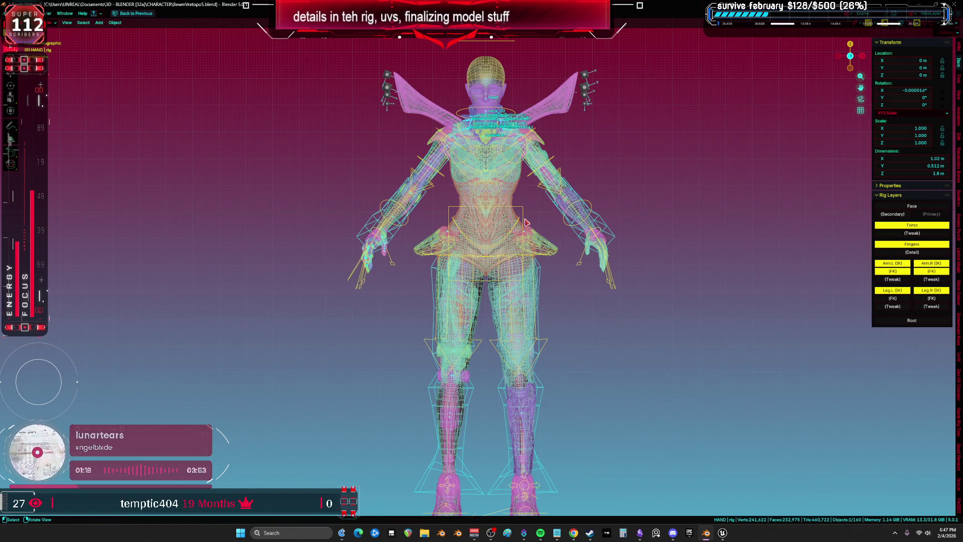
# Step: In Pose mode, move the torso bone, then orbit to the collar and select the head bone
pyautogui.hotkey('ctrl', 'Tab')
pyautogui.hotkey('shift', 'alt', 'z')
pyautogui.press('g')
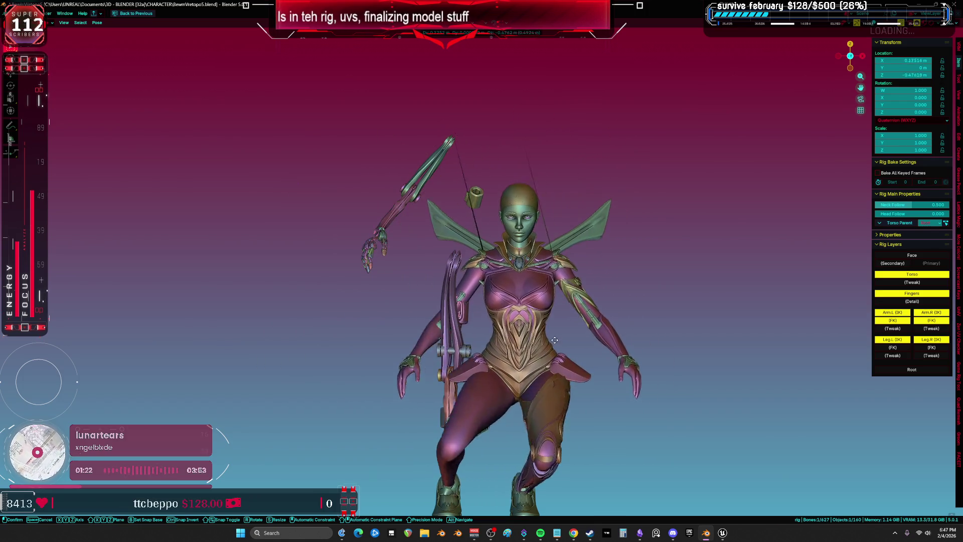
pyautogui.click(563, 307)
pyautogui.scroll(5, 425, 279)
pyautogui.hotkey('shift', 'alt', 'z')
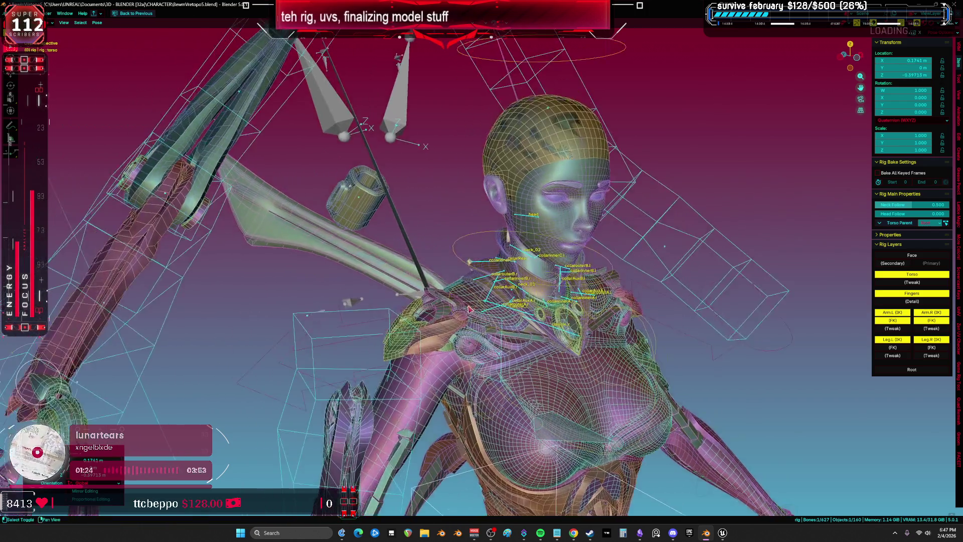
pyautogui.moveTo(425, 279); pyautogui.dragTo(472, 318)
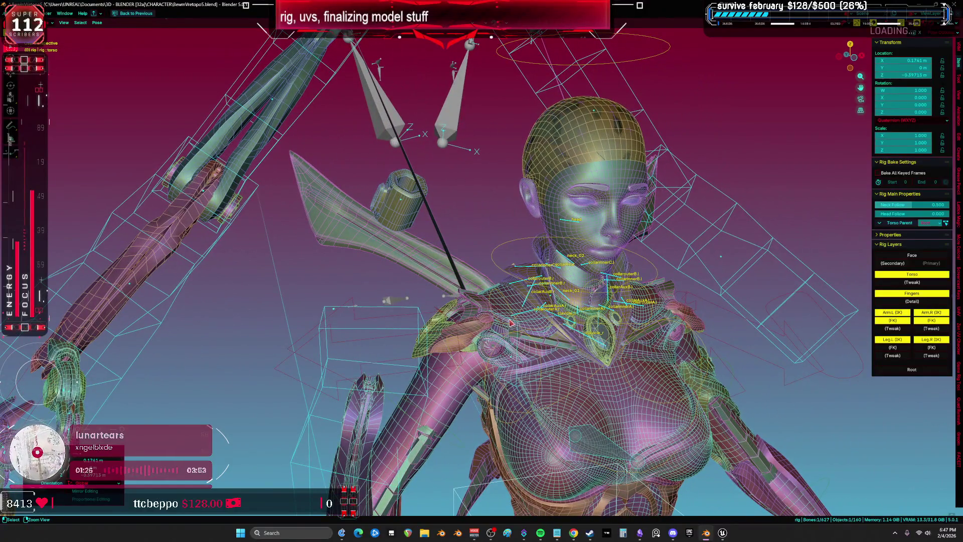
pyautogui.click(512, 322)
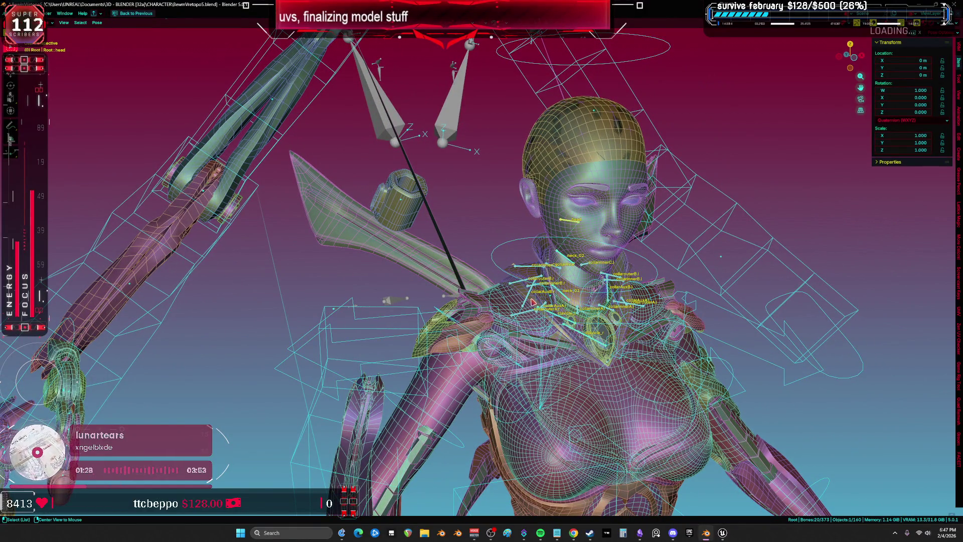
# Step: Leave Pose mode and make the DS_Forearm.002 wing mesh active
pyautogui.hotkey('ctrl', 'Tab')
pyautogui.keyDown('shift'); pyautogui.click(487, 273); pyautogui.keyUp('shift')
pyautogui.hotkey('ctrl', 'Tab')
# Step: In Weight Paint, view the wing's weights for shoulderB_r, clavicle_scap_r, shoulderF_r and clavicle_out_r
pyautogui.click(437, 247)
pyautogui.moveTo(437, 247)
pyautogui.mouseDown()
pyautogui.moveTo(607, 267)
pyautogui.moveTo(639, 257)
pyautogui.mouseUp()
pyautogui.keyDown('ctrl'); pyautogui.click(441, 291); pyautogui.keyUp('ctrl')
pyautogui.keyDown('ctrl'); pyautogui.click(482, 316); pyautogui.keyUp('ctrl')
pyautogui.keyDown('ctrl'); pyautogui.click(521, 377); pyautogui.keyUp('ctrl')
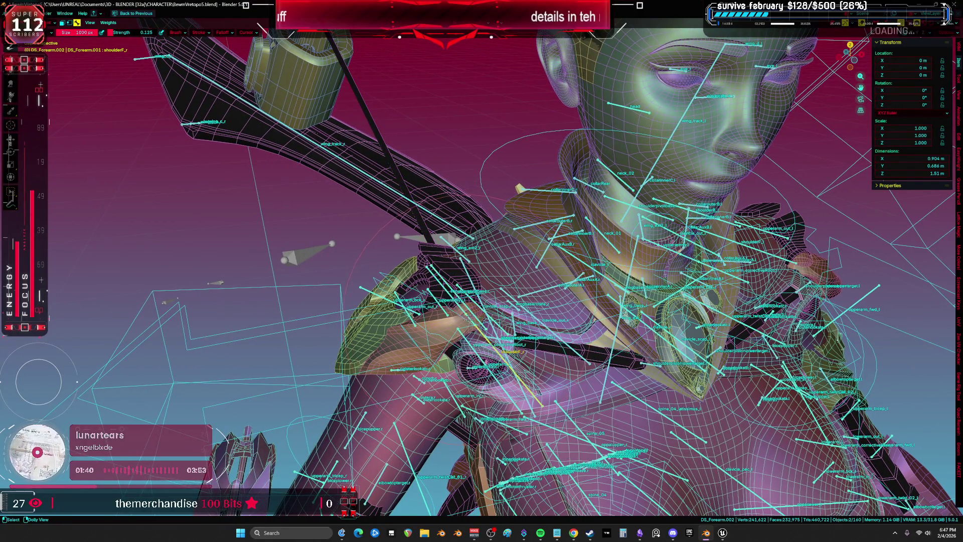
pyautogui.keyDown('ctrl'); pyautogui.click(547, 325); pyautogui.keyUp('ctrl')
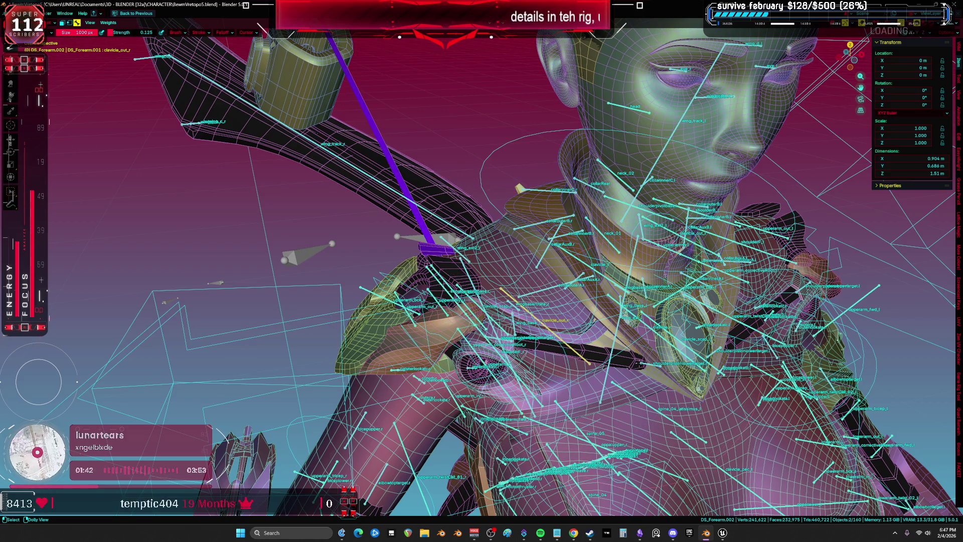
# Step: Fly in toward the wing bones and raise the brush strength to 1.000
pyautogui.hotkey('shift', '`')
pyautogui.press('w')
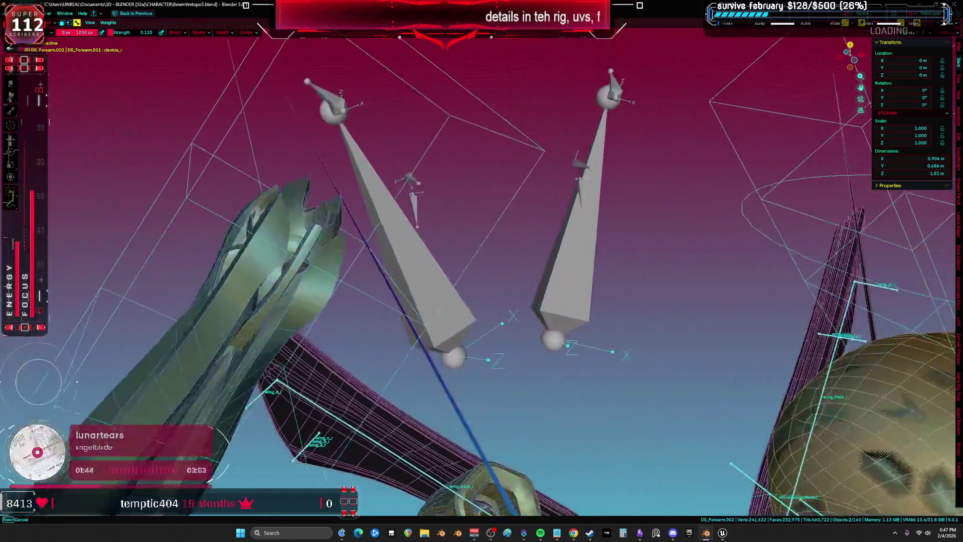
pyautogui.click(242, 157)
pyautogui.rightClick(243, 157)
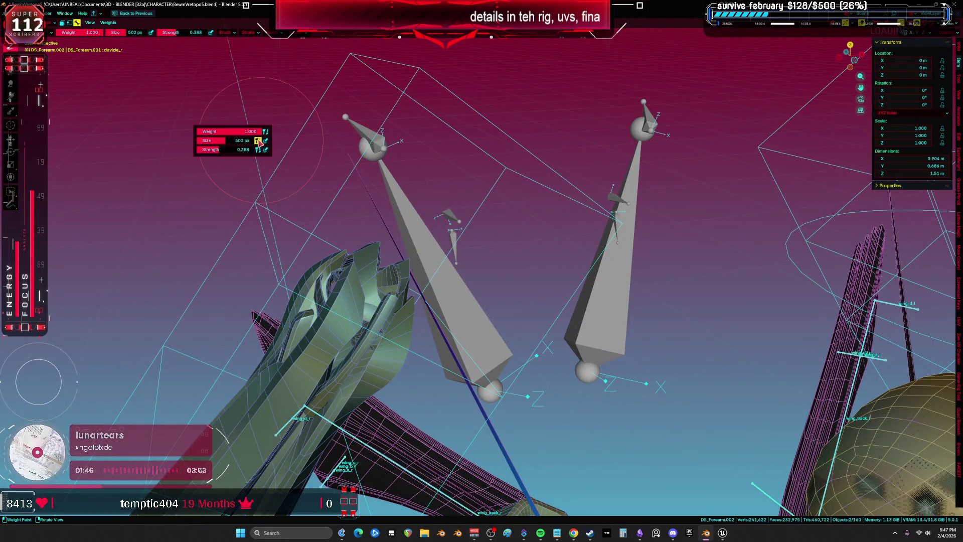
pyautogui.moveTo(242, 157); pyautogui.dragTo(266, 157)
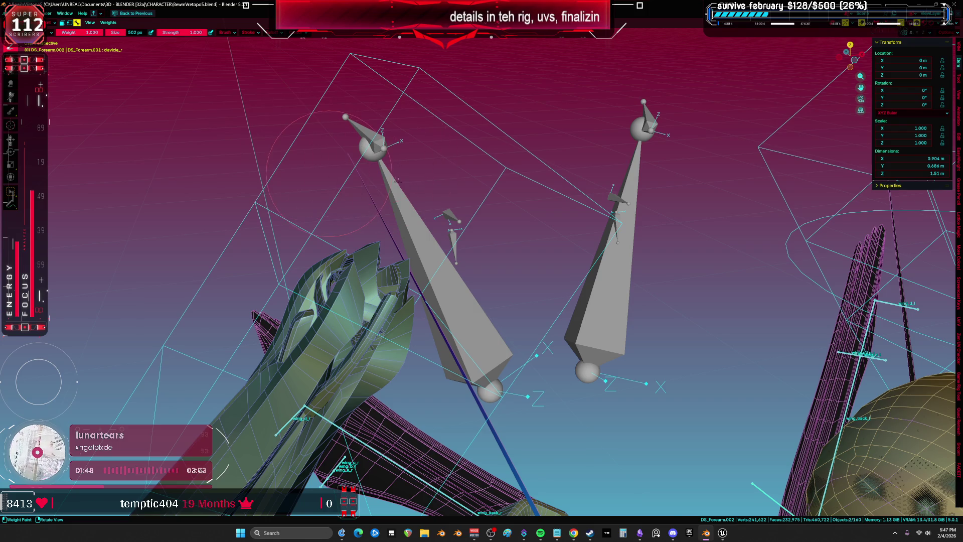
pyautogui.moveTo(360, 179); pyautogui.dragTo(346, 170)
pyautogui.scroll(-3, 382, 271)
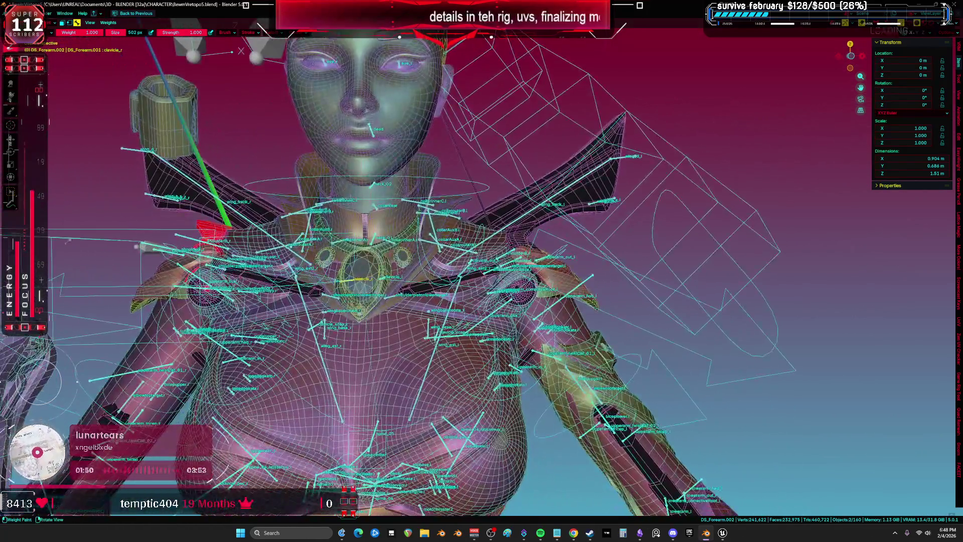
pyautogui.moveTo(452, 271); pyautogui.dragTo(602, 241)
pyautogui.moveTo(551, 150)
pyautogui.mouseDown()
pyautogui.moveTo(476, 101)
pyautogui.moveTo(478, 112)
pyautogui.moveTo(452, 114)
pyautogui.mouseUp()
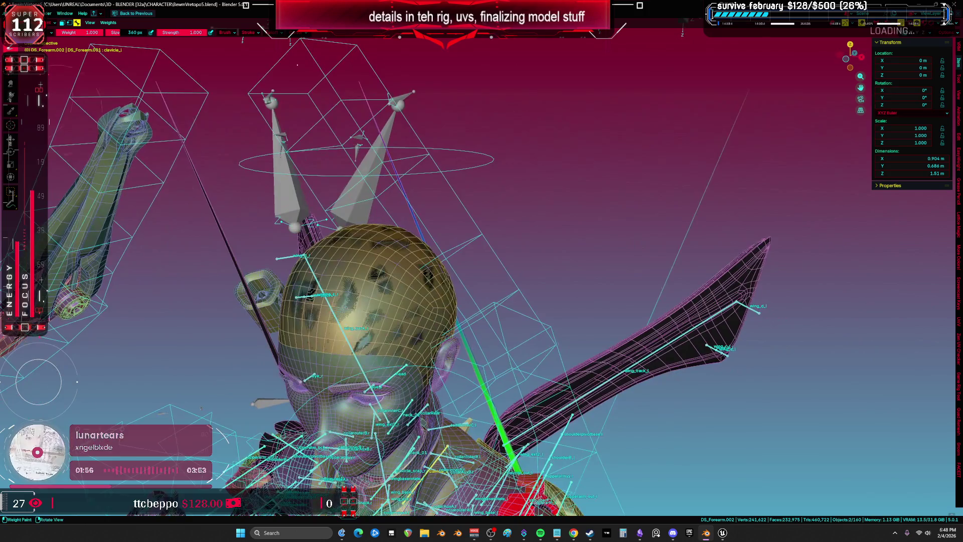
pyautogui.hotkey('shift', 'space')
pyautogui.moveTo(383, 135); pyautogui.dragTo(427, 251)
# Step: Return to Object mode and isolate the wing and rig in a front orthographic view
pyautogui.hotkey('ctrl', 'Tab')
pyautogui.click(334, 263)
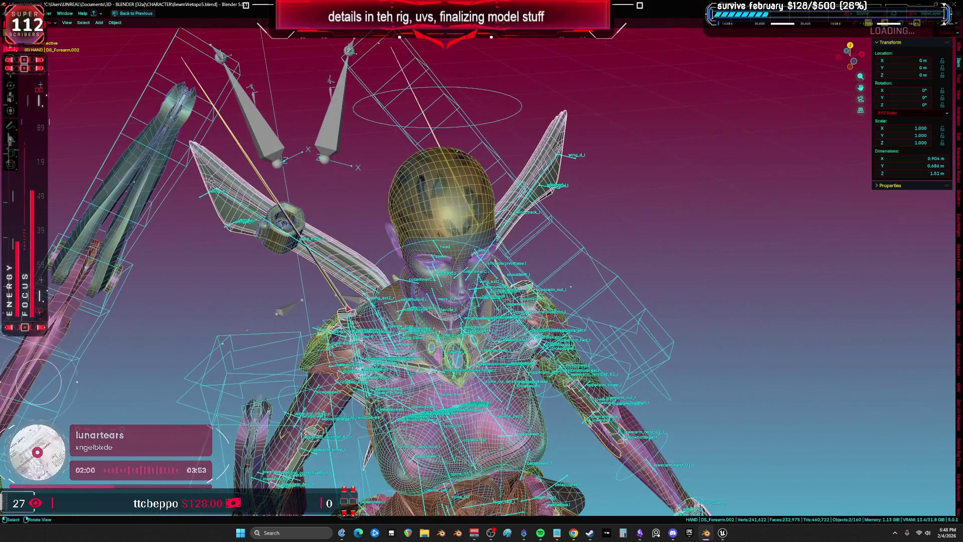
pyautogui.hotkey('alt', 'h')
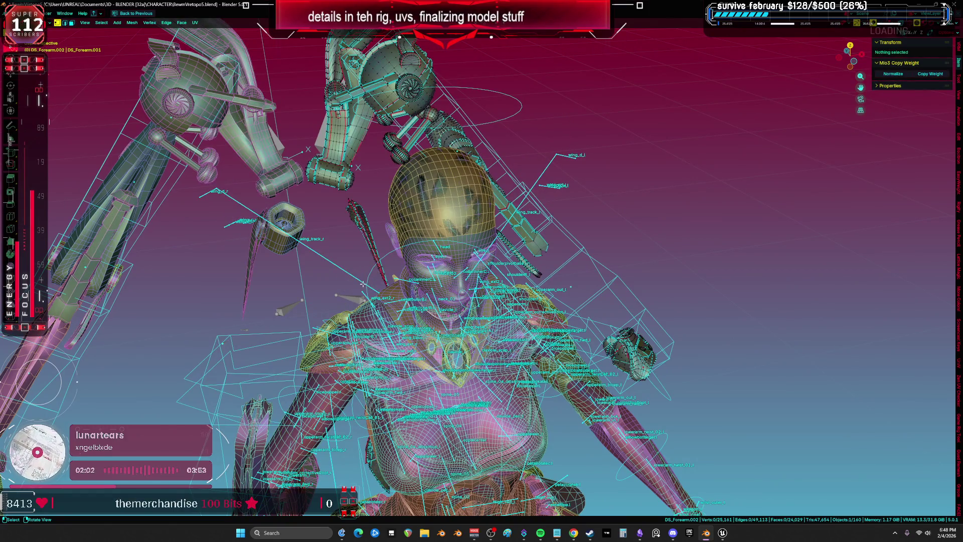
pyautogui.hotkey('ctrl', 'z')
pyautogui.keyDown('shift'); pyautogui.click(353, 321); pyautogui.keyUp('shift')
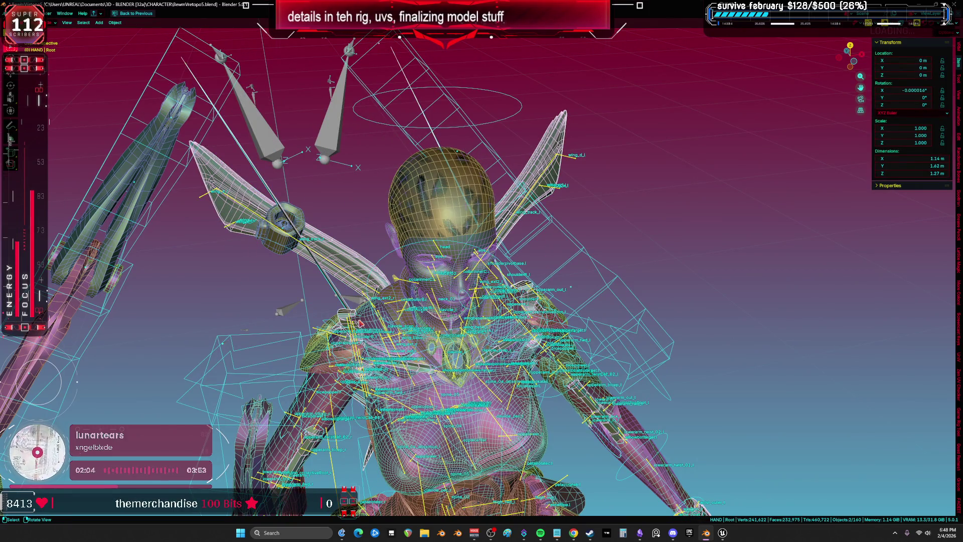
pyautogui.press('KP_Divide')
pyautogui.press('KP_1')
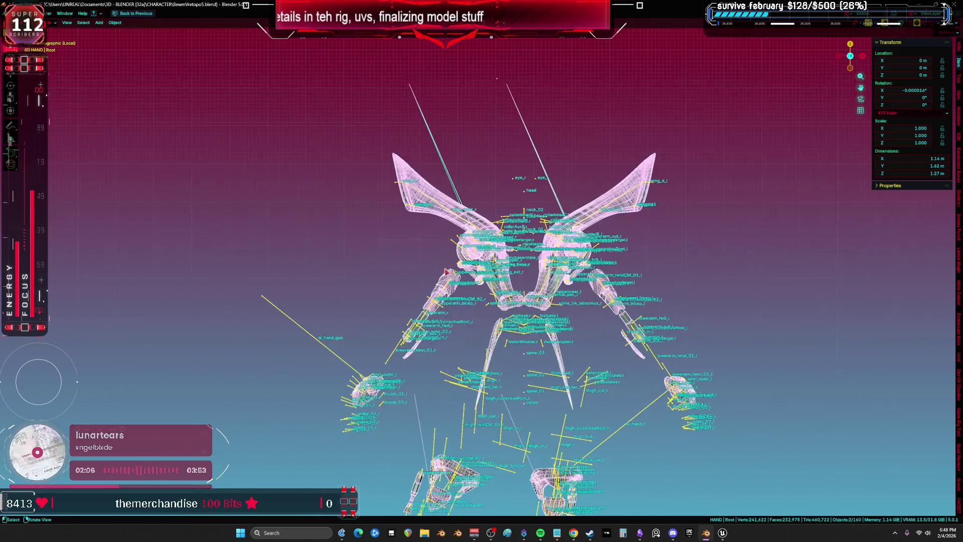
pyautogui.click(403, 263)
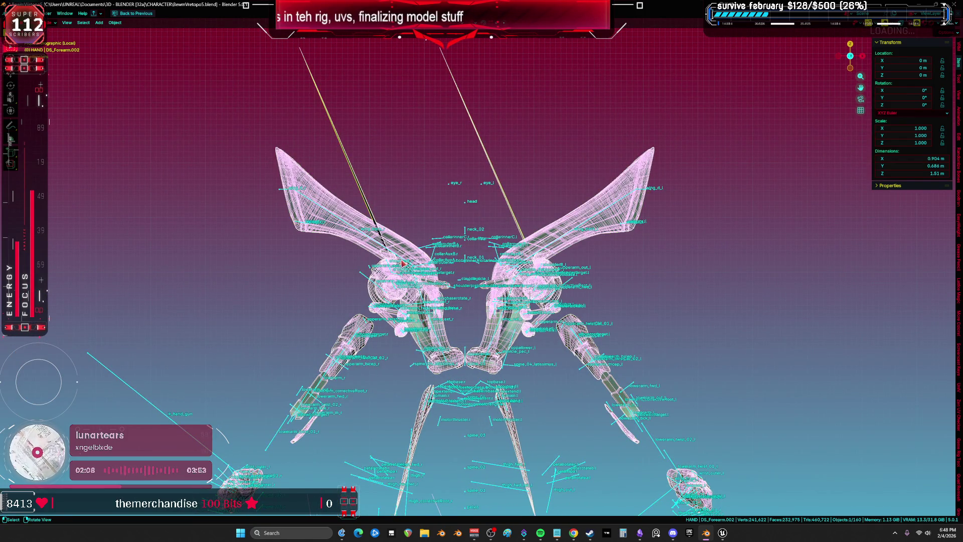
# Step: Disable the wing's Mirror modifier in the Modifiers properties so only one wing remains
pyautogui.click(403, 254)
pyautogui.click(404, 243)
pyautogui.hotkey('ctrl', 'space')
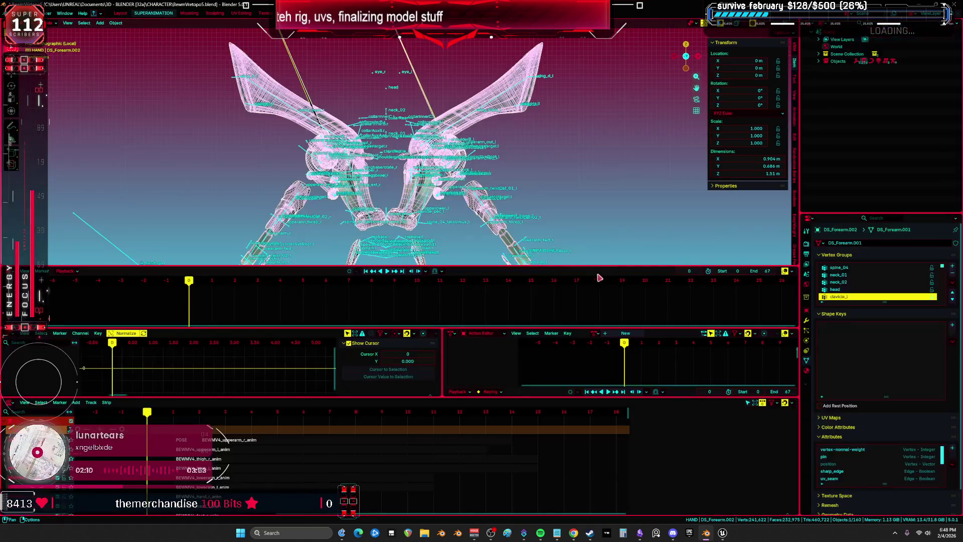
pyautogui.moveTo(799, 321); pyautogui.dragTo(549, 324)
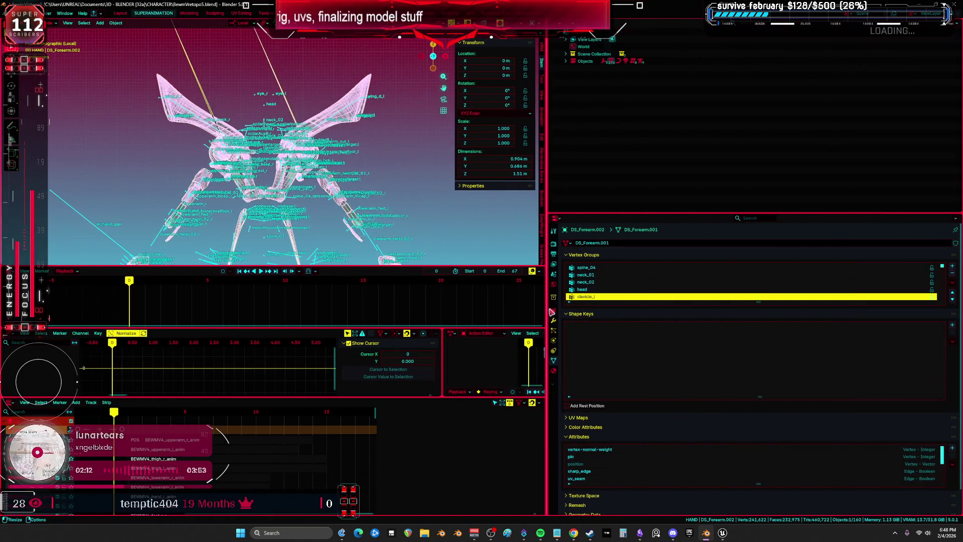
pyautogui.scroll(-2, 578, 426)
pyautogui.click(554, 321)
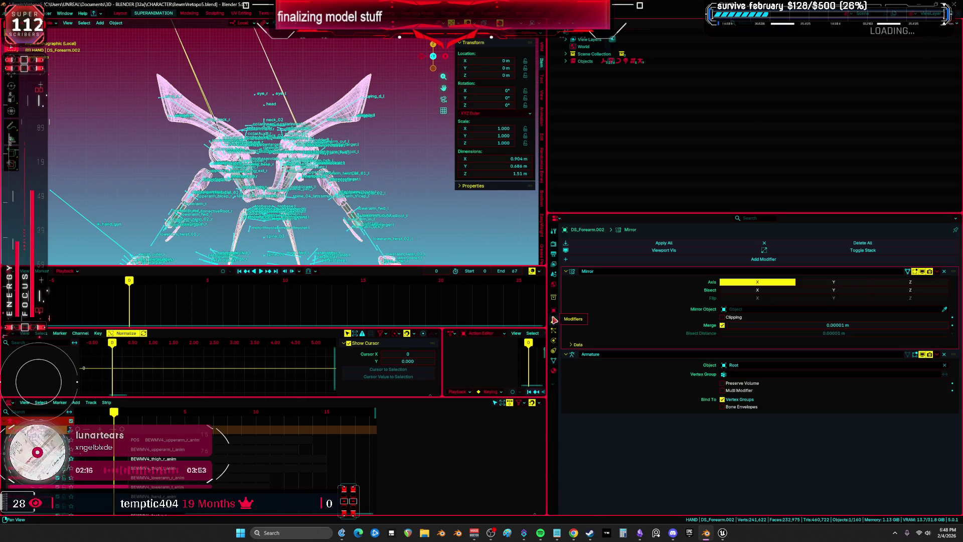
pyautogui.click(929, 272)
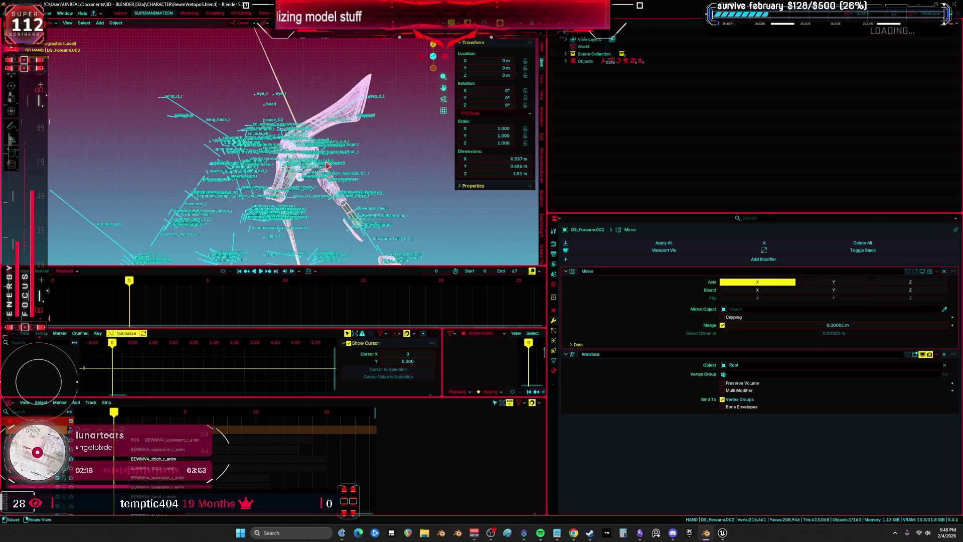
# Step: Maximize the 3D view and put the wing back into Weight Paint mode
pyautogui.hotkey('ctrl', 'space')
pyautogui.hotkey('ctrl', 'Tab')
pyautogui.moveTo(519, 313)
pyautogui.mouseDown()
pyautogui.moveTo(455, 307)
pyautogui.moveTo(301, 130)
pyautogui.mouseUp()
# Step: Set the weight brush size to 176 px with Constant falloff
pyautogui.press('f')
pyautogui.click(306, 115)
pyautogui.click(272, 32)
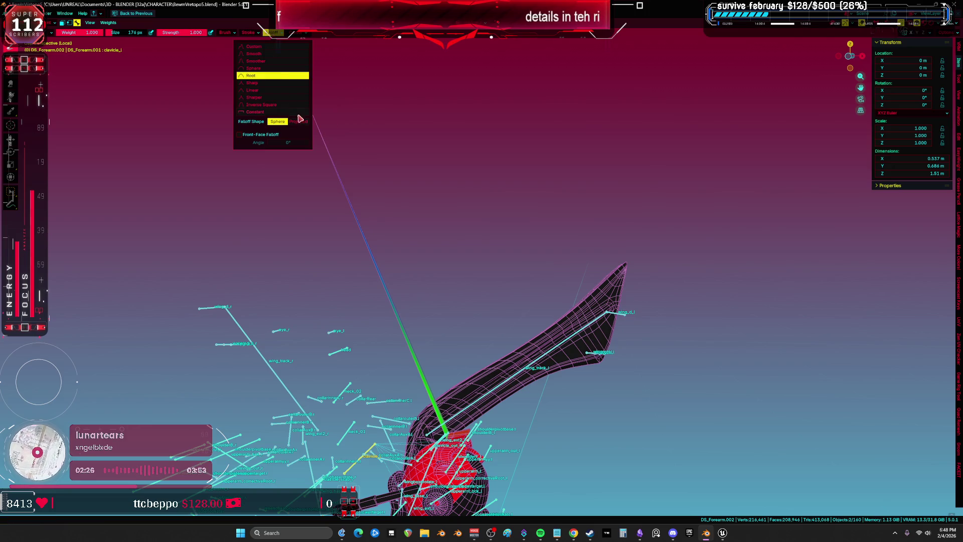
pyautogui.click(271, 112)
# Step: Return to Object mode, select the rig in front view, and start moving the torso in Pose mode
pyautogui.press('KP_1')
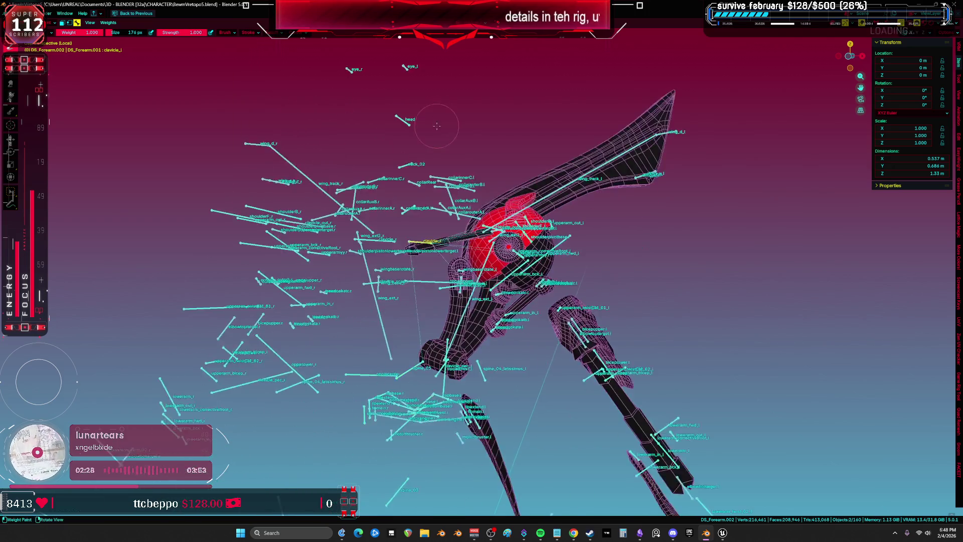
pyautogui.hotkey('shift', 'alt', 'z')
pyautogui.hotkey('ctrl', 'Tab')
pyautogui.press('KP_0')
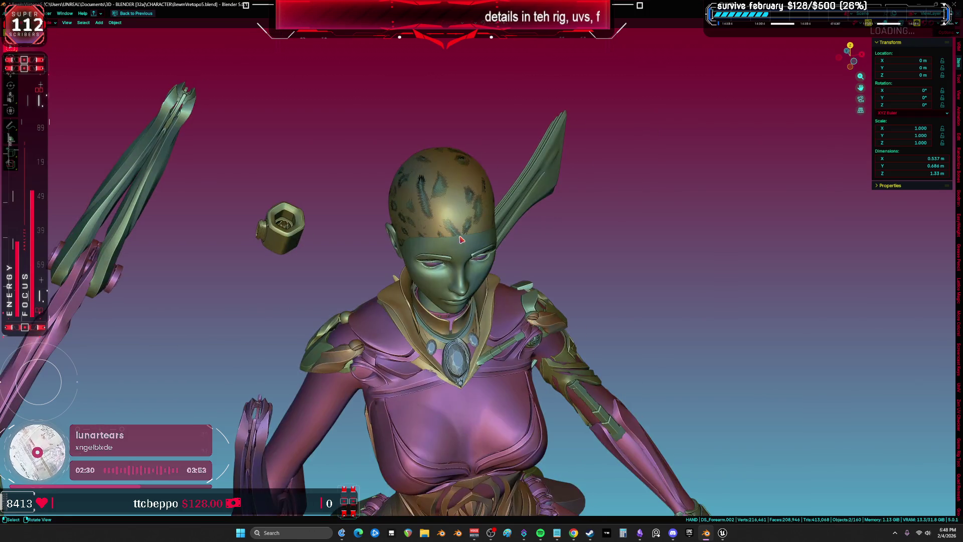
pyautogui.press('KP_1')
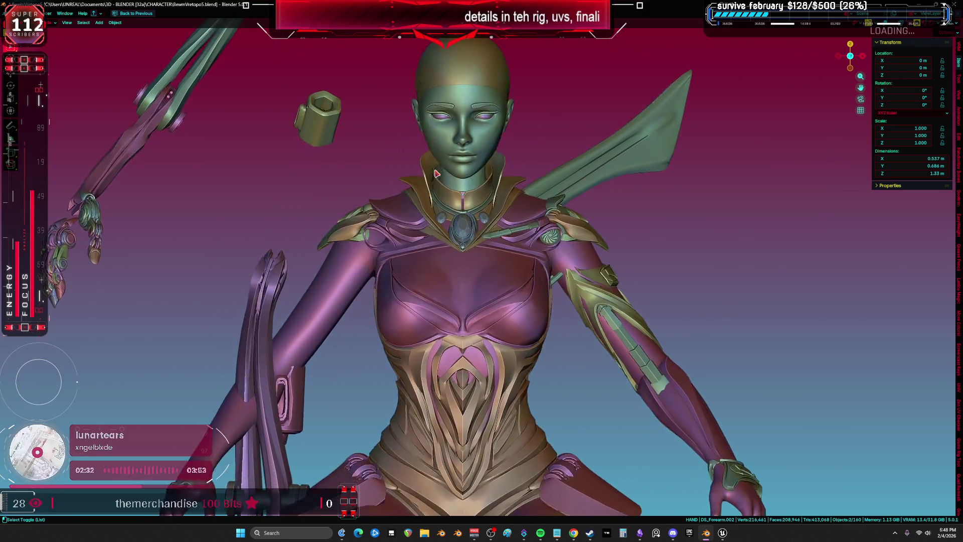
pyautogui.hotkey('shift', 'alt', 'z')
pyautogui.press('ctrl+KP_2')
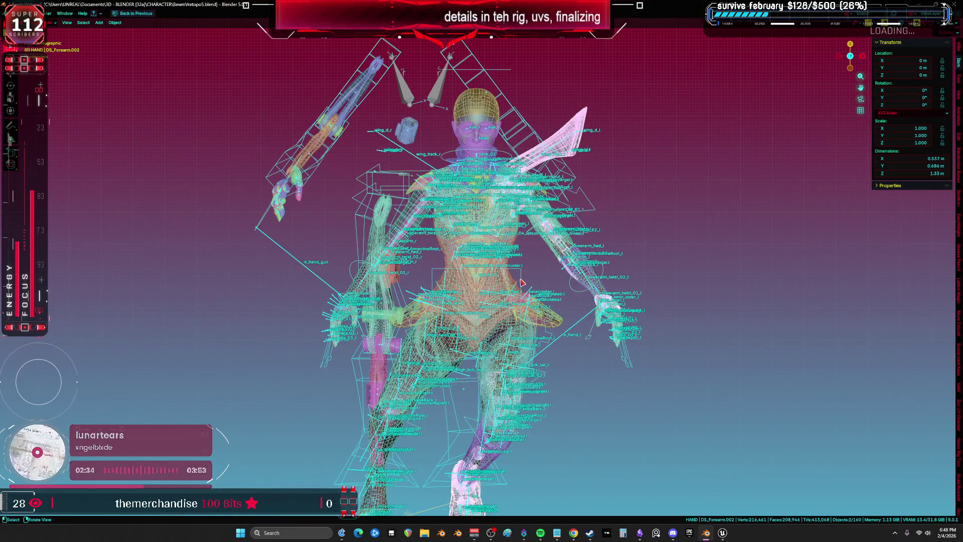
pyautogui.click(522, 283)
pyautogui.hotkey('ctrl', 'Tab')
pyautogui.hotkey('shift', 'alt', 'z')
pyautogui.press('g')
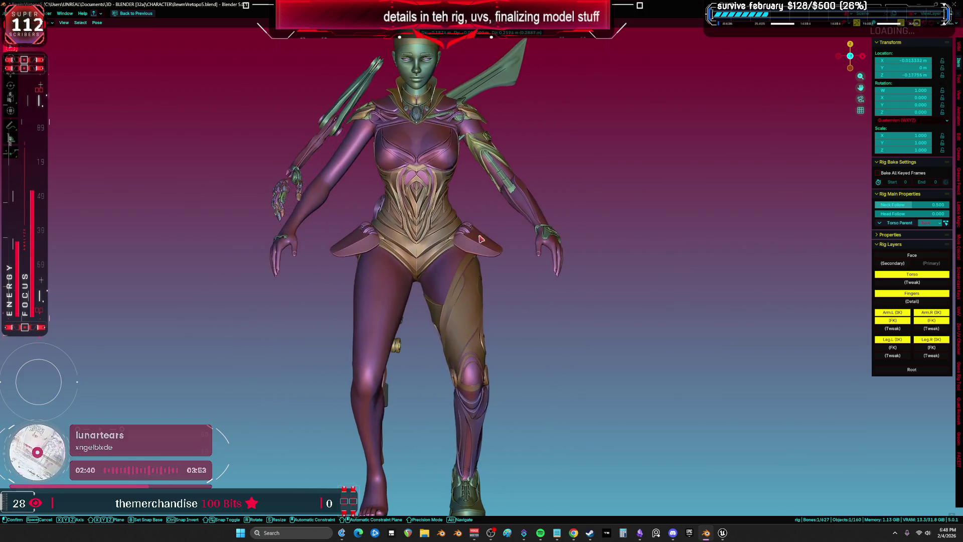
# Step: Move the torso bone twice into a new test position
pyautogui.click(481, 237)
pyautogui.hotkey('shift', 'alt', 'z')
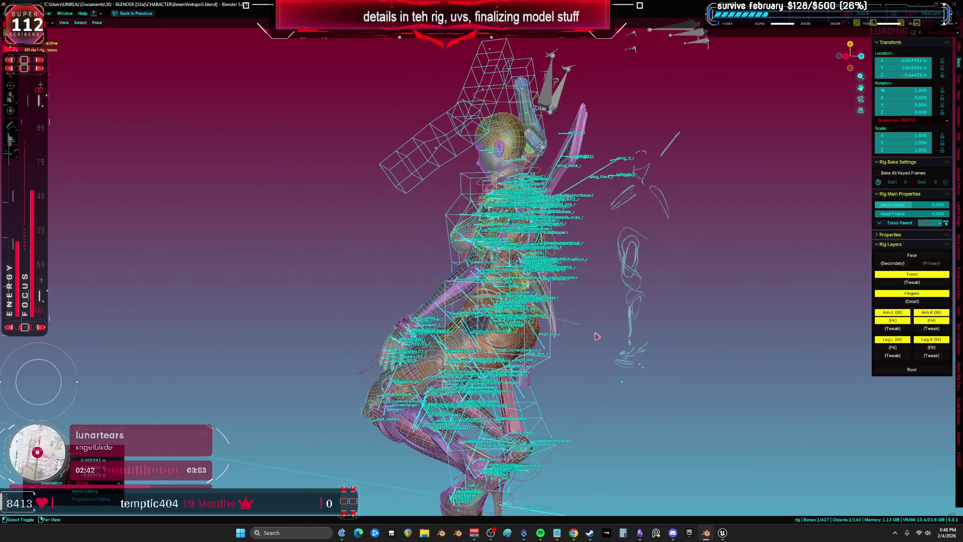
pyautogui.hotkey('shift', 'alt', 'z')
pyautogui.press('g')
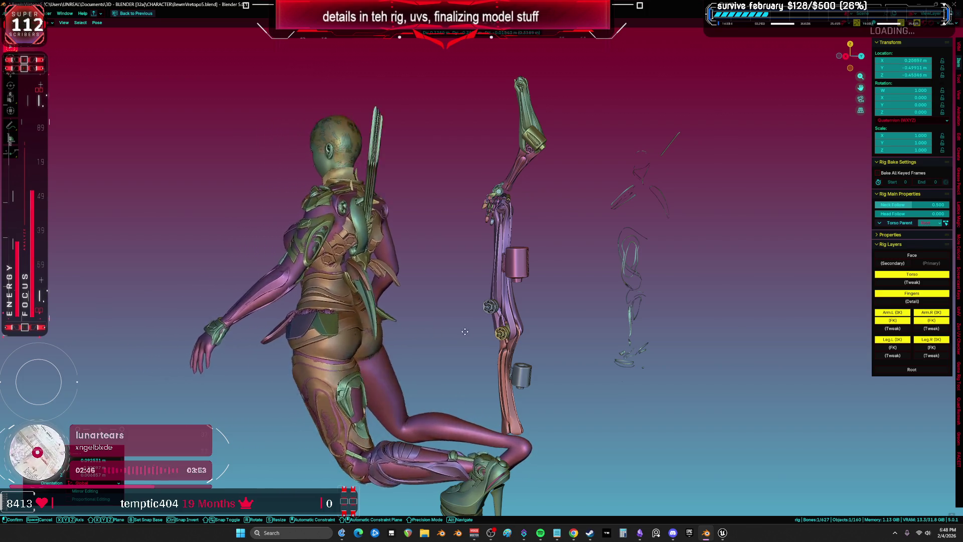
pyautogui.click(769, 353)
# Step: Rotate the left hand and arm bones with trackball rotation into a new test pose
pyautogui.press('ctrl+KP_1')
pyautogui.press('r')
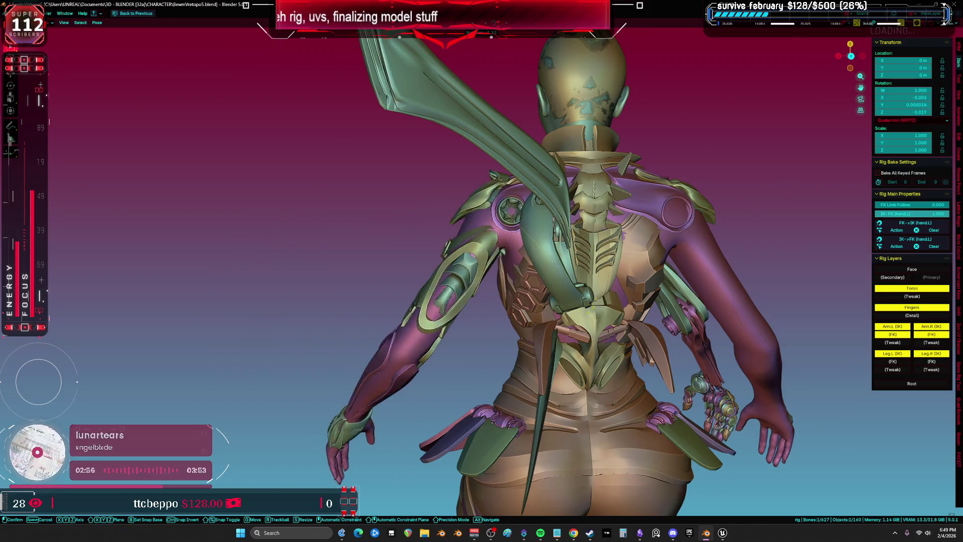
pyautogui.click(438, 316)
pyautogui.press('r')
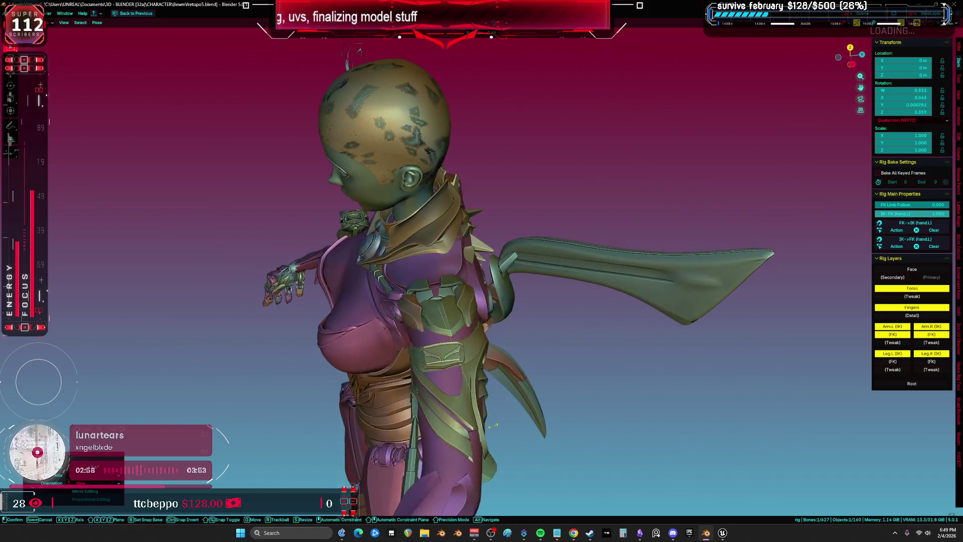
pyautogui.press('r')
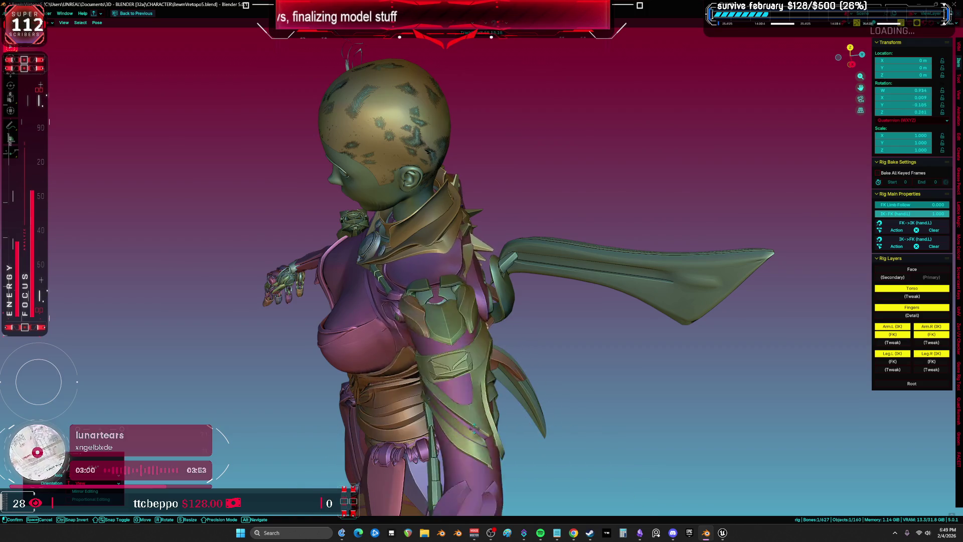
pyautogui.press('r')
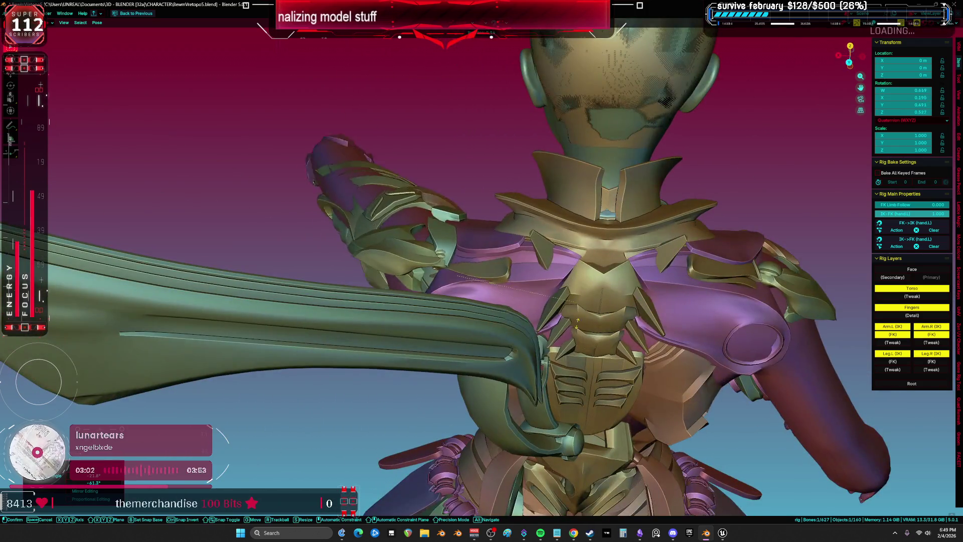
pyautogui.click(577, 323)
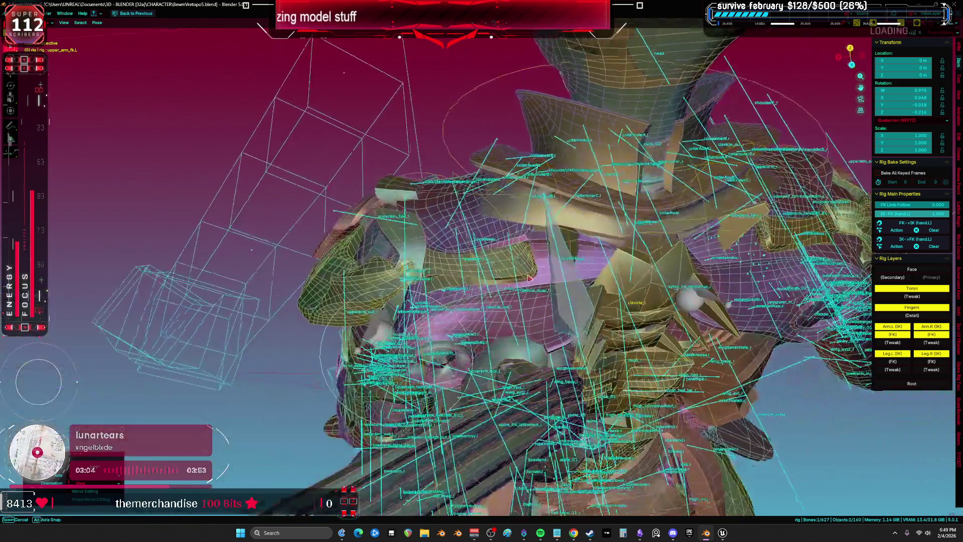
# Step: Select the connected chest patch on the armour mesh and separate it into its own object
pyautogui.press('Tab')
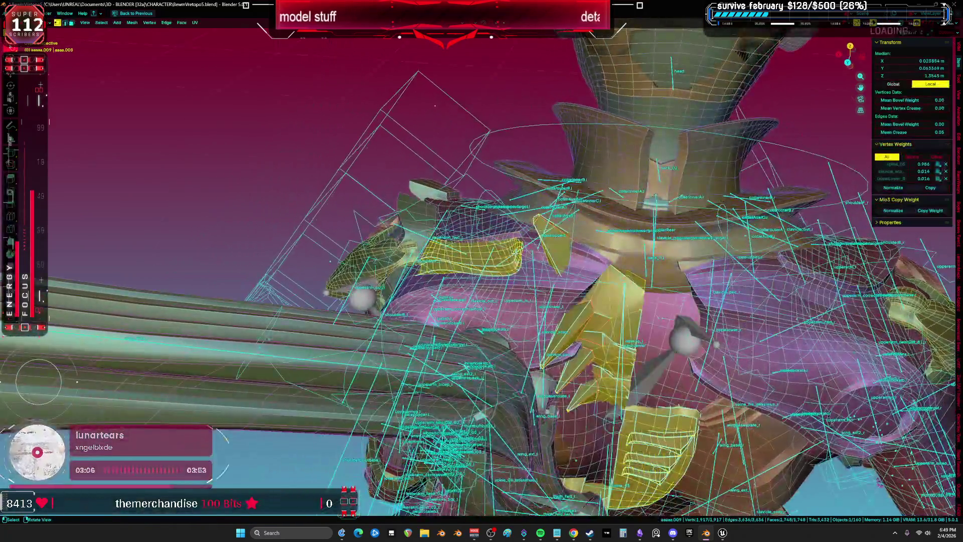
pyautogui.click(512, 270)
pyautogui.press('l')
pyautogui.click(514, 271)
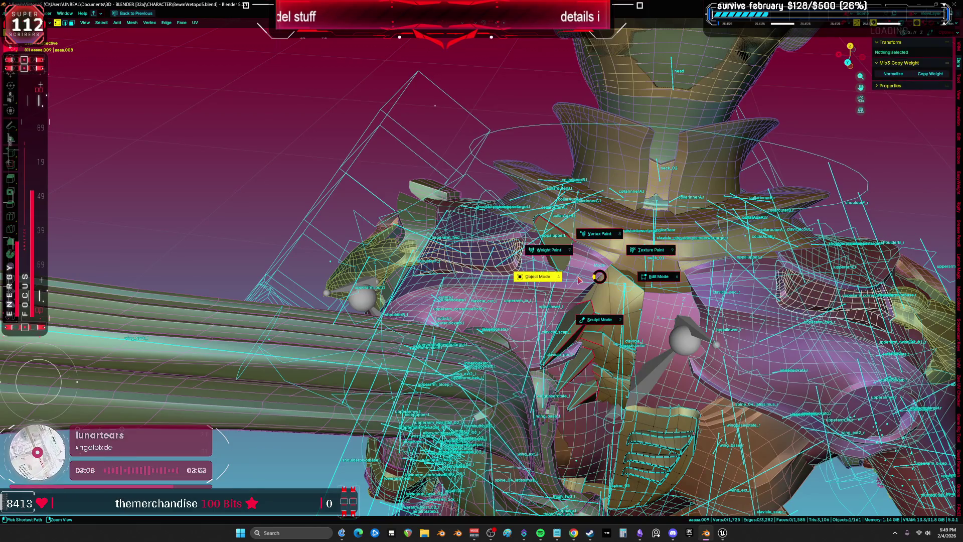
pyautogui.press('Tab')
pyautogui.click(483, 252)
# Step: Clear the rig's bone transforms in Pose mode to return the arms to rest pose
pyautogui.click(477, 187)
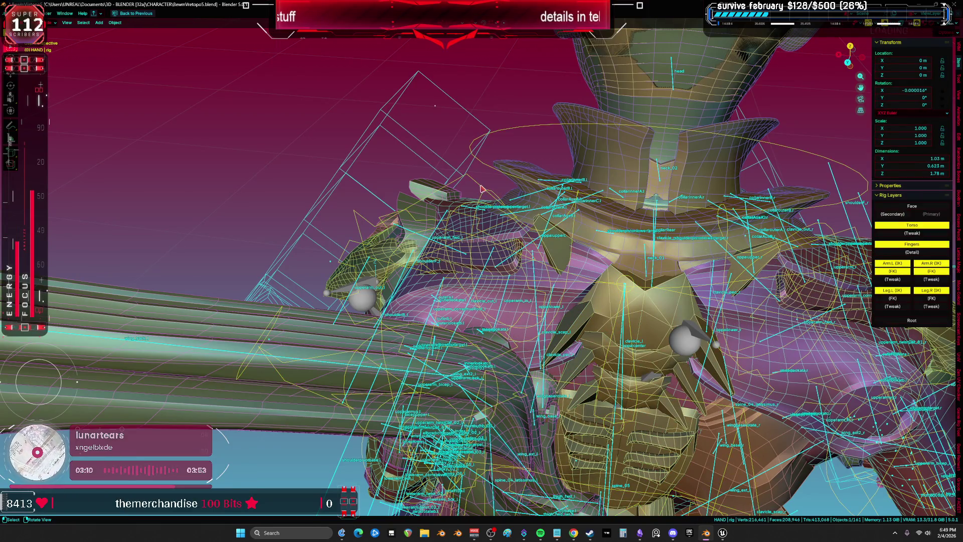
pyautogui.hotkey('ctrl', 'Tab')
pyautogui.press('F3')
pyautogui.press('Return')
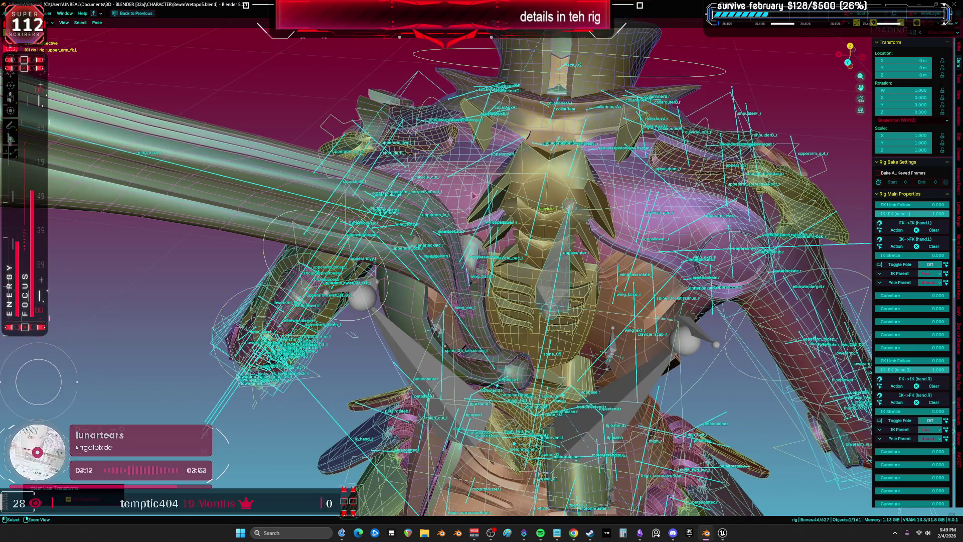
pyautogui.hotkey('ctrl', 'Tab')
# Step: Orbit close to the chest, toggling overlays, and select the separated patch and neighbouring armour piece
pyautogui.moveTo(491, 203)
pyautogui.mouseDown()
pyautogui.moveTo(451, 277)
pyautogui.moveTo(478, 273)
pyautogui.mouseUp()
pyautogui.hotkey('shift', 'alt', 'z')
pyautogui.click(451, 278)
pyautogui.hotkey('shift', 'alt', 'z')
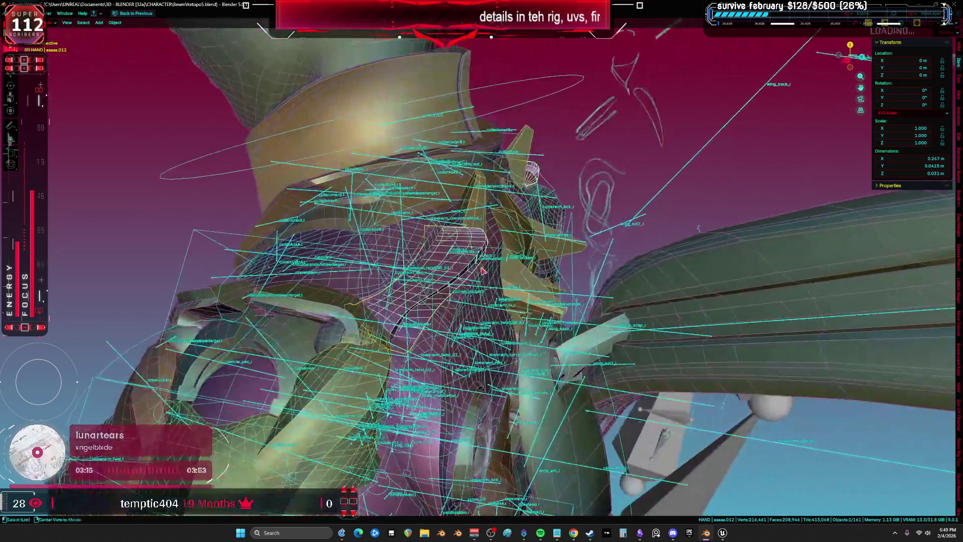
pyautogui.hotkey('shift', 'alt', 'z')
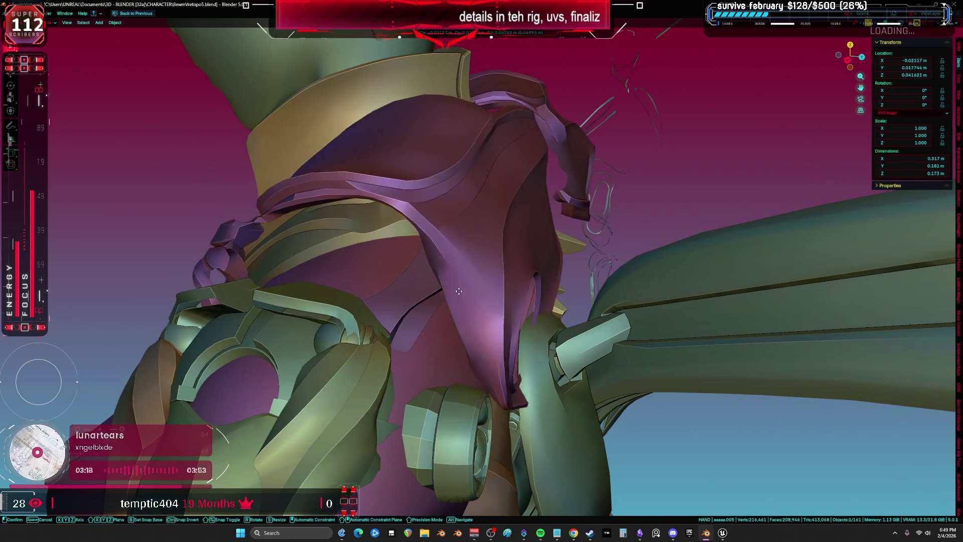
pyautogui.click(441, 287)
pyautogui.hotkey('ctrl', 'space')
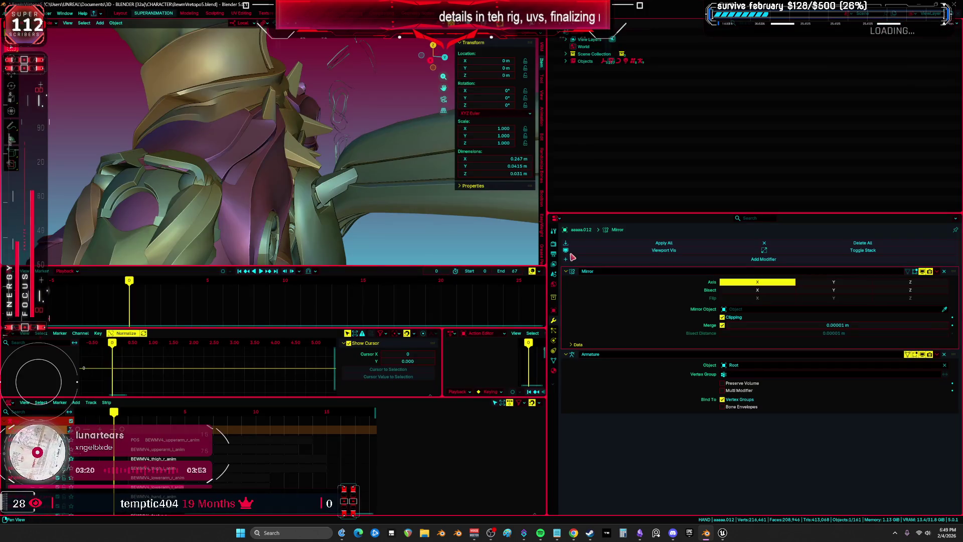
# Step: Hide the mirrored halves of the chest patch and the neighbouring armour piece in the viewport
pyautogui.click(922, 271)
pyautogui.moveTo(301, 150); pyautogui.dragTo(275, 180)
pyautogui.click(275, 179)
pyautogui.click(846, 271)
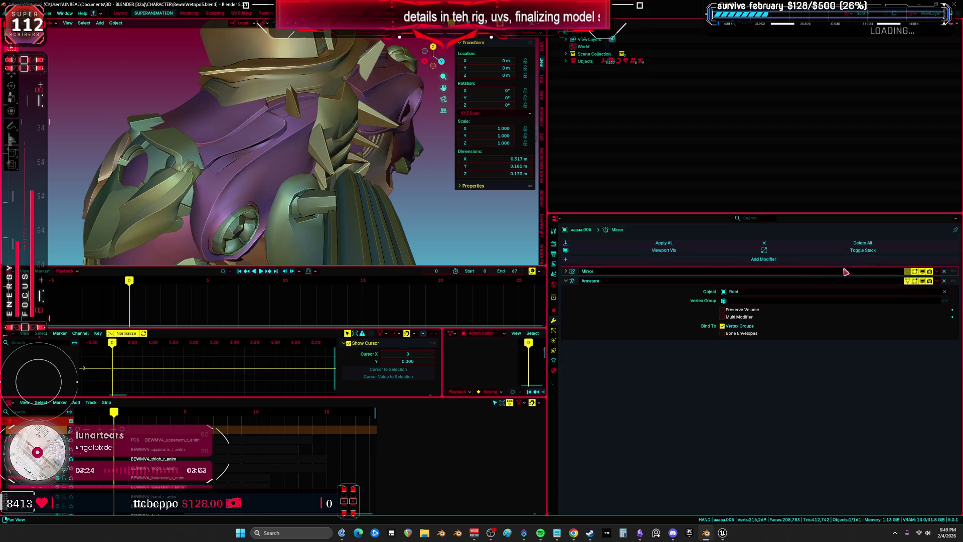
pyautogui.click(928, 272)
pyautogui.hotkey('ctrl', 'space')
pyautogui.click(452, 267)
pyautogui.hotkey('ctrl', 'space')
# Step: Add a Data Transfer modifier to the chest patch copying vertex groups from asaas.005, generating data layers
pyautogui.click(622, 259)
pyautogui.moveTo(612, 277)
pyautogui.click(670, 277)
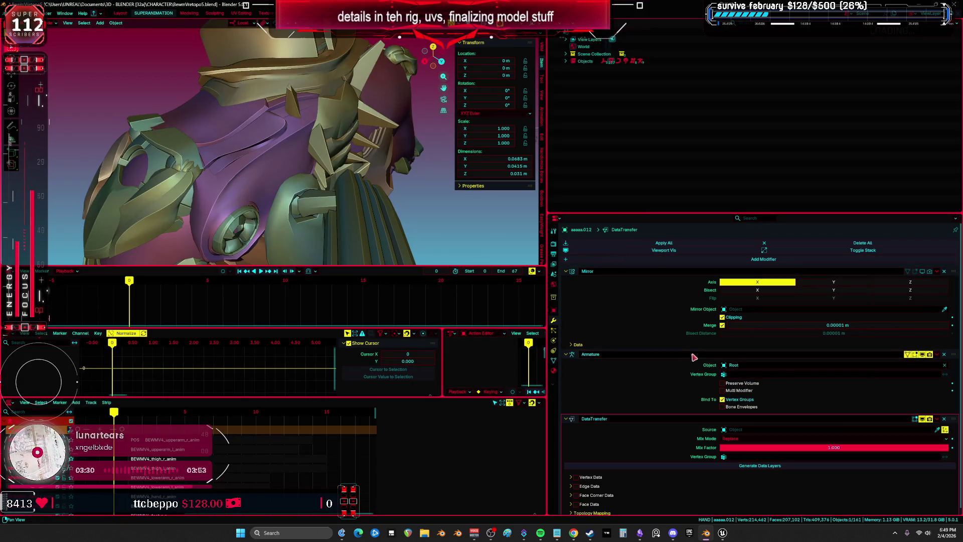
pyautogui.click(937, 431)
pyautogui.click(279, 151)
pyautogui.click(572, 478)
pyautogui.click(629, 488)
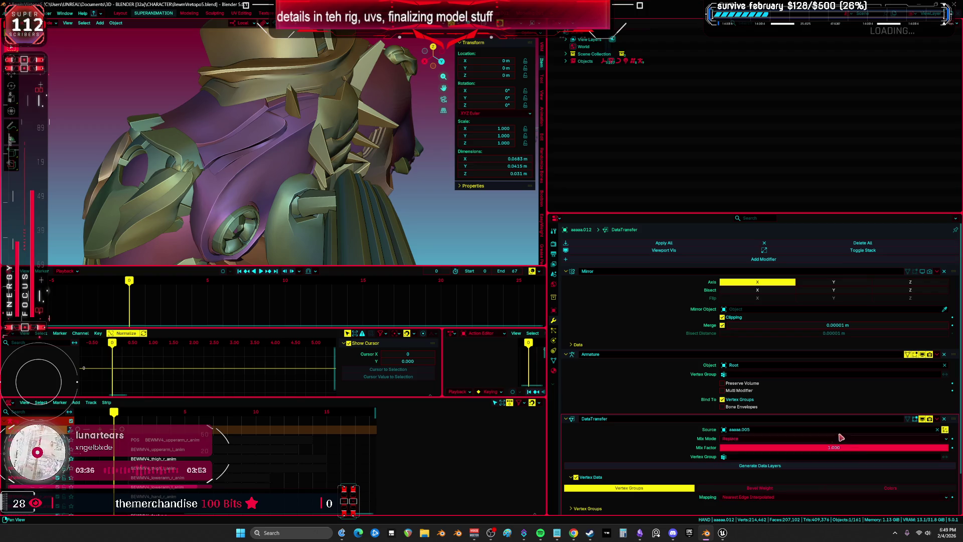
pyautogui.click(852, 465)
# Step: Move the Data Transfer modifier to the top of the stack and apply it
pyautogui.moveTo(938, 423); pyautogui.dragTo(936, 275)
pyautogui.click(937, 271)
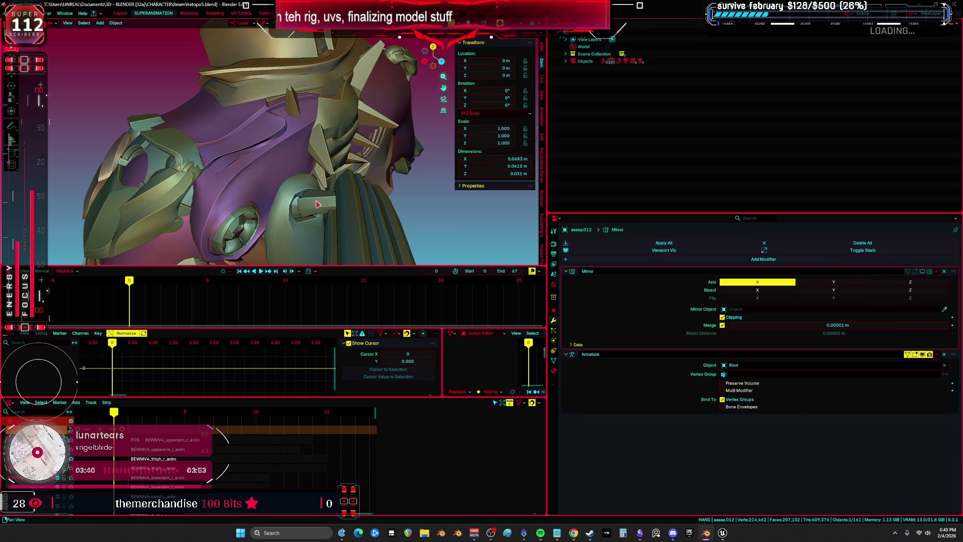
pyautogui.hotkey('ctrl', 'space')
pyautogui.hotkey('shift', 'alt', 'z')
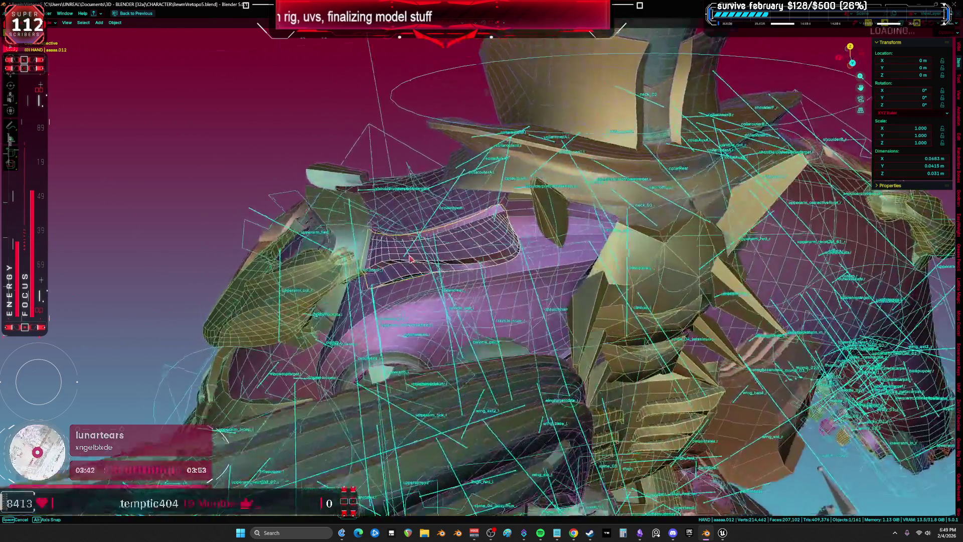
pyautogui.hotkey('ctrl', 'space')
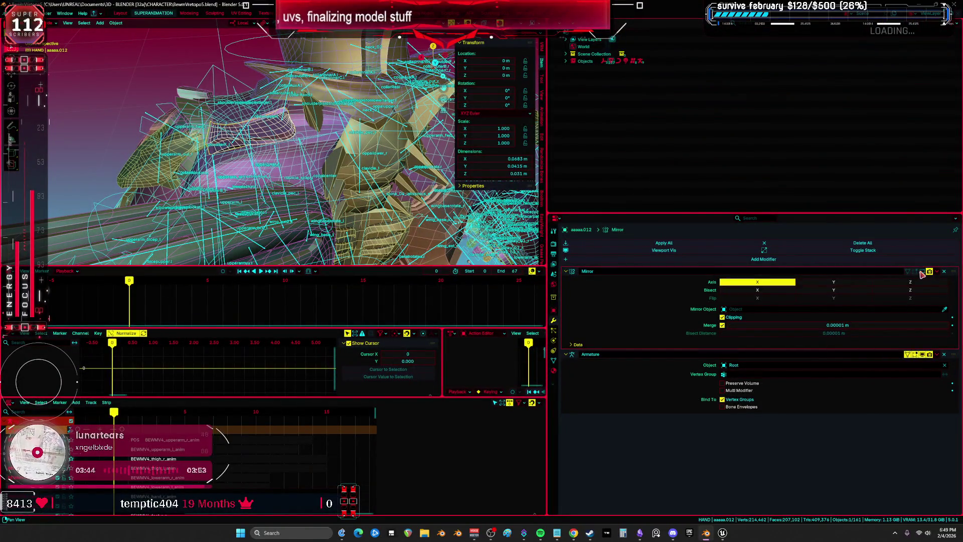
pyautogui.hotkey('ctrl', 'space')
# Step: Put the rig in Pose mode and try a bone rotation, then cancel it
pyautogui.click(421, 174)
pyautogui.hotkey('ctrl', 'Tab')
pyautogui.press('r')
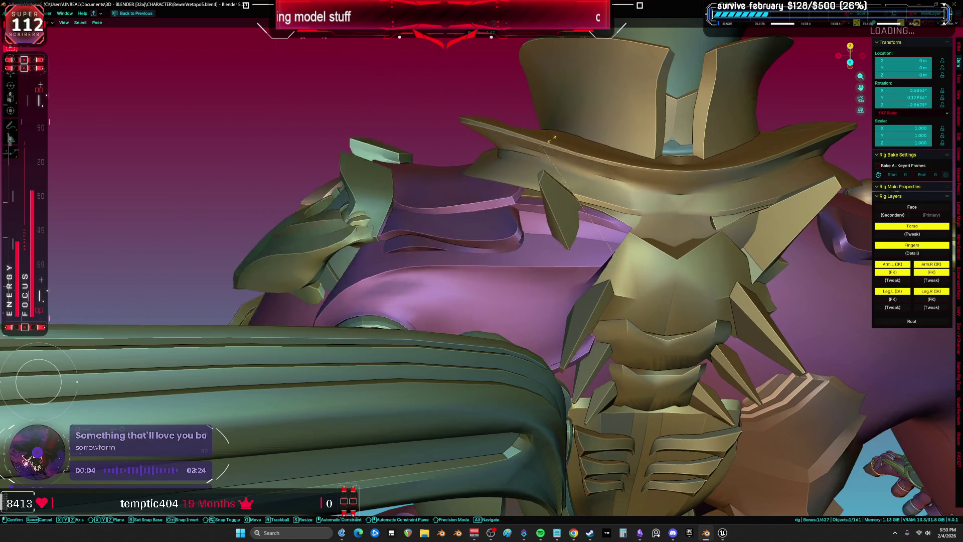
pyautogui.press('Escape')
# Step: View the character from the front, select the left upper arm bone, and check with overlays toggled
pyautogui.moveTo(547, 254); pyautogui.dragTo(575, 361)
pyautogui.click(574, 361)
pyautogui.hotkey('shift', 'alt', 'z')
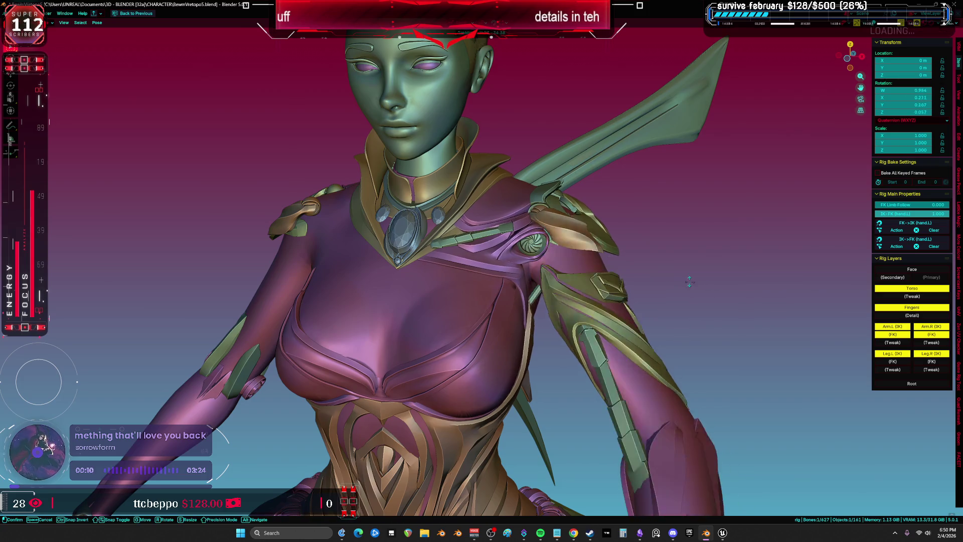
pyautogui.hotkey('shift', 'alt', 'z')
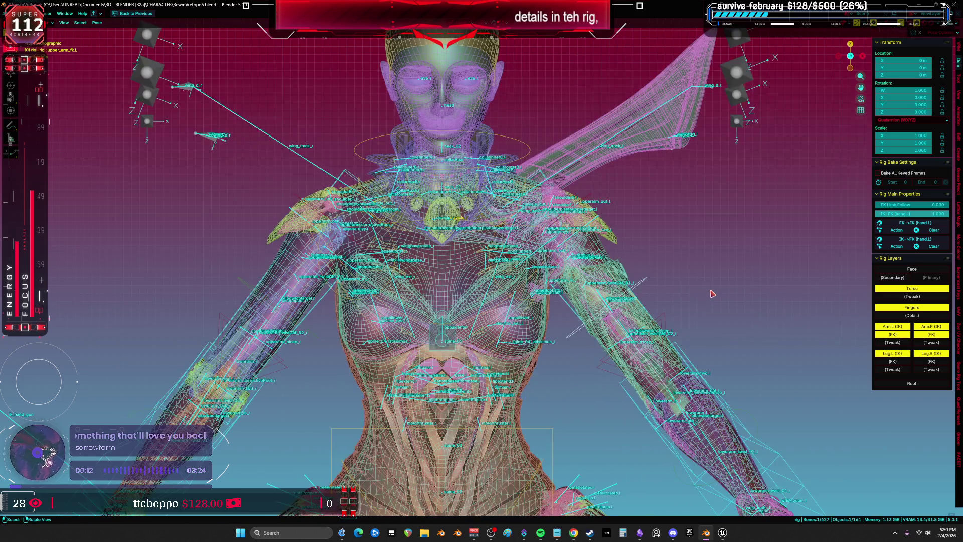
pyautogui.hotkey('ctrl', 'Tab')
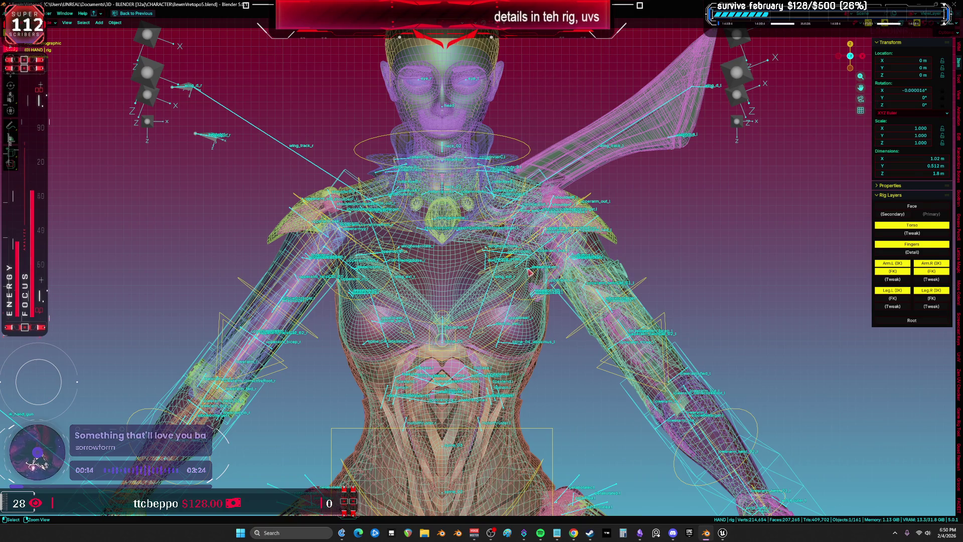
pyautogui.hotkey('ctrl', 'Tab')
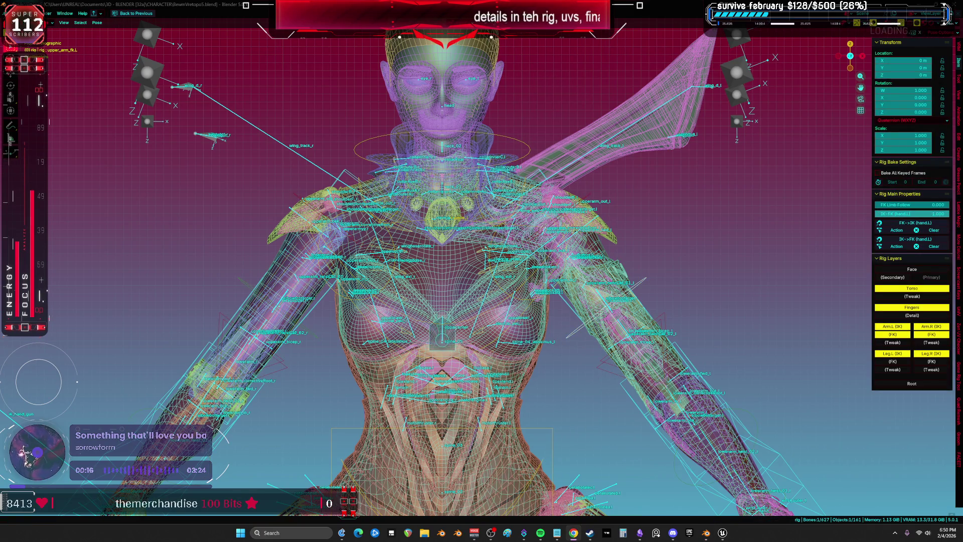
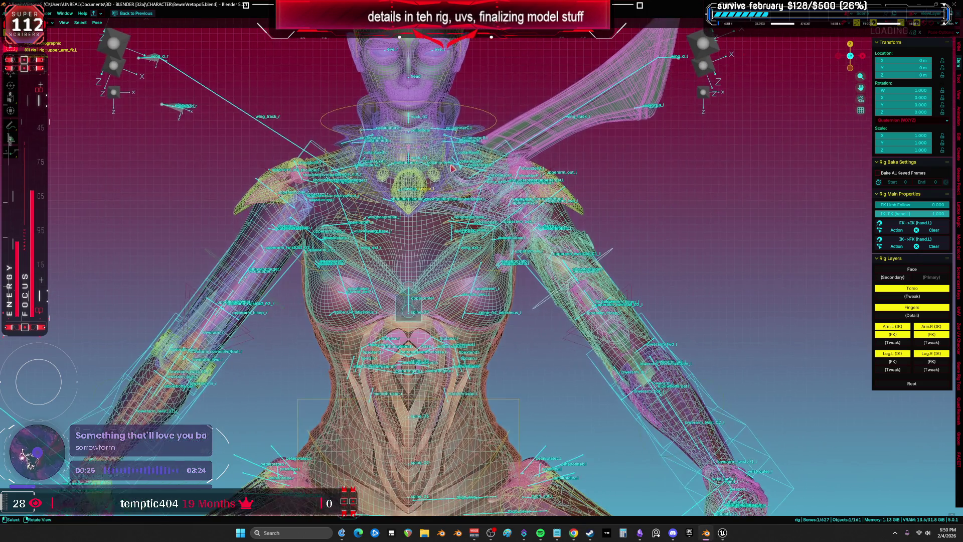
# Step: Return the HAND rig to object mode and bring up the Notepad to-do notes
pyautogui.click(473, 244)
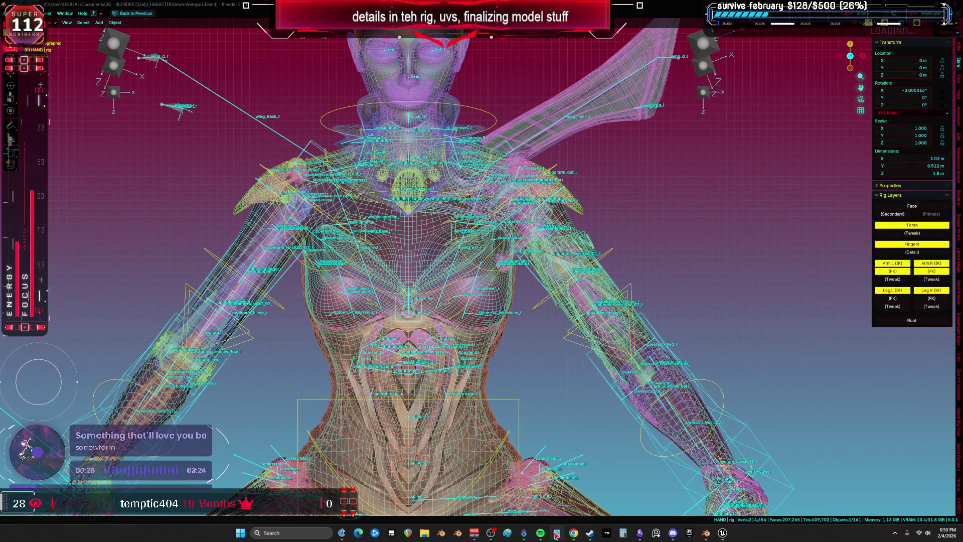
pyautogui.click(557, 532)
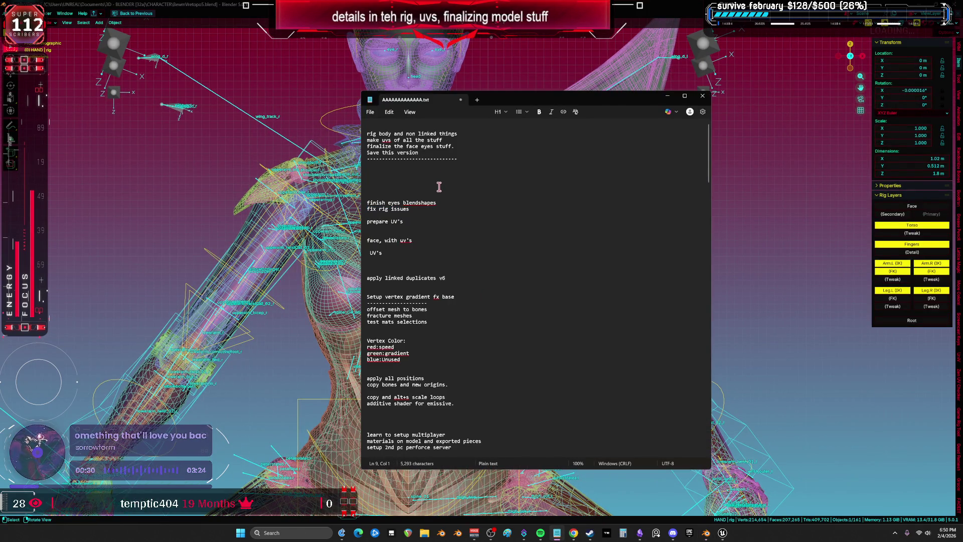
# Step: Highlight the 'prepare UV's' lines in the to-do notes
pyautogui.moveTo(424, 222); pyautogui.dragTo(377, 223)
pyautogui.click(455, 251)
pyautogui.hotkey('shift', 'Up')
pyautogui.hotkey('shift', 'Up')
pyautogui.hotkey('shift', 'Up')
pyautogui.hotkey('shift', 'Down')
pyautogui.hotkey('shift', 'Down')
pyautogui.hotkey('shift', 'Down')
pyautogui.hotkey('shift', 'Up')
pyautogui.hotkey('shift', 'Up')
pyautogui.hotkey('shift', 'Up')
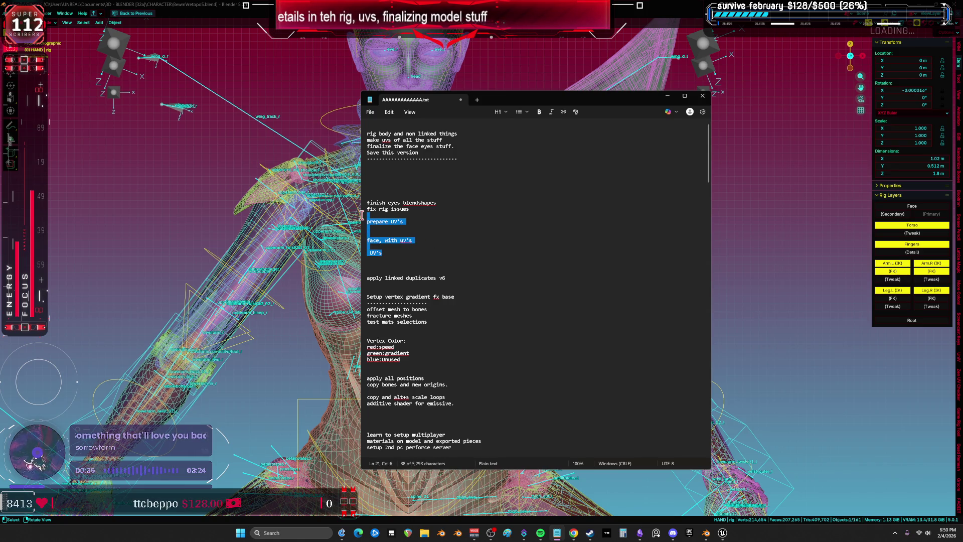
# Step: Read through the multiplayer and materials notes, then minimize Notepad
pyautogui.scroll(-2, 475, 236)
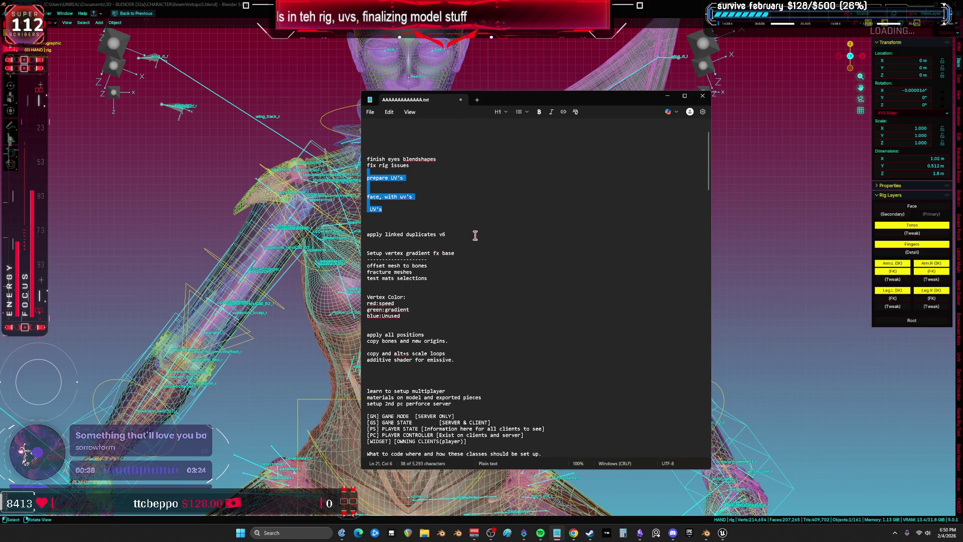
pyautogui.scroll(-2, 474, 232)
pyautogui.scroll(-4, 472, 228)
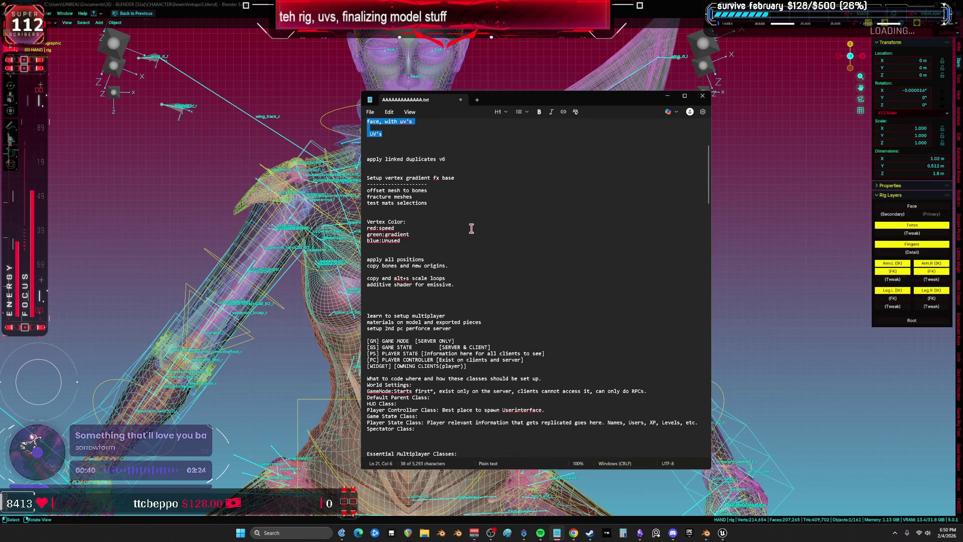
pyautogui.scroll(-8, 472, 229)
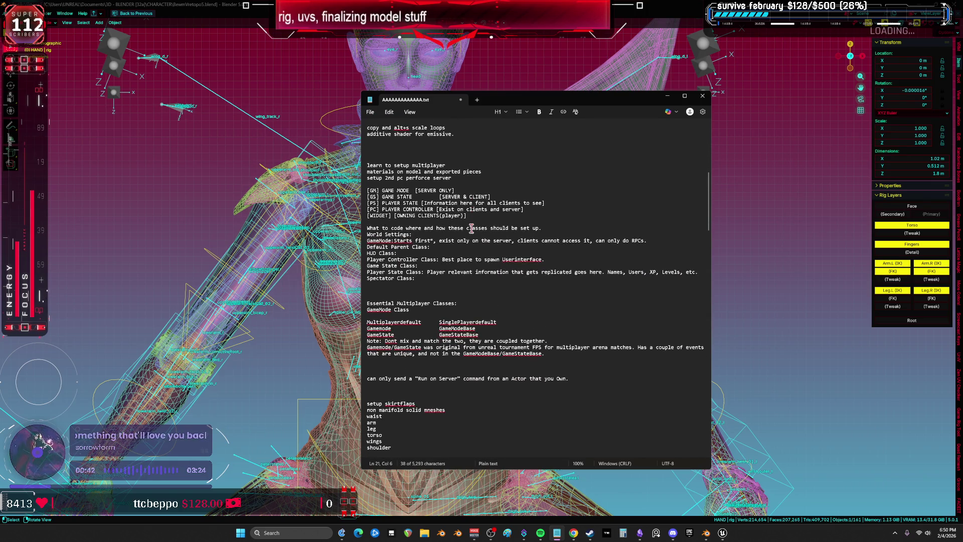
pyautogui.scroll(-4, 471, 228)
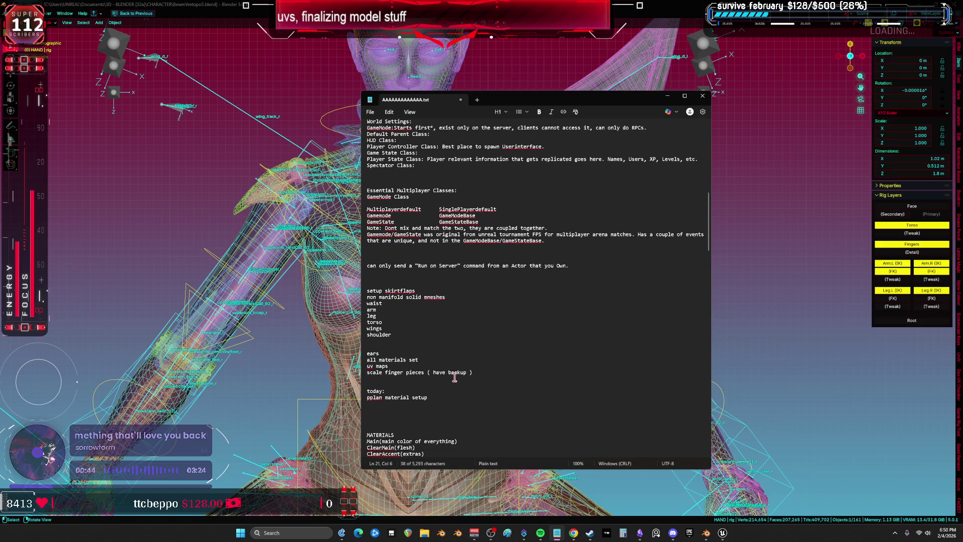
pyautogui.scroll(-4, 414, 342)
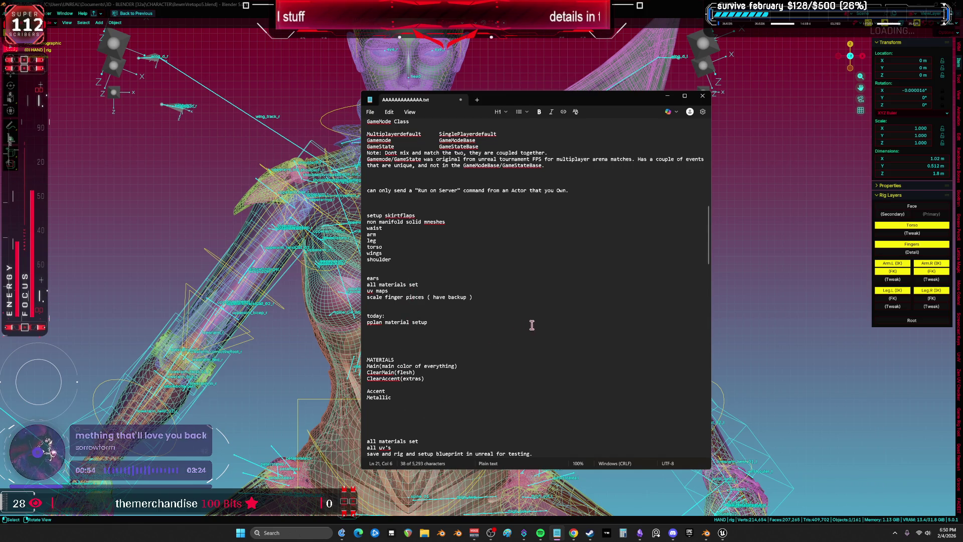
pyautogui.scroll(20, 512, 307)
pyautogui.click(474, 267)
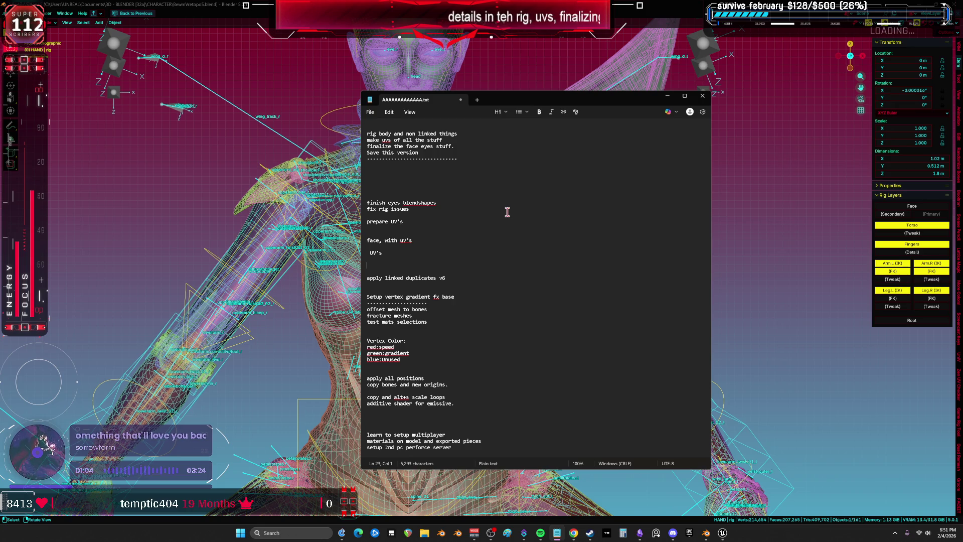
pyautogui.click(668, 97)
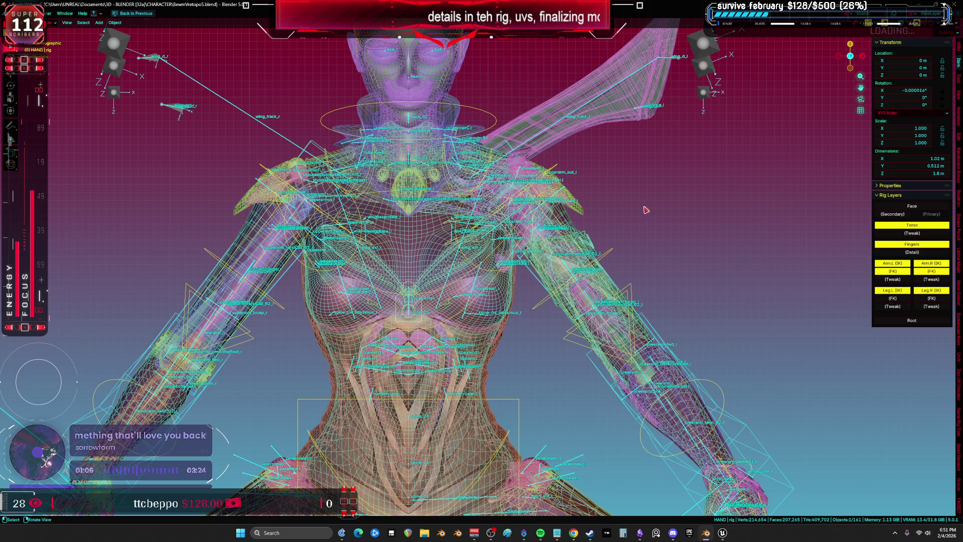
# Step: Hide one object from the scene
pyautogui.hotkey('shift', 'alt', 'z')
pyautogui.scroll(-3, 562, 235)
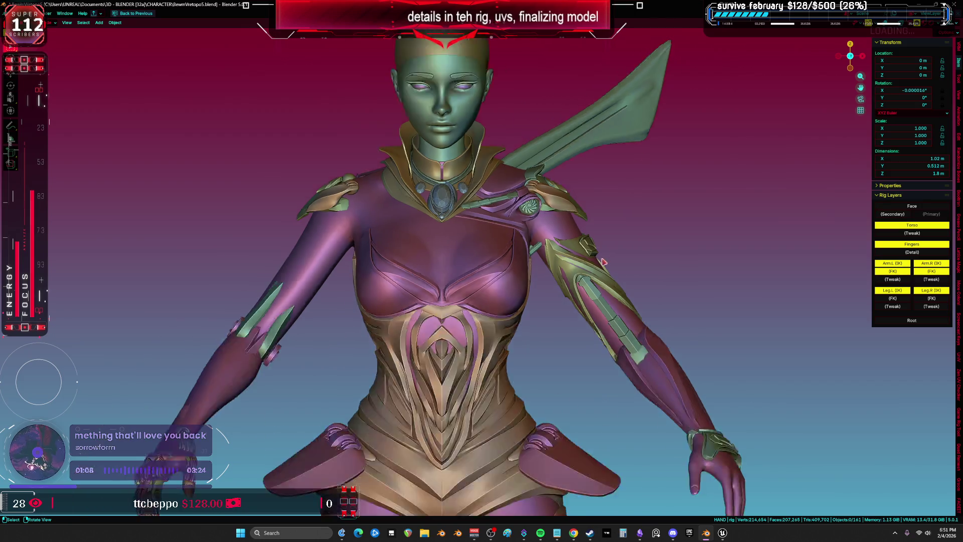
pyautogui.hotkey('shift', 'alt', 'z')
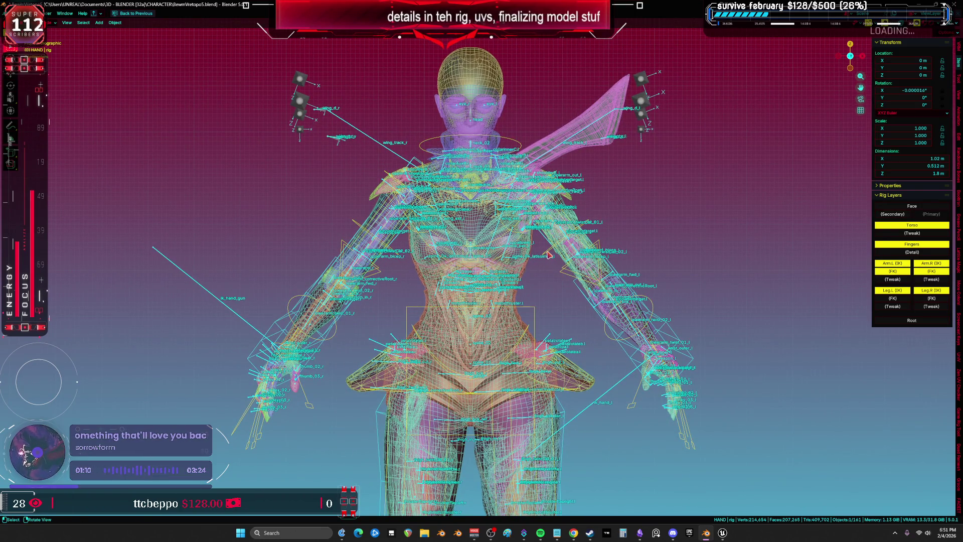
pyautogui.press('h')
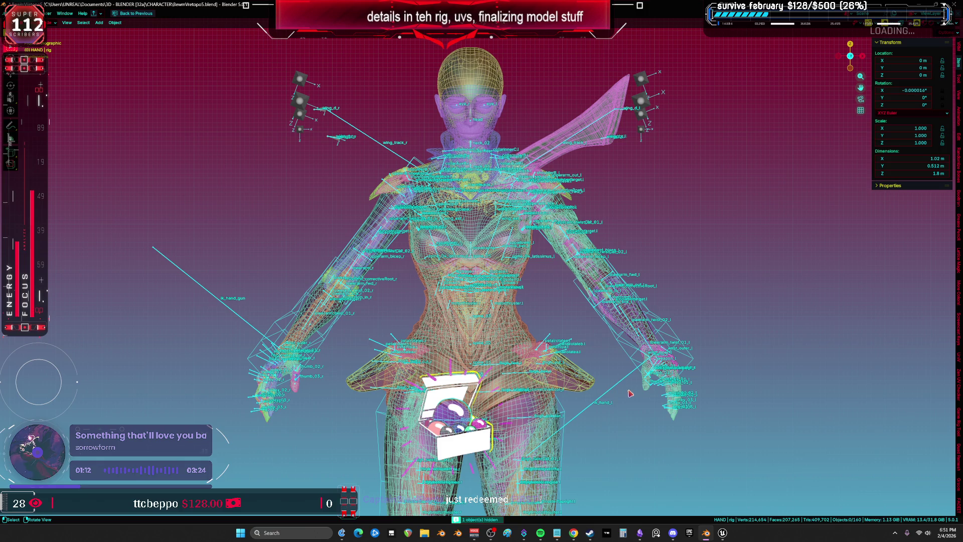
# Step: Clear the rig's posed user transforms and return it to object mode
pyautogui.click(472, 278)
pyautogui.hotkey('ctrl', 'Tab')
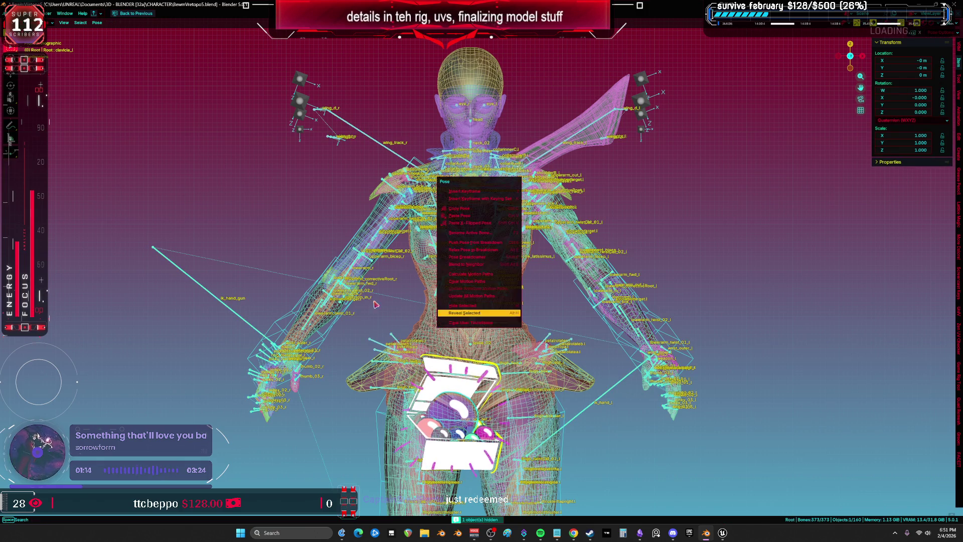
pyautogui.rightClick(472, 278)
pyautogui.click(459, 243)
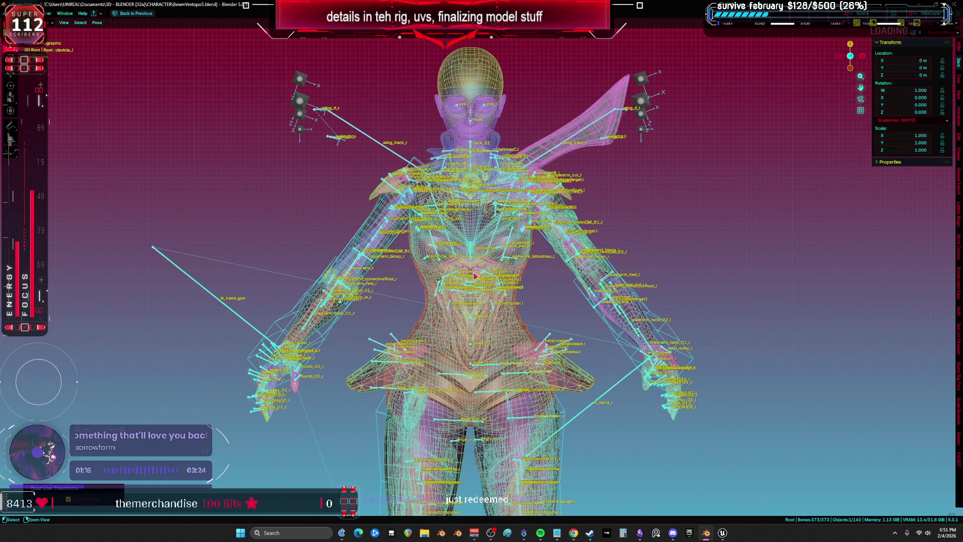
pyautogui.hotkey('ctrl', 'space')
pyautogui.click(554, 335)
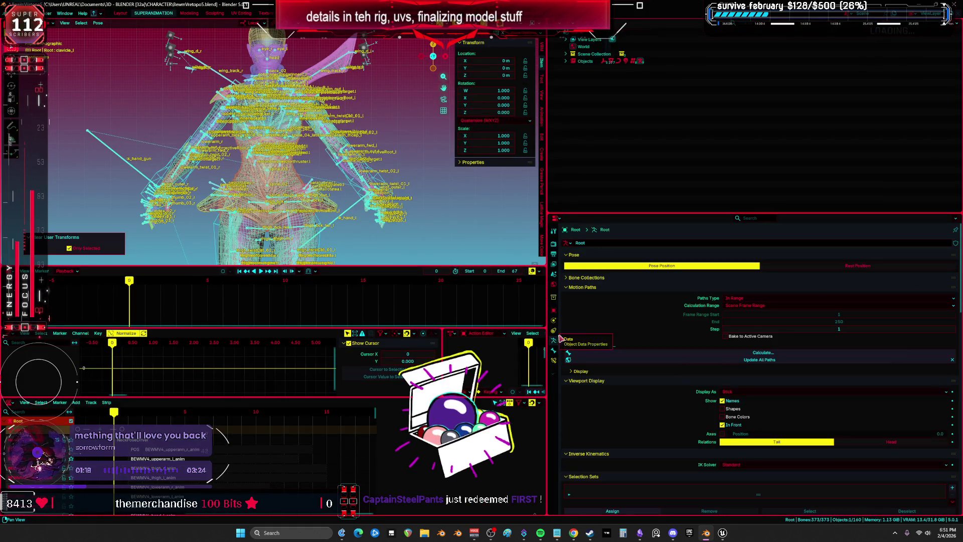
pyautogui.hotkey('ctrl', 'Tab')
pyautogui.hotkey('ctrl', 'space')
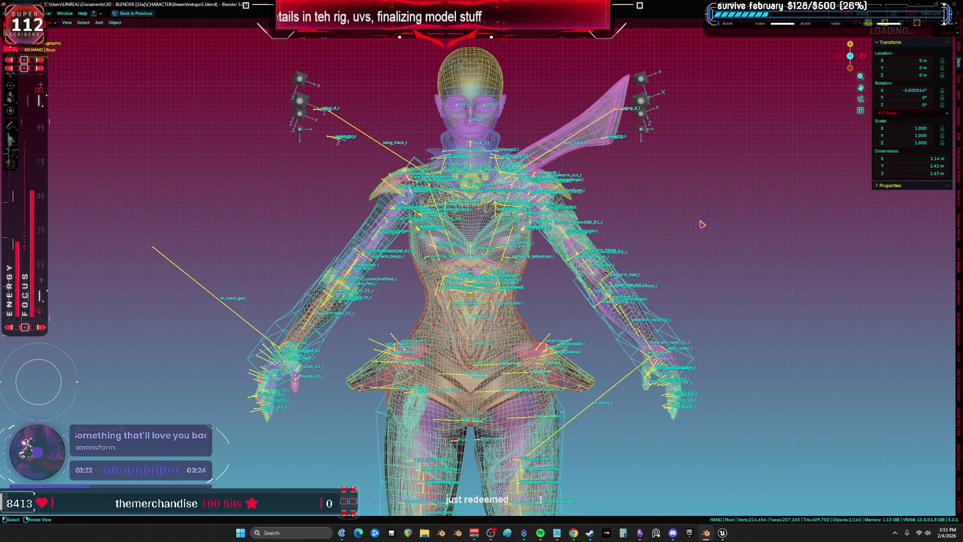
# Step: Toggle the overlays and enter armature edit mode to inspect the rig
pyautogui.hotkey('shift', 'alt', 'z')
pyautogui.scroll(3, 522, 183)
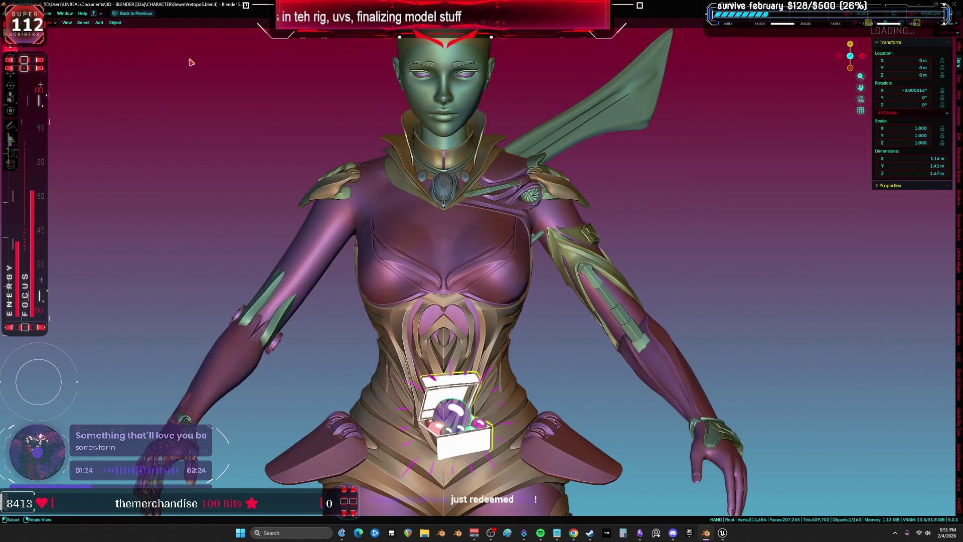
pyautogui.hotkey('shift', 'alt', 'z')
pyautogui.press('Tab')
pyautogui.hotkey('ctrl', 'space')
pyautogui.hotkey('ctrl', 'pagedown')
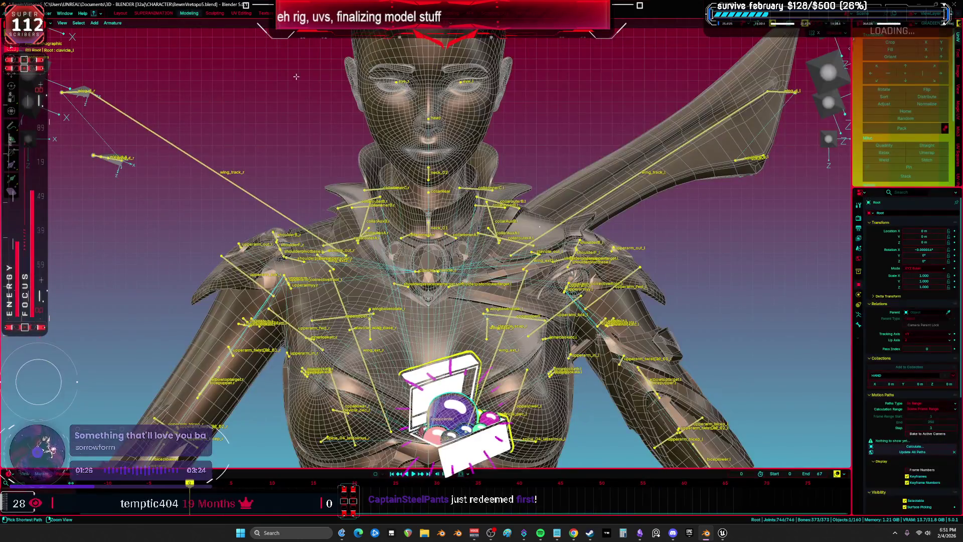
pyautogui.hotkey('ctrl', 'space')
pyautogui.hotkey('shift', 'alt', 'z')
pyautogui.scroll(-3, 485, 227)
pyautogui.hotkey('shift', 'alt', 'z')
# Step: Check the legs from another angle, then return to the front orthographic view
pyautogui.moveTo(506, 234); pyautogui.dragTo(497, 112)
pyautogui.scroll(-10, 463, 202)
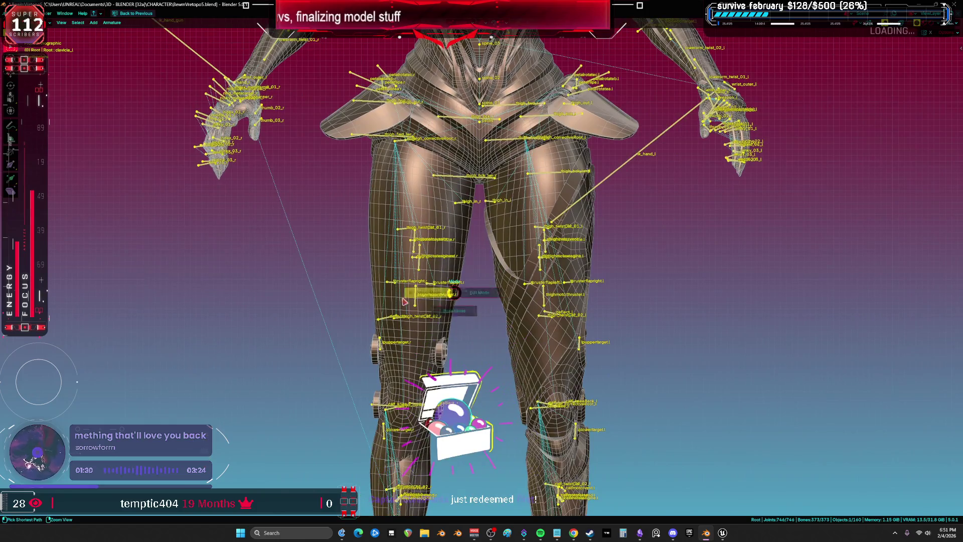
pyautogui.press('Tab')
pyautogui.scroll(-5, 467, 350)
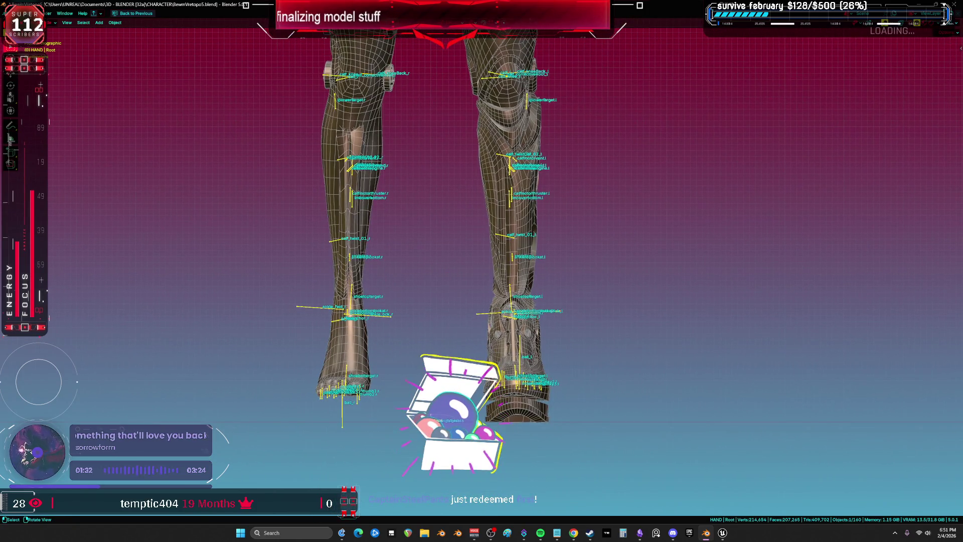
pyautogui.moveTo(541, 387); pyautogui.dragTo(355, 355)
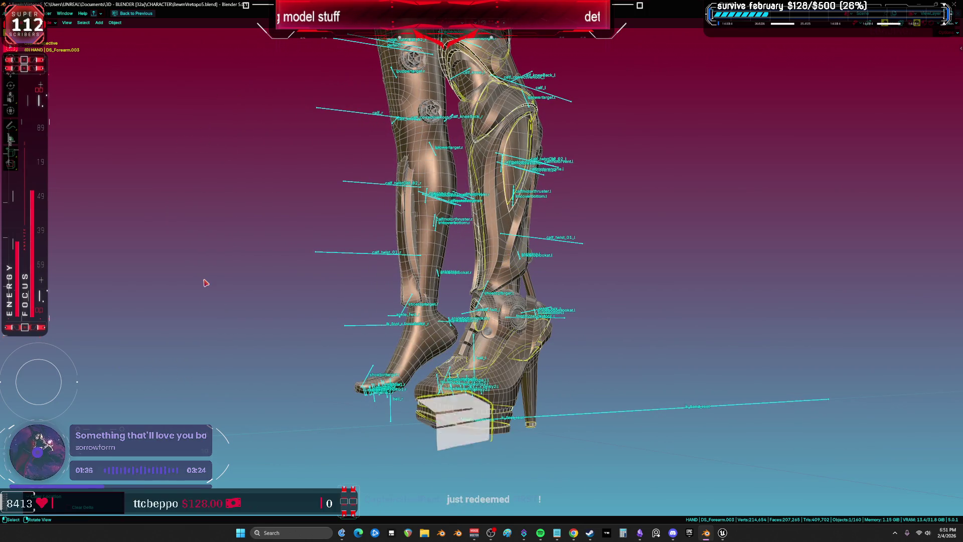
pyautogui.press('KP_1')
pyautogui.scroll(15, 578, 262)
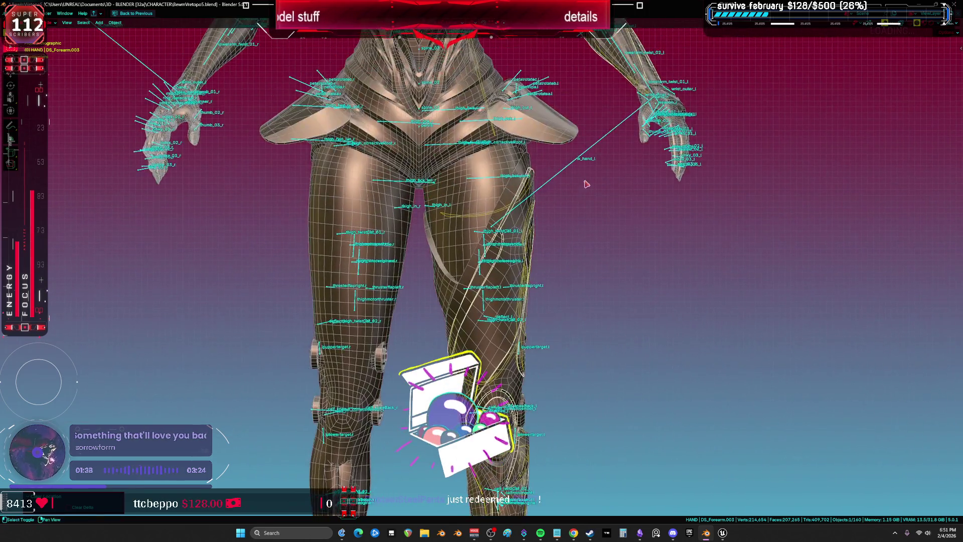
pyautogui.hotkey('shift', 'alt', 'z')
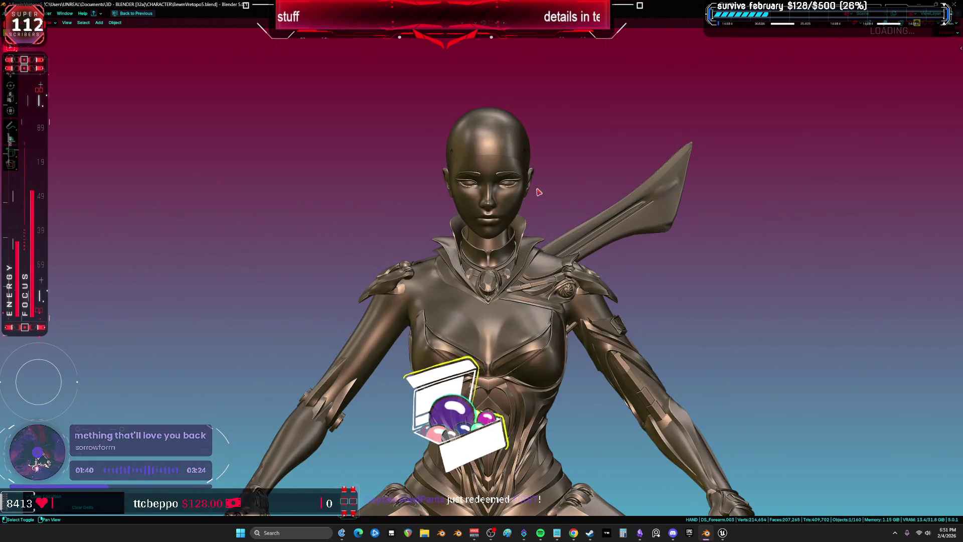
pyautogui.hotkey('shift', 'alt', 'z')
# Step: Move the head mesh along Z, then select the Cylinder.010 head mesh
pyautogui.click(583, 295)
pyautogui.scroll(-4, 583, 295)
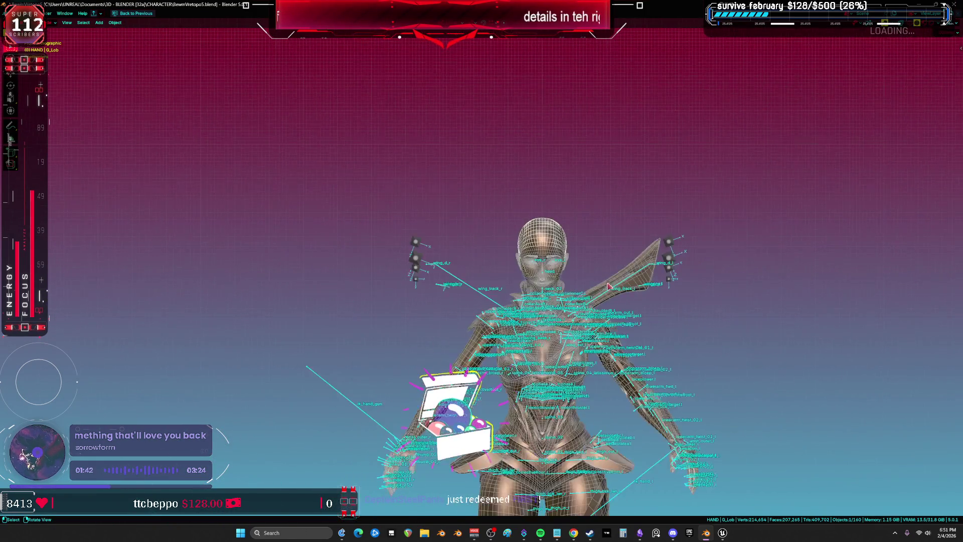
pyautogui.scroll(-2, 606, 282)
pyautogui.hotkey('shift', 'd')
pyautogui.press('z')
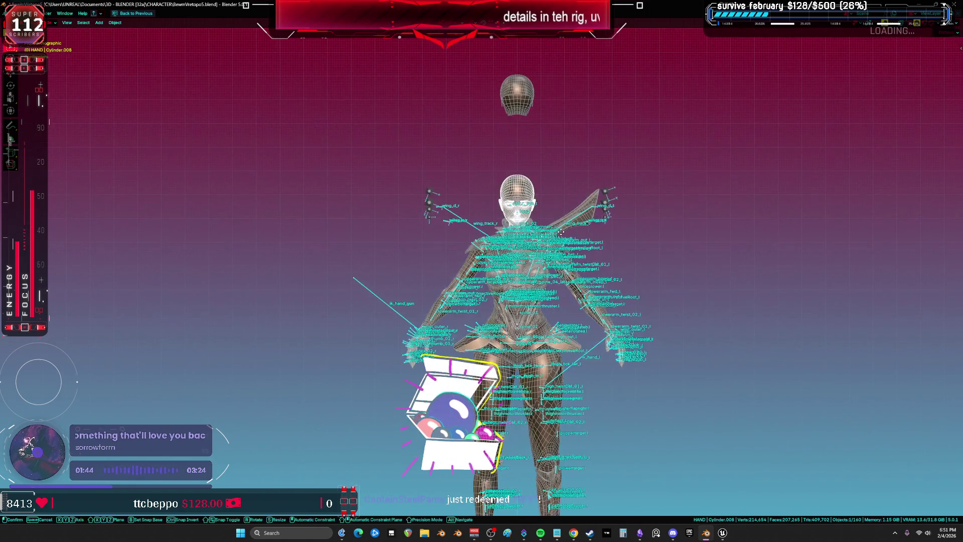
pyautogui.click(558, 174)
pyautogui.scroll(8, 559, 197)
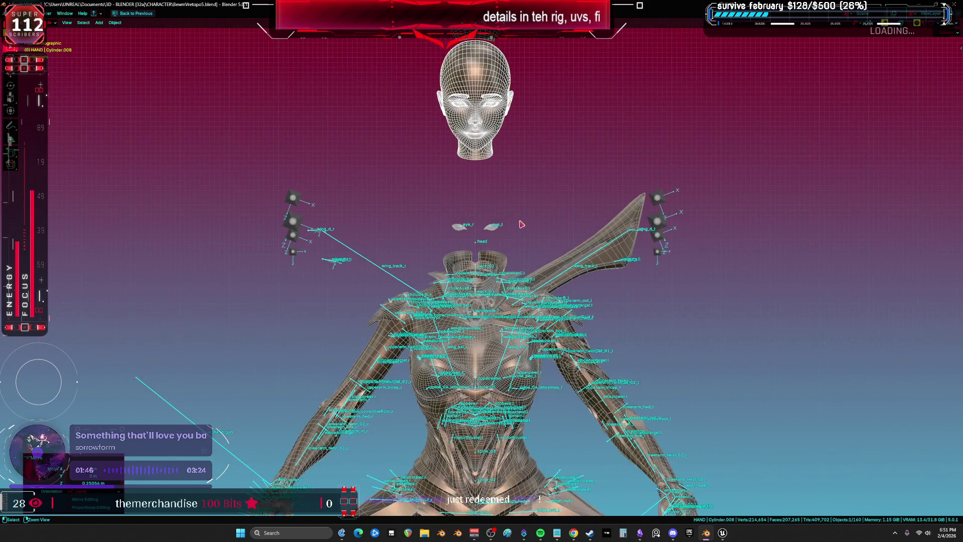
pyautogui.click(512, 227)
pyautogui.hotkey('ctrl', 'alt', 'space')
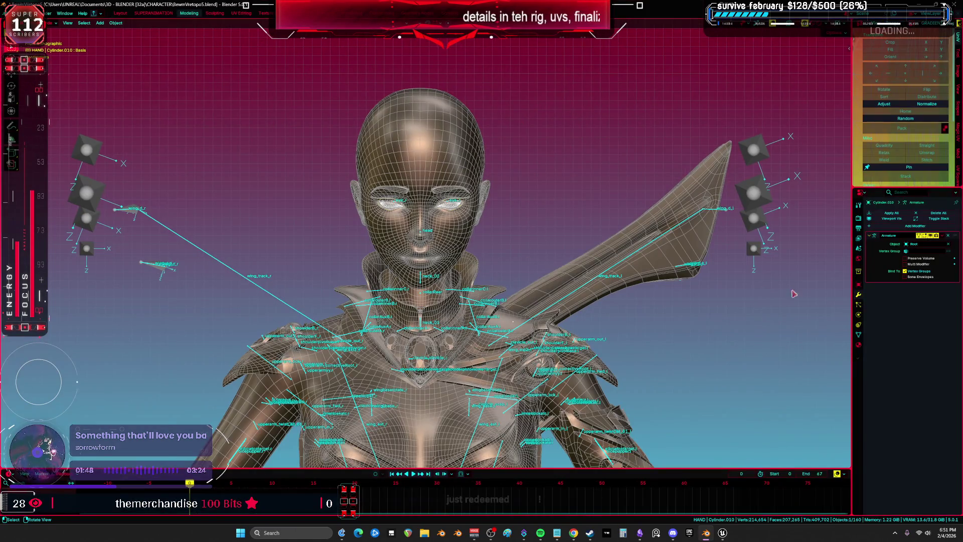
# Step: Widen the side panels and show the mesh's vertex groups
pyautogui.moveTo(855, 308); pyautogui.dragTo(671, 297)
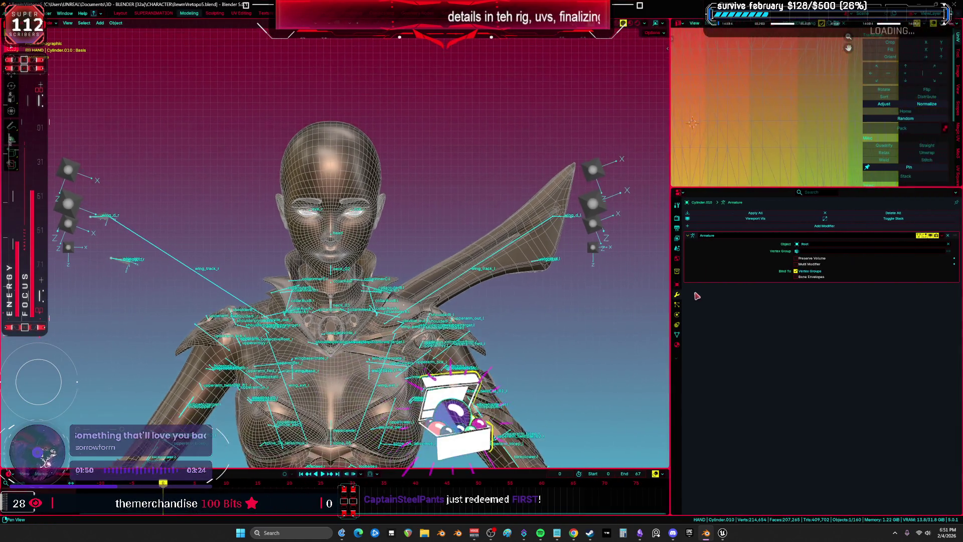
pyautogui.click(677, 335)
pyautogui.moveTo(947, 281)
pyautogui.mouseDown()
pyautogui.moveTo(946, 442)
pyautogui.moveTo(942, 231)
pyautogui.mouseUp()
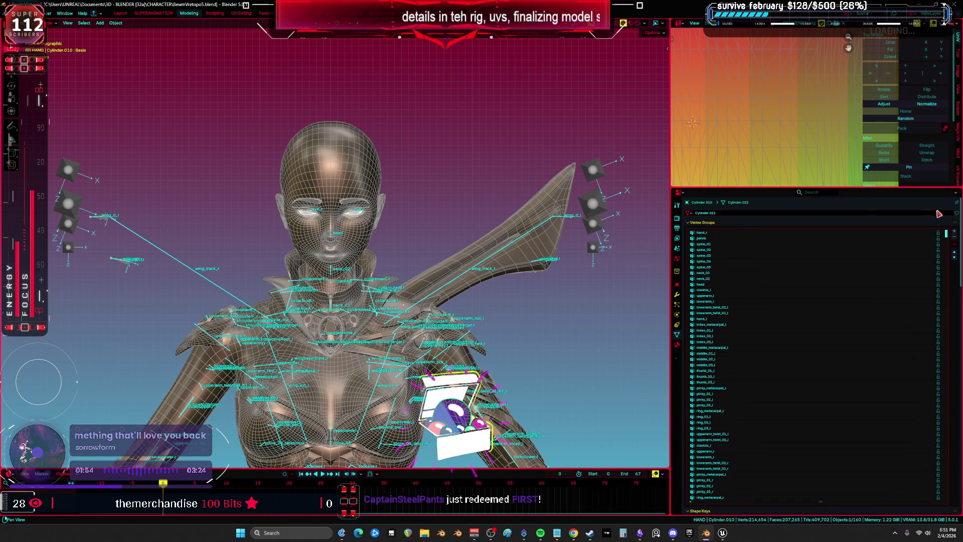
pyautogui.scroll(8, 442, 250)
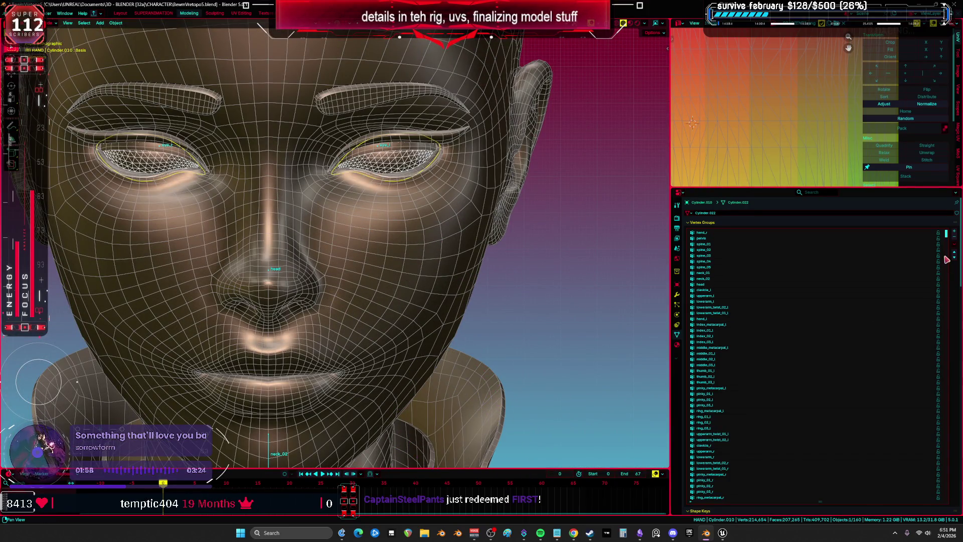
# Step: Try raising the face mesh along Z, then undo the move
pyautogui.keyDown('shift'); pyautogui.click(438, 194); pyautogui.keyUp('shift')
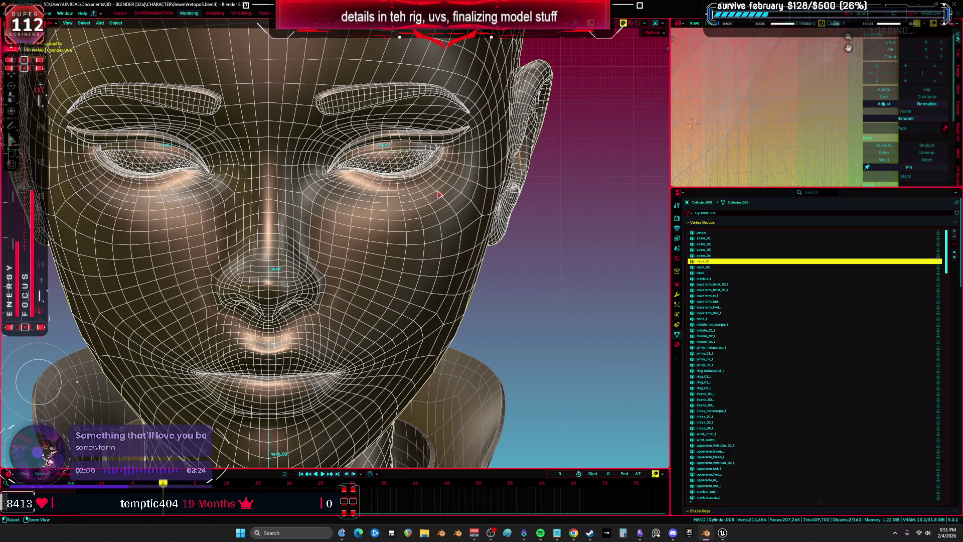
pyautogui.scroll(-6, 441, 201)
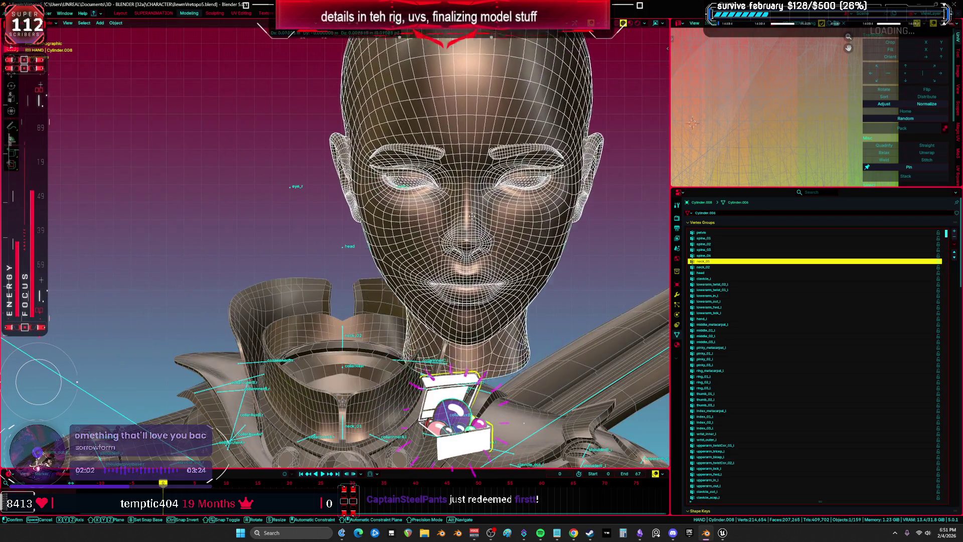
pyautogui.scroll(-5, 467, 217)
pyautogui.press('g')
pyautogui.press('z')
pyautogui.press('z')
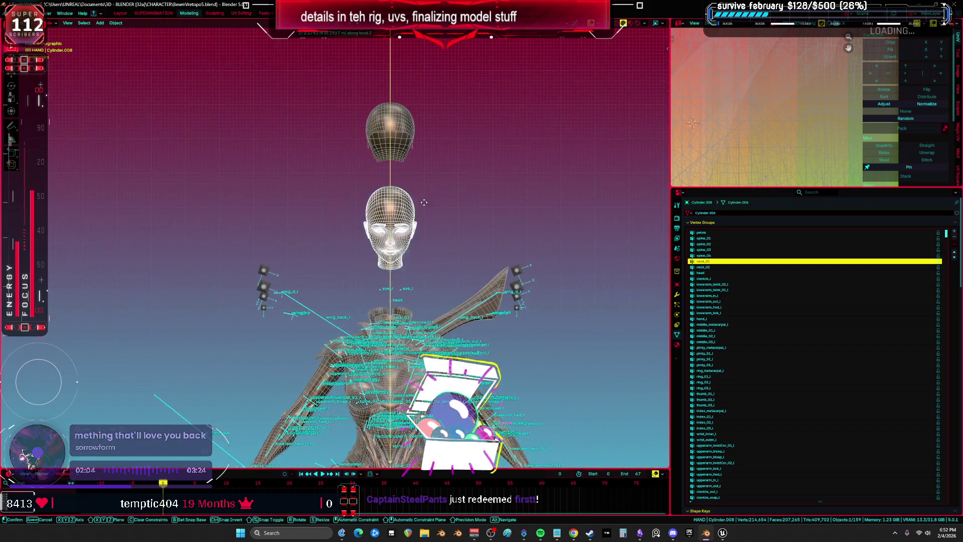
pyautogui.click(431, 204)
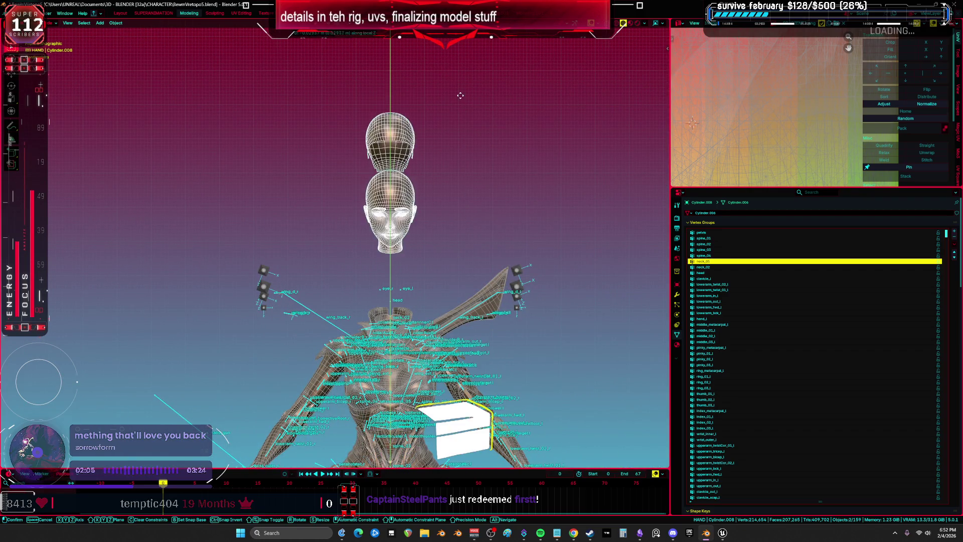
pyautogui.hotkey('ctrl', 'z')
pyautogui.scroll(-3, 542, 276)
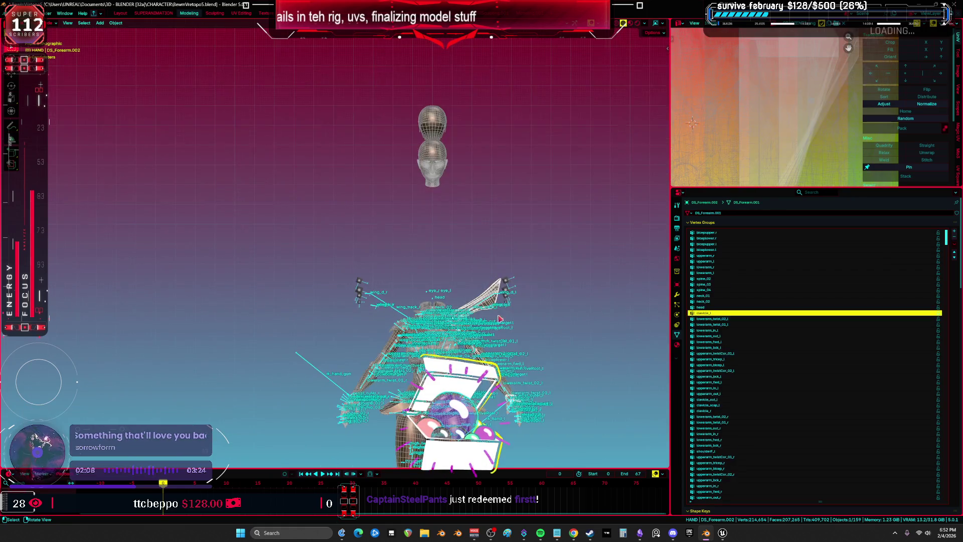
# Step: Slide the forearm and hand pieces right of the body and hide the rig
pyautogui.press('g')
pyautogui.click(435, 299)
pyautogui.scroll(2, 436, 299)
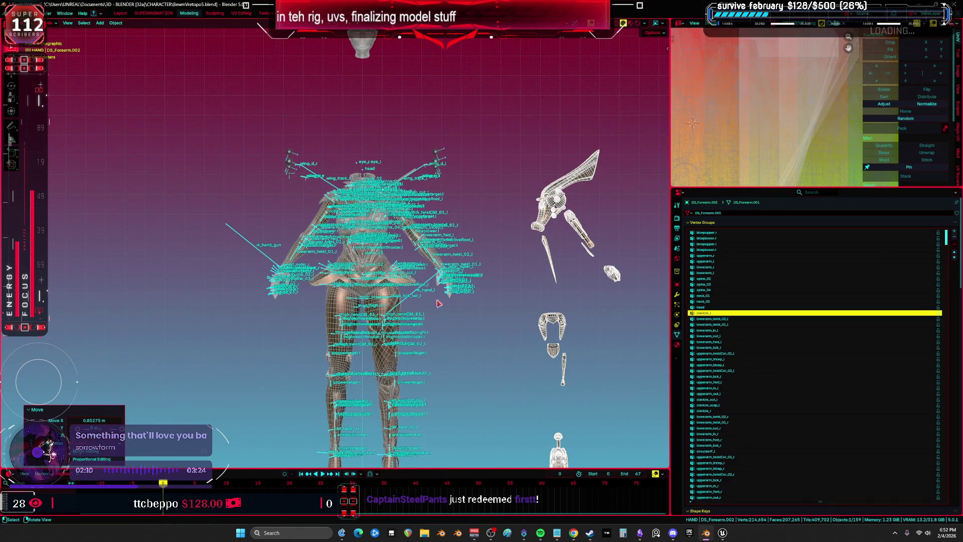
pyautogui.click(433, 277)
pyautogui.press('h')
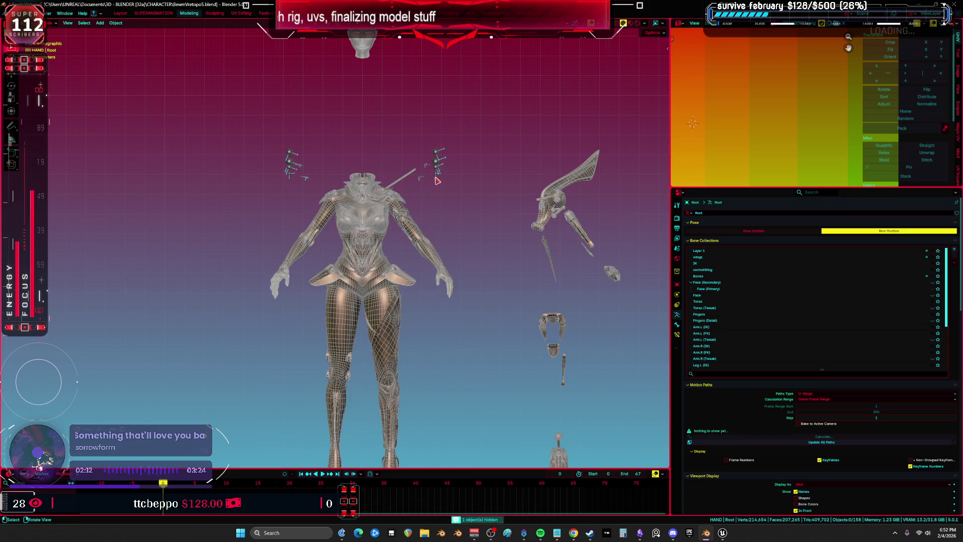
pyautogui.scroll(2, 436, 181)
# Step: Move a leg armor piece to the right of the body
pyautogui.click(401, 175)
pyautogui.scroll(-2, 378, 174)
pyautogui.press('g')
pyautogui.click(382, 242)
# Step: Move the front hip flaps along X to the left of the body
pyautogui.click(374, 256)
pyautogui.moveTo(374, 256); pyautogui.dragTo(443, 295)
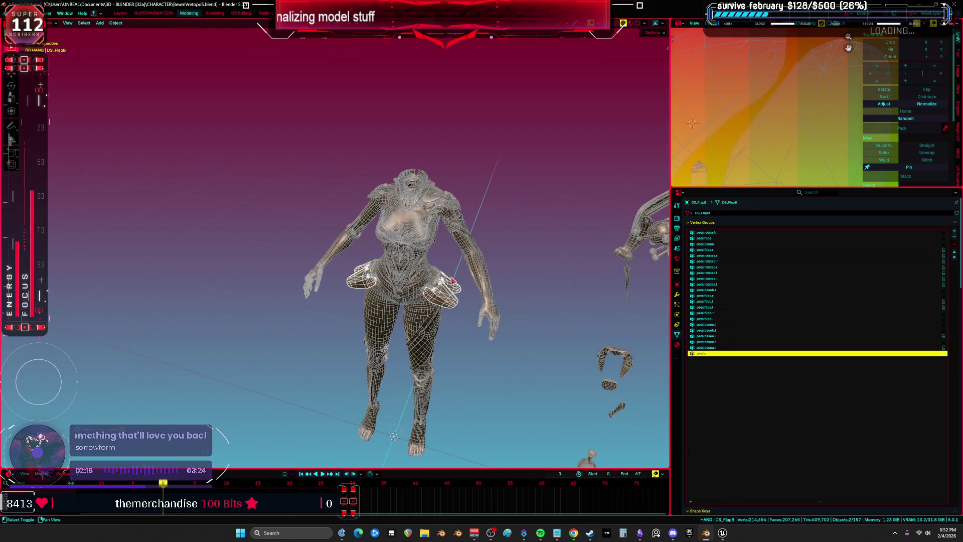
pyautogui.scroll(3, 460, 286)
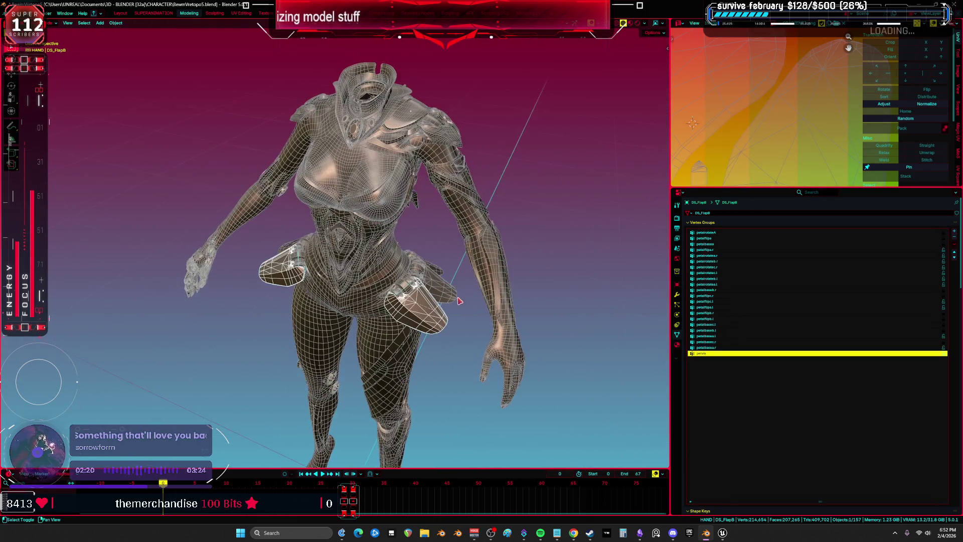
pyautogui.press('KP_1')
pyautogui.scroll(-4, 436, 267)
pyautogui.keyDown('shift'); pyautogui.click(436, 267); pyautogui.keyUp('shift')
pyautogui.press('g')
pyautogui.press('x')
pyautogui.press('x')
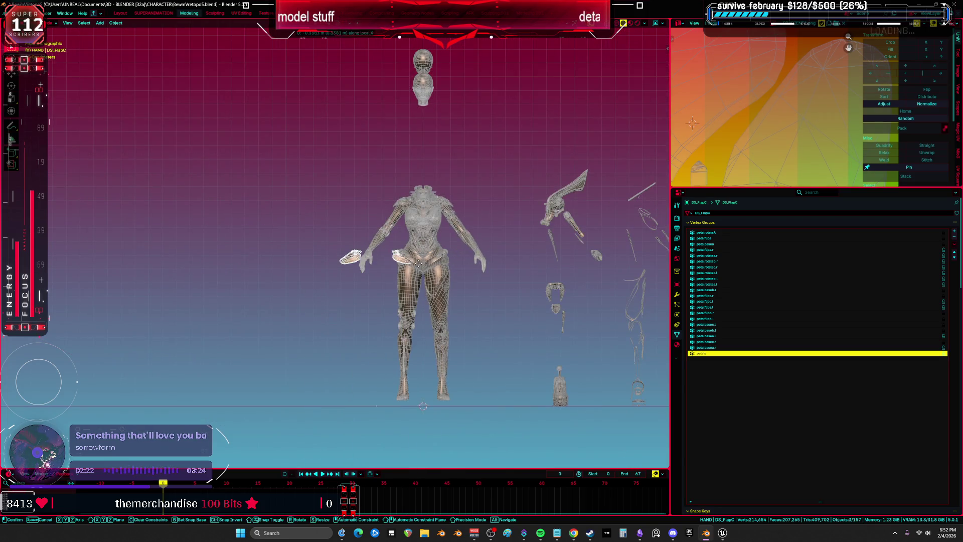
pyautogui.scroll(4, 353, 265)
pyautogui.click(336, 261)
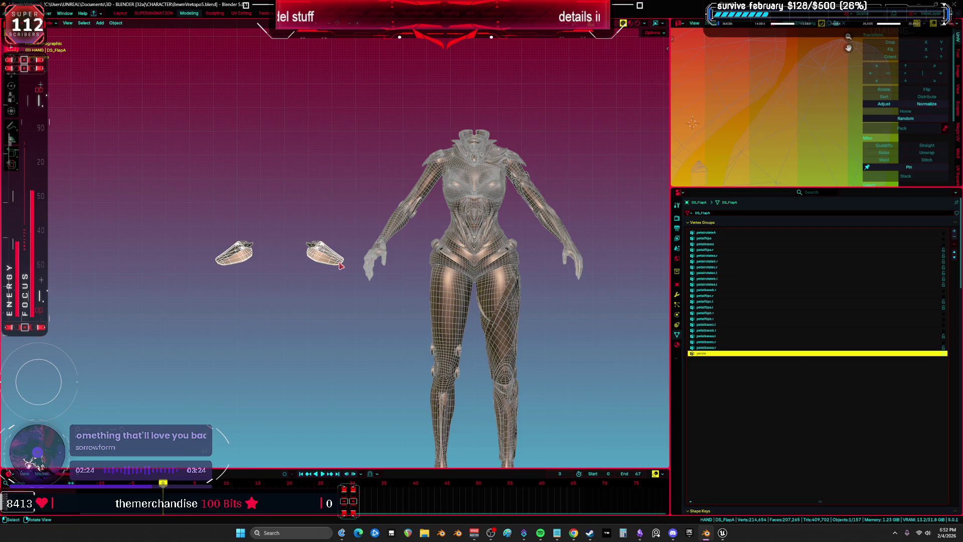
pyautogui.press('g')
pyautogui.press('x')
pyautogui.press('x')
pyautogui.click(333, 272)
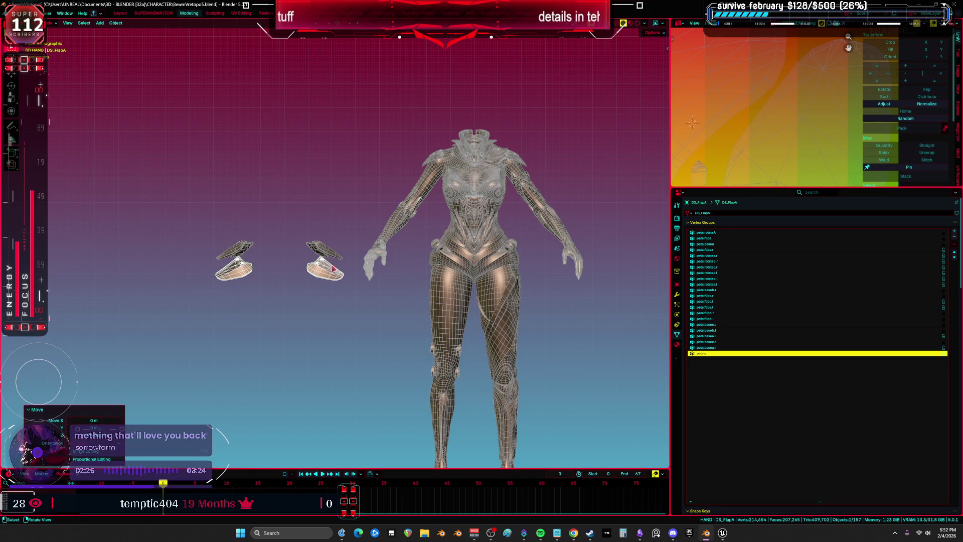
# Step: Move the corset along X to the left of the body
pyautogui.click(492, 273)
pyautogui.press('g')
pyautogui.press('x')
pyautogui.press('x')
pyautogui.click(602, 253)
pyautogui.scroll(-3, 548, 254)
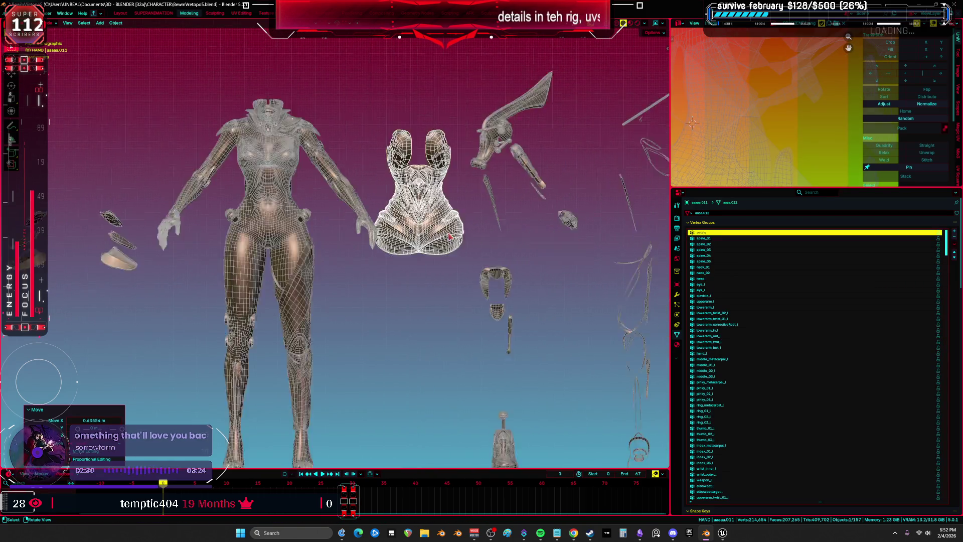
pyautogui.press('g')
pyautogui.press('x')
pyautogui.click(296, 234)
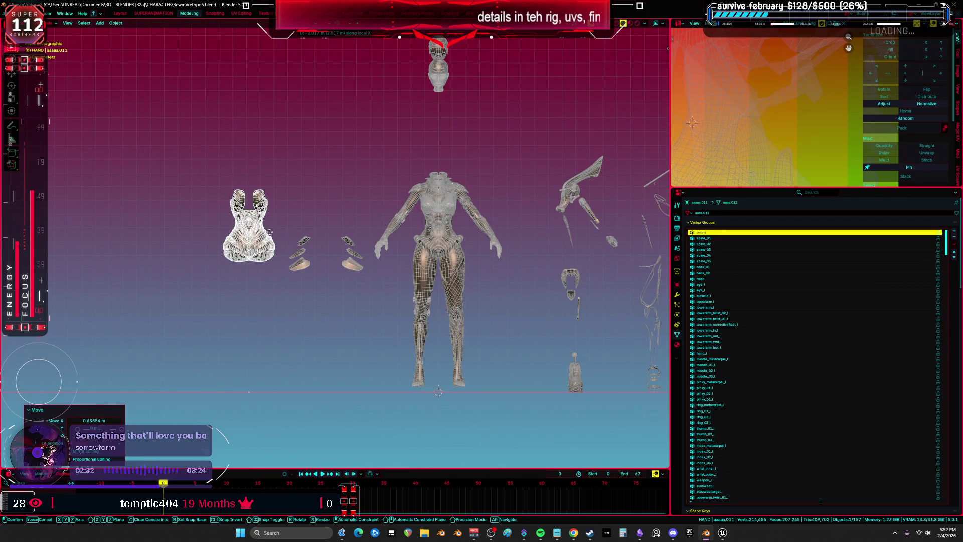
# Step: Start moving the shoulder pieces along X, then select the forearm armor piece
pyautogui.moveTo(319, 285); pyautogui.dragTo(321, 287)
pyautogui.press('g')
pyautogui.press('x')
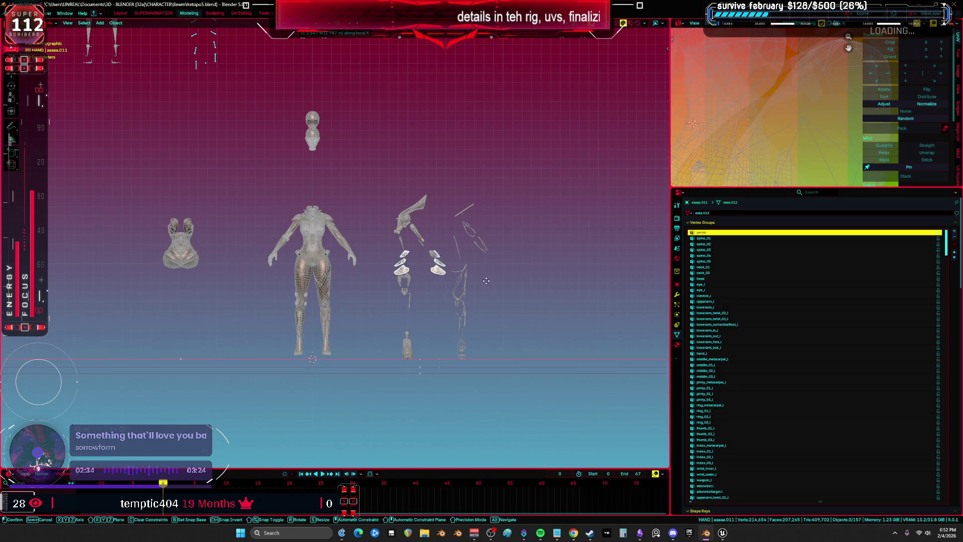
pyautogui.click(415, 231)
pyautogui.scroll(3, 442, 258)
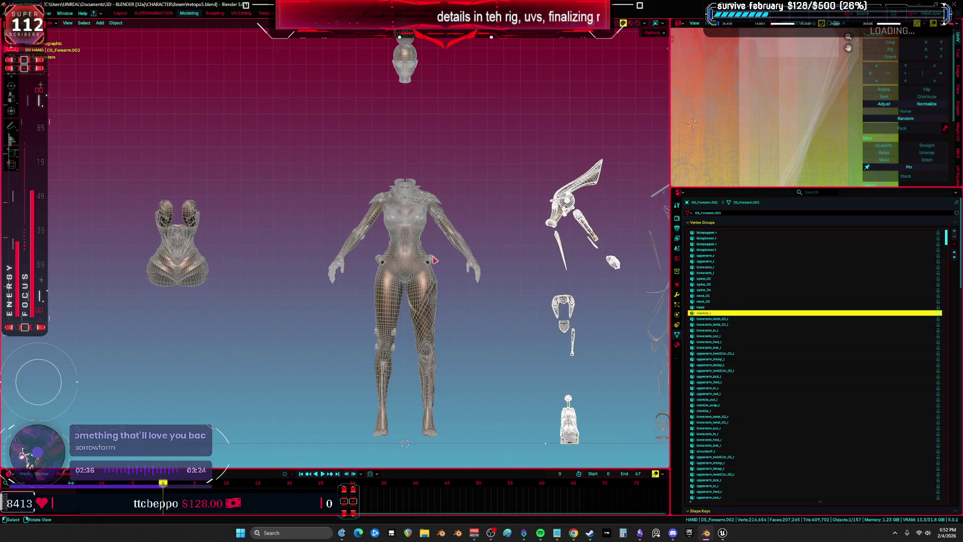
# Step: Move the hip and torso armor pieces off the body
pyautogui.click(429, 262)
pyautogui.press('g')
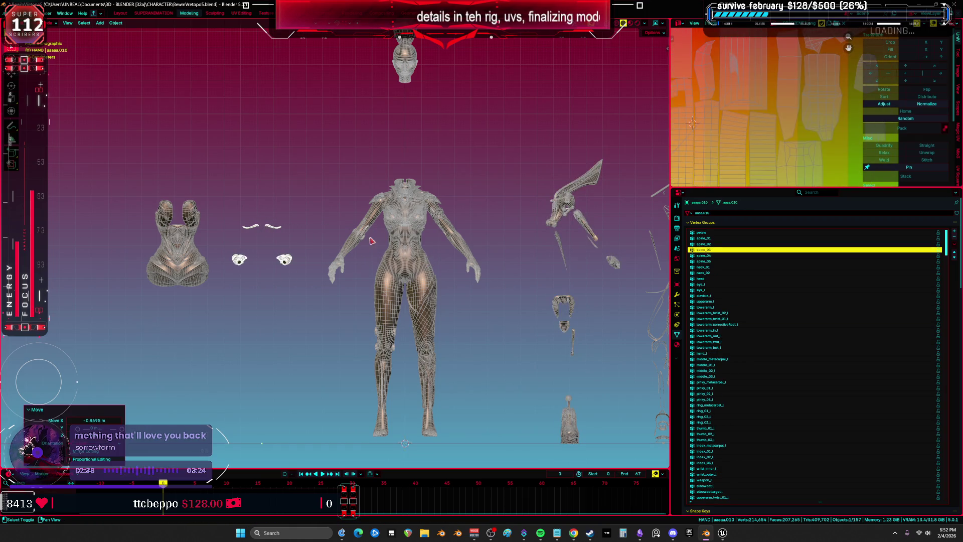
pyautogui.click(380, 201)
pyautogui.scroll(10, 351, 241)
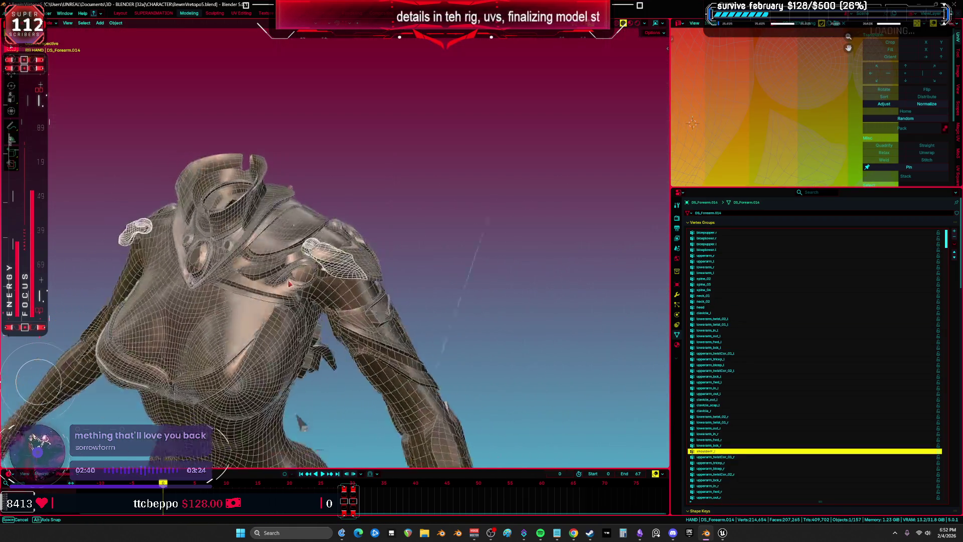
pyautogui.keyDown('shift'); pyautogui.click(332, 280); pyautogui.keyUp('shift')
pyautogui.keyDown('shift'); pyautogui.click(363, 259); pyautogui.keyUp('shift')
pyautogui.moveTo(364, 260); pyautogui.dragTo(251, 250)
pyautogui.press('g')
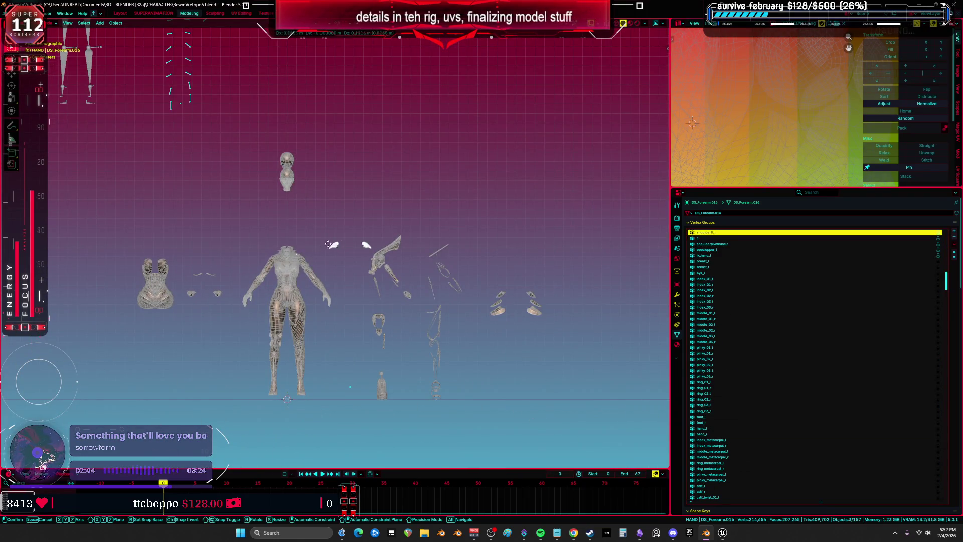
pyautogui.click(357, 222)
pyautogui.click(326, 251)
pyautogui.scroll(8, 329, 251)
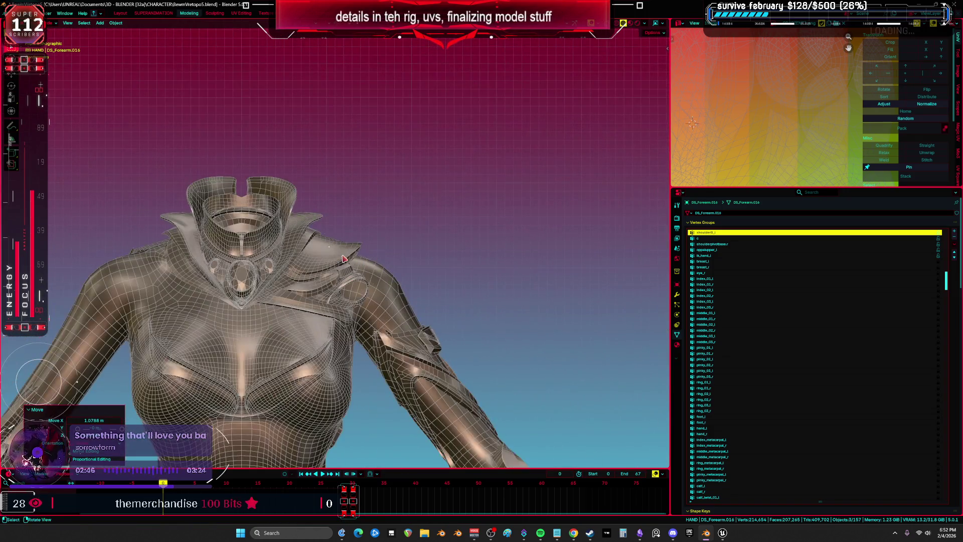
pyautogui.scroll(-5, 350, 271)
# Step: Lift the collar and the small neck piece above the body along Z
pyautogui.click(454, 283)
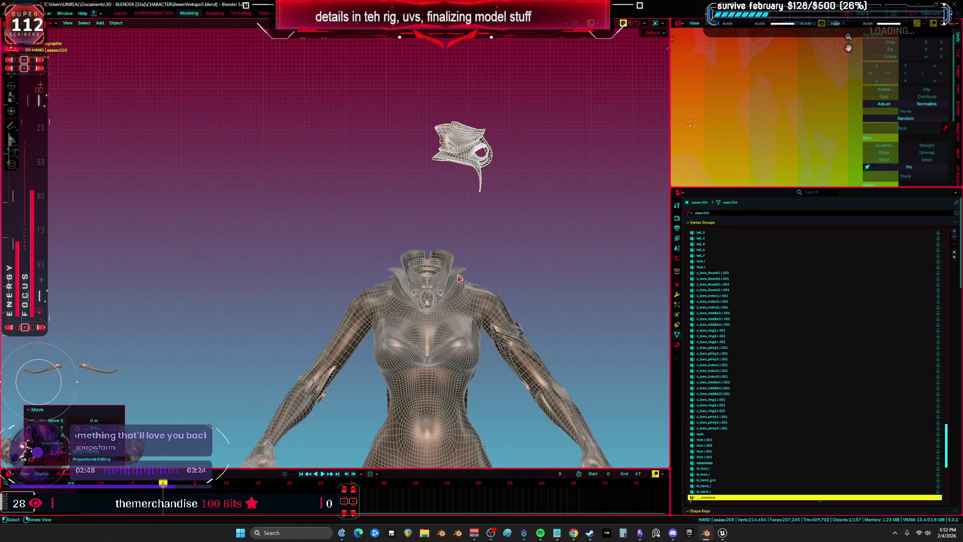
pyautogui.press('g')
pyautogui.press('z')
pyautogui.scroll(3, 453, 251)
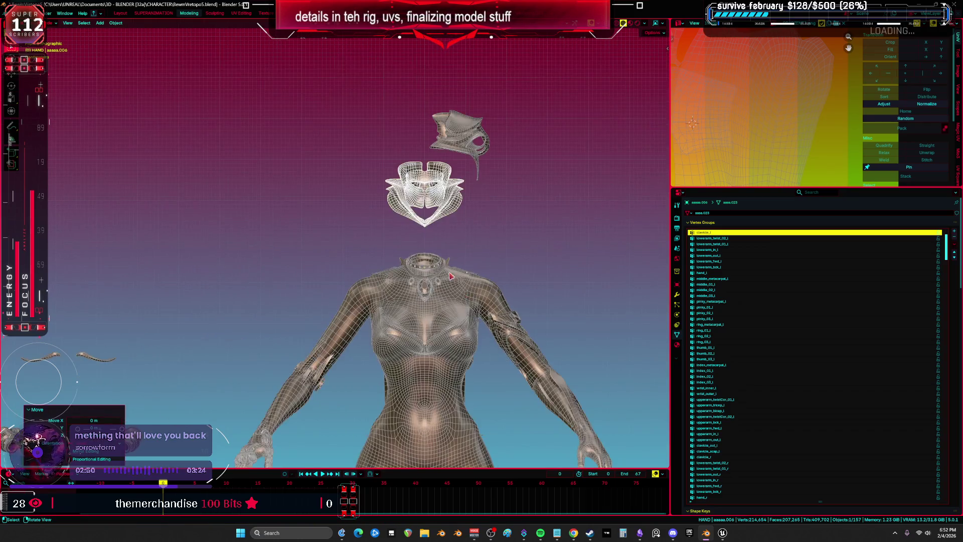
pyautogui.click(441, 211)
pyautogui.click(420, 145)
pyautogui.press('g')
pyautogui.press('z')
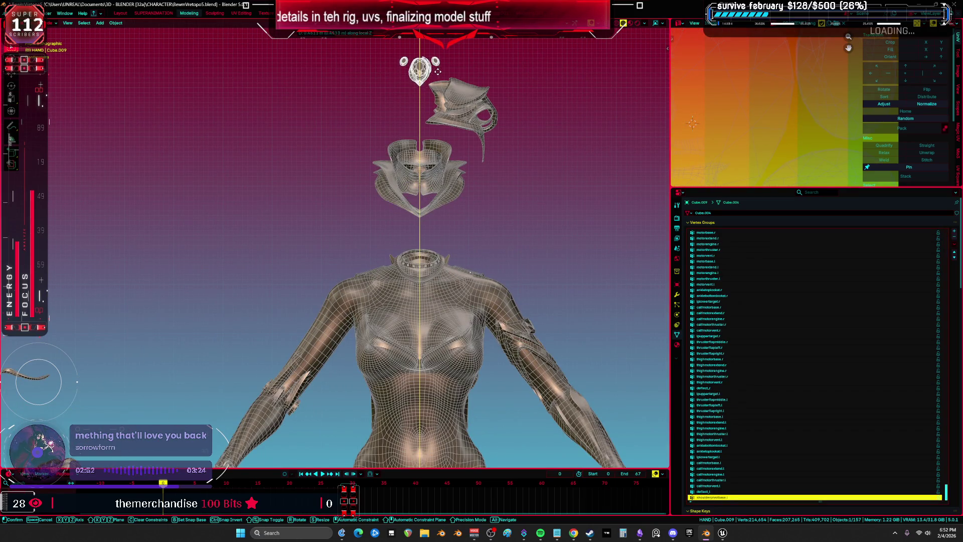
pyautogui.click(438, 67)
# Step: Slide the back armor piece and one more piece to the left of the body
pyautogui.click(449, 265)
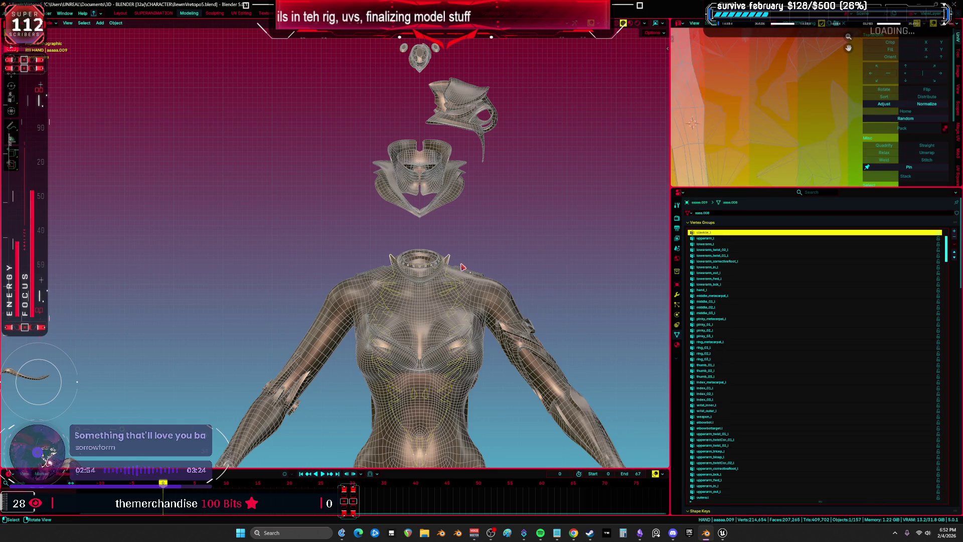
pyautogui.press('g')
pyautogui.click(203, 267)
pyautogui.scroll(-3, 453, 307)
pyautogui.click(454, 307)
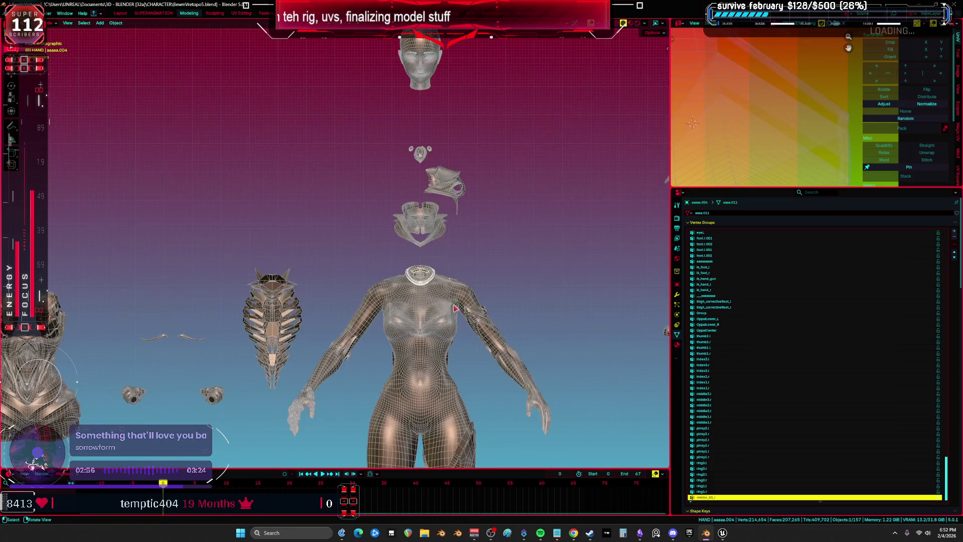
pyautogui.click(276, 303)
pyautogui.scroll(4, 397, 176)
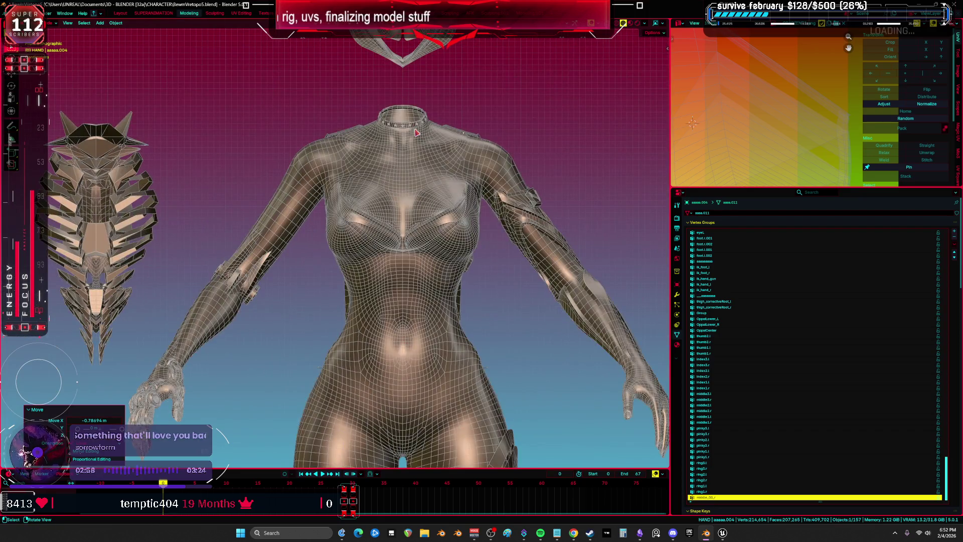
pyautogui.scroll(-6, 421, 150)
# Step: Move a leg armor piece left along X, then select the other leg piece
pyautogui.click(475, 261)
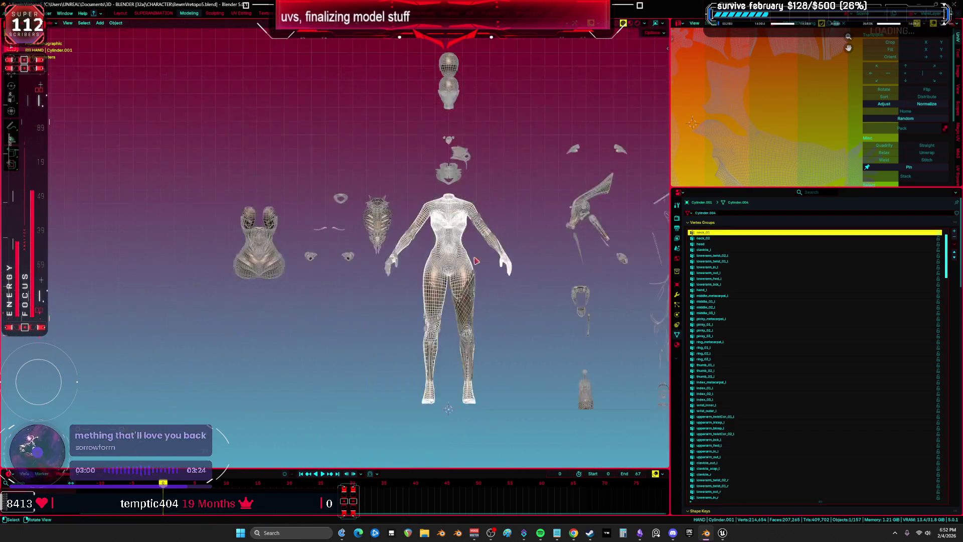
pyautogui.press('g')
pyautogui.press('x')
pyautogui.click(356, 260)
pyautogui.scroll(5, 412, 303)
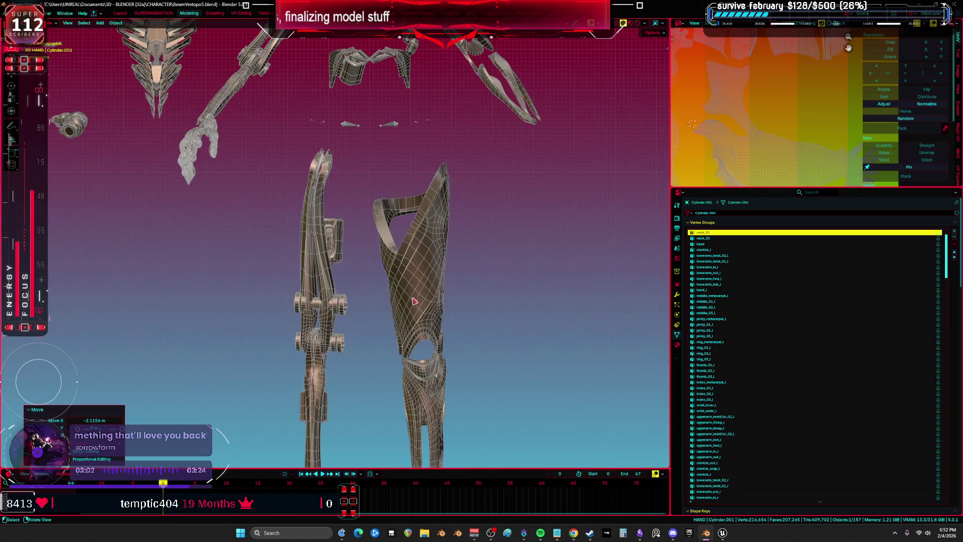
pyautogui.click(412, 302)
pyautogui.scroll(-5, 412, 302)
# Step: Slide the leg armor piece and the next piece sideways along X
pyautogui.press('g')
pyautogui.press('x')
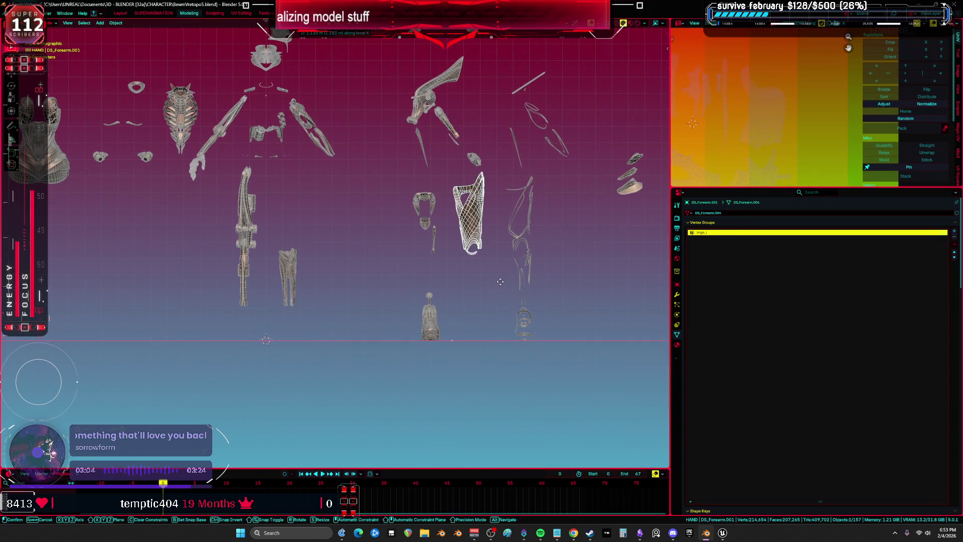
pyautogui.click(293, 284)
pyautogui.press('g')
pyautogui.press('x')
pyautogui.click(404, 281)
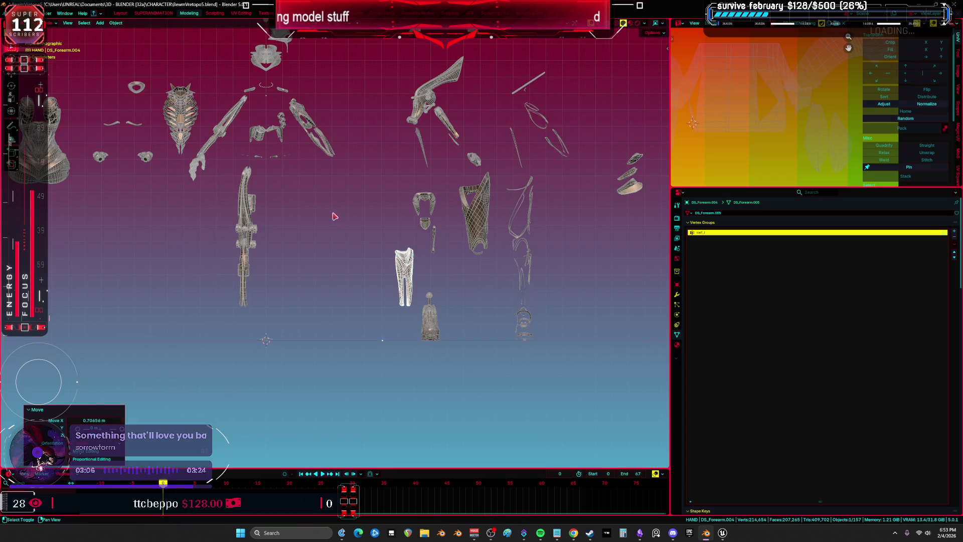
# Step: Select another armor piece and the central piece, starting an X-axis move
pyautogui.scroll(5, 379, 221)
pyautogui.click(380, 219)
pyautogui.scroll(-5, 382, 219)
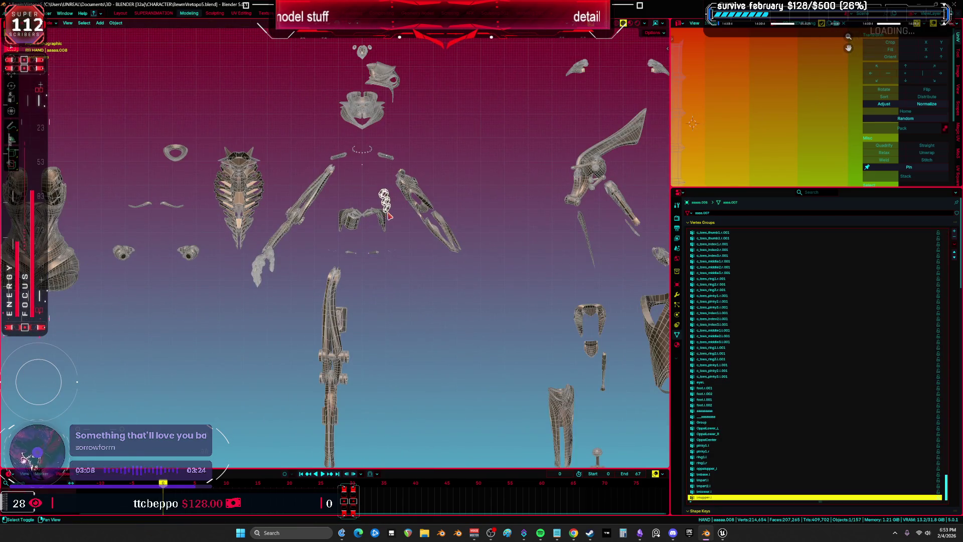
pyautogui.press('g')
pyautogui.scroll(5, 403, 265)
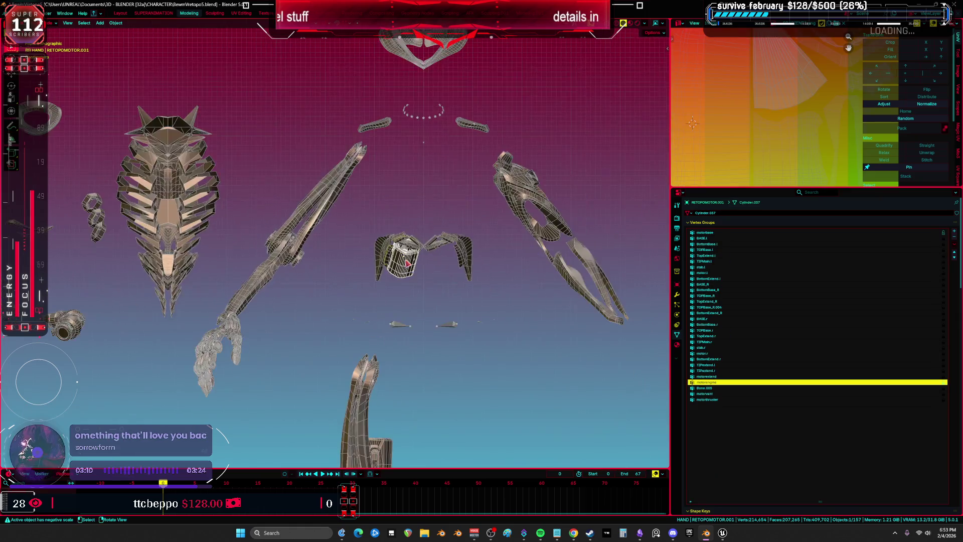
pyautogui.click(466, 256)
pyautogui.scroll(-3, 472, 260)
pyautogui.scroll(-3, 471, 260)
pyautogui.press('g')
pyautogui.press('x')
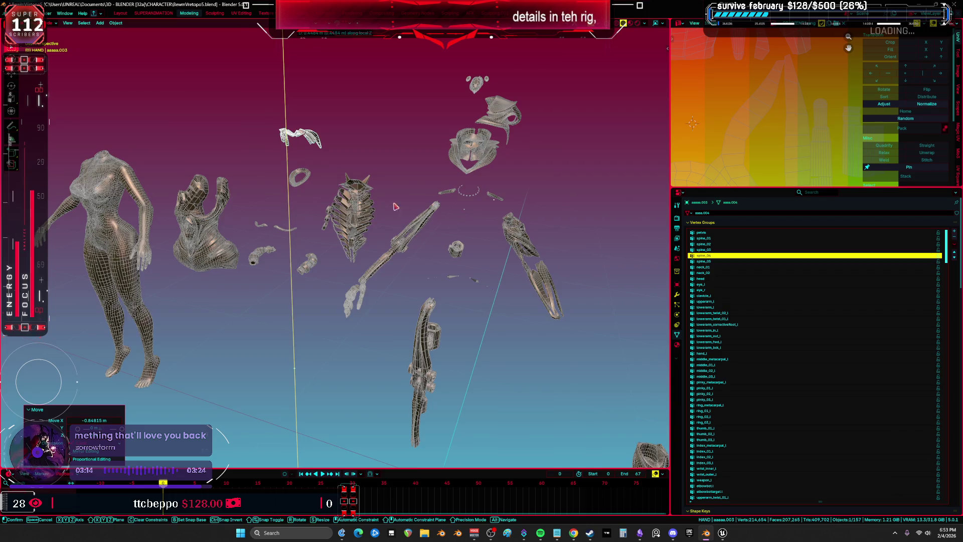
# Step: Shift the small cylinder piece and another armor piece to new spots along X
pyautogui.click(373, 200)
pyautogui.scroll(3, 372, 200)
pyautogui.click(472, 191)
pyautogui.press('g')
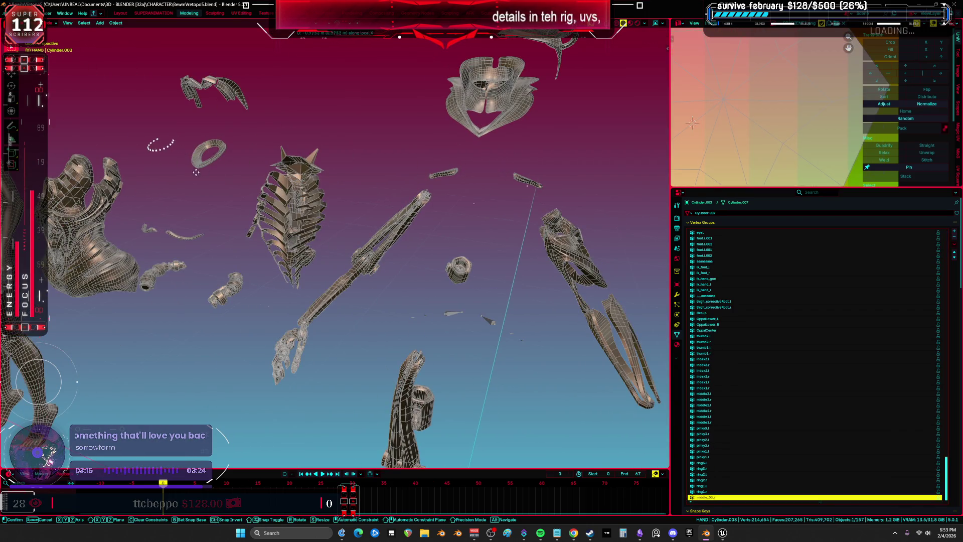
pyautogui.click(200, 172)
pyautogui.scroll(2, 421, 180)
pyautogui.click(472, 176)
pyautogui.scroll(-2, 472, 175)
pyautogui.press('g')
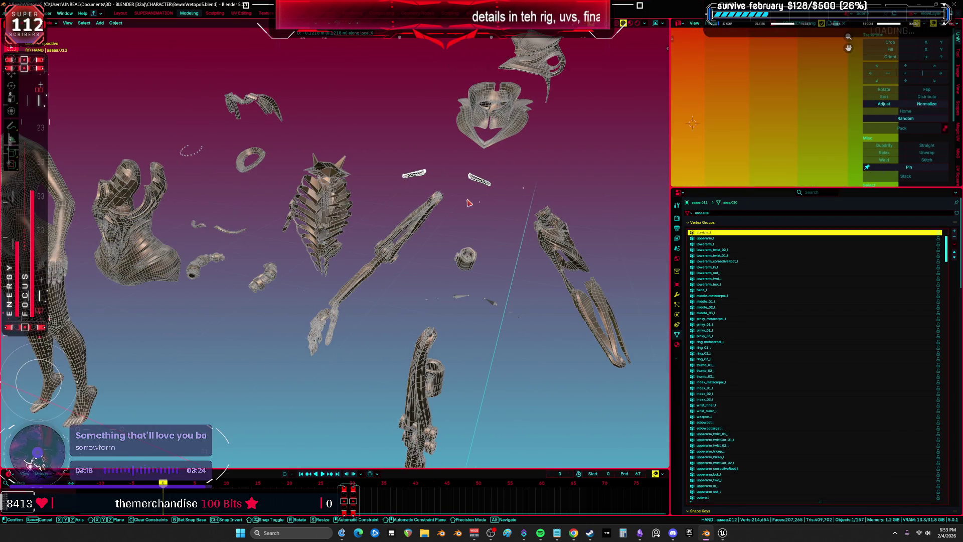
pyautogui.click(470, 203)
# Step: In front view, move one forearm armor piece up and right, then select its neighbour
pyautogui.press('KP_1')
pyautogui.scroll(3, 294, 167)
pyautogui.scroll(-5, 294, 167)
pyautogui.click(494, 210)
pyautogui.press('g')
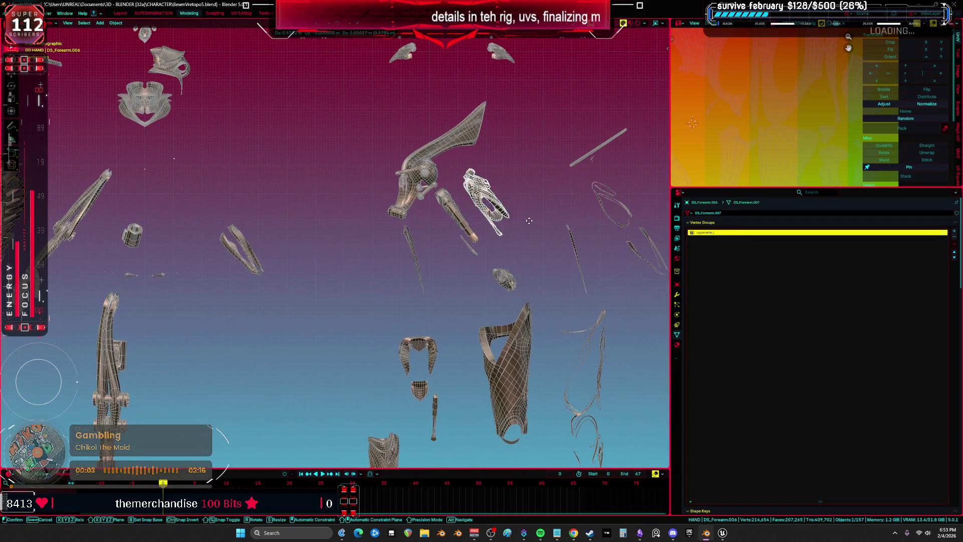
pyautogui.click(557, 201)
pyautogui.click(252, 254)
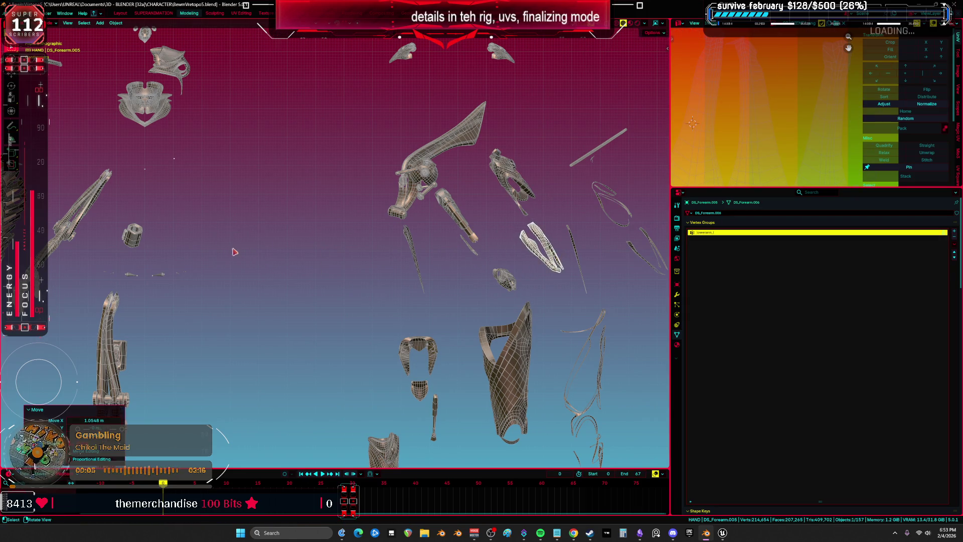
# Step: Navigate the view and select the leg motor piece
pyautogui.scroll(3, 247, 247)
pyautogui.hscroll(-5, 278, 224)
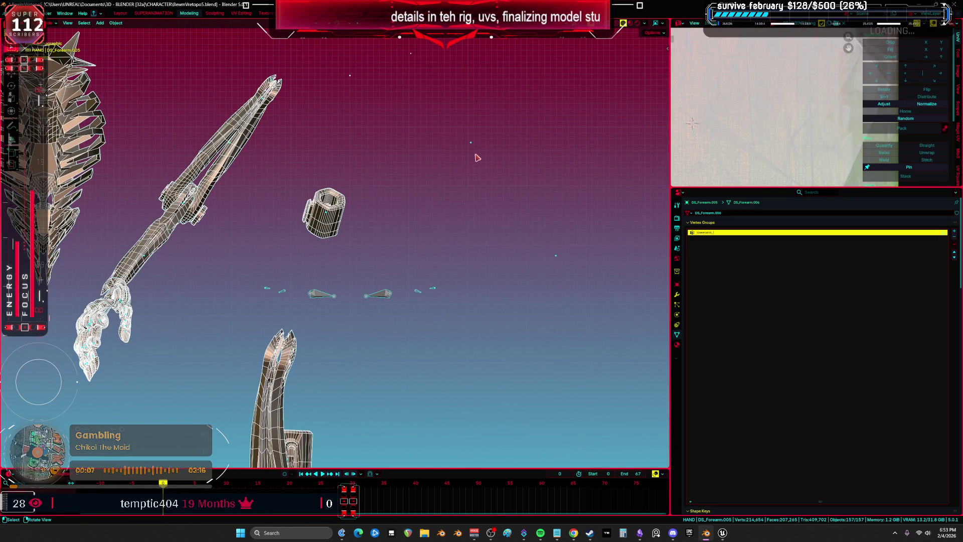
pyautogui.click(331, 219)
pyautogui.scroll(2, 379, 166)
pyautogui.scroll(-6, 374, 239)
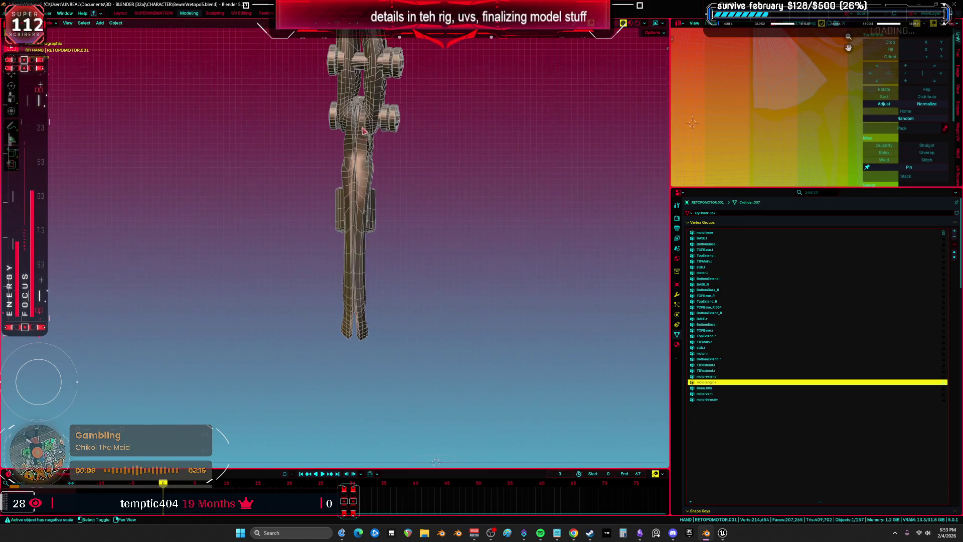
pyautogui.scroll(-5, 374, 239)
pyautogui.hscroll(-5, 301, 301)
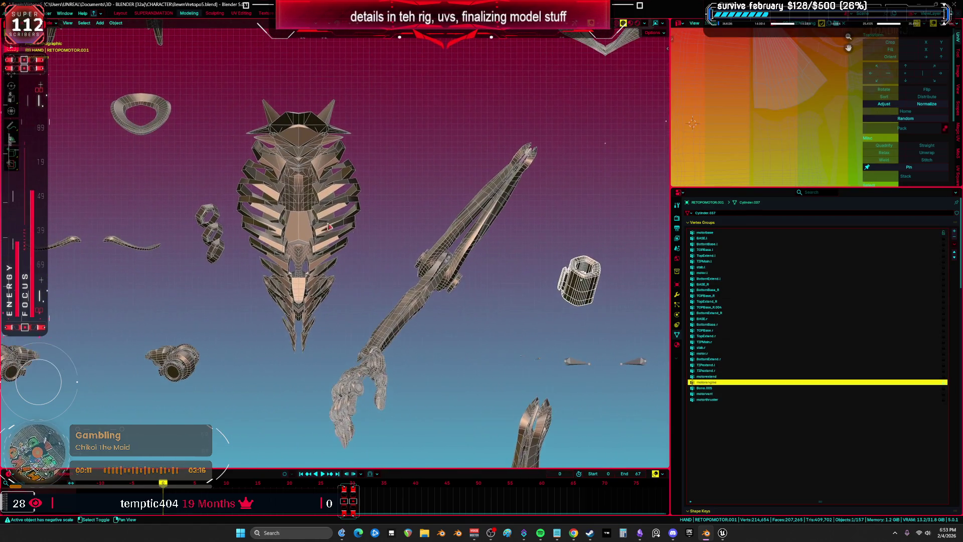
pyautogui.scroll(5, 251, 367)
pyautogui.scroll(2, 416, 167)
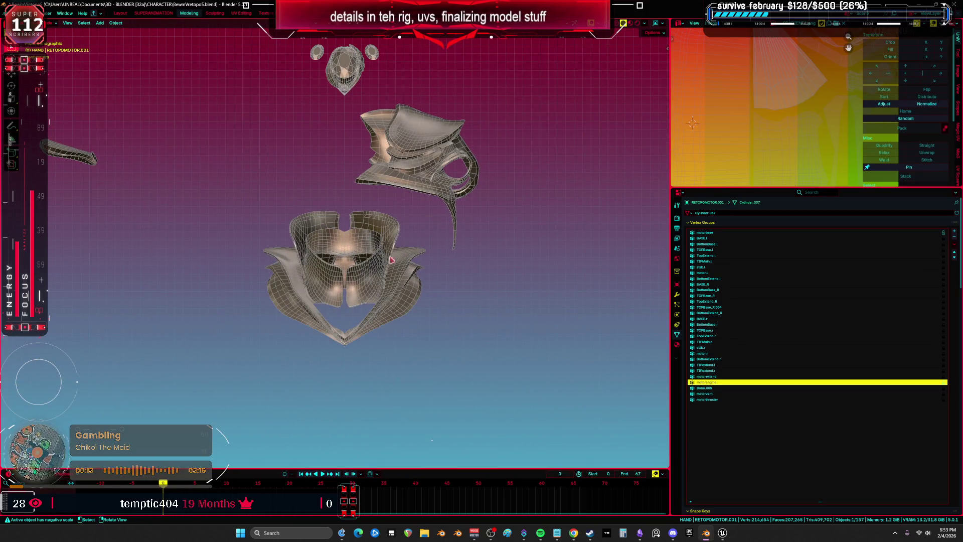
# Step: Select only the pelvis armor piece and maximize the 3D viewport
pyautogui.click(417, 167)
pyautogui.keyDown('shift'); pyautogui.click(417, 168); pyautogui.keyUp('shift')
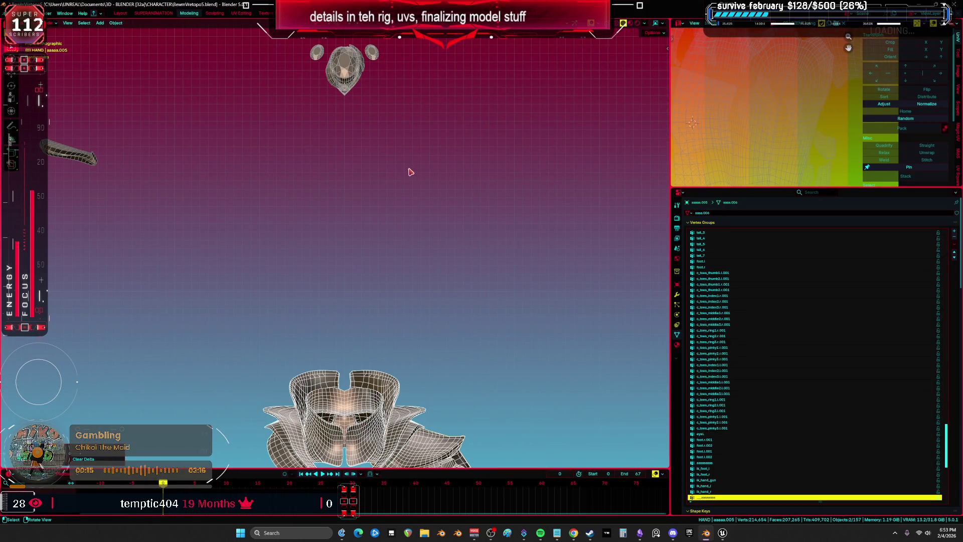
pyautogui.click(486, 295)
pyautogui.hotkey('ctrl', 'space')
pyautogui.hotkey('ctrl', 'space')
# Step: Turn off the pelvis piece's Mirror modifier in the viewport and check the neighbouring piece's modifiers
pyautogui.click(677, 295)
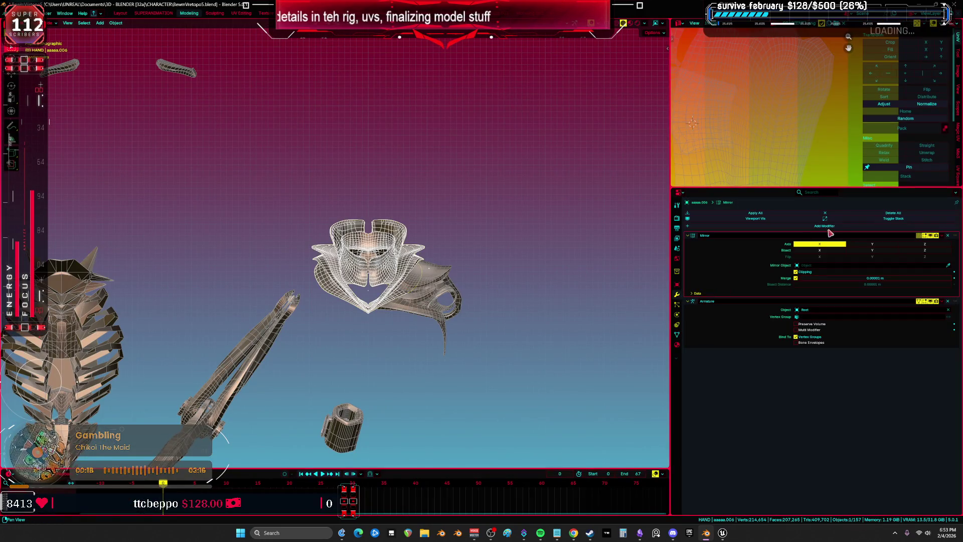
pyautogui.click(931, 236)
pyautogui.click(687, 235)
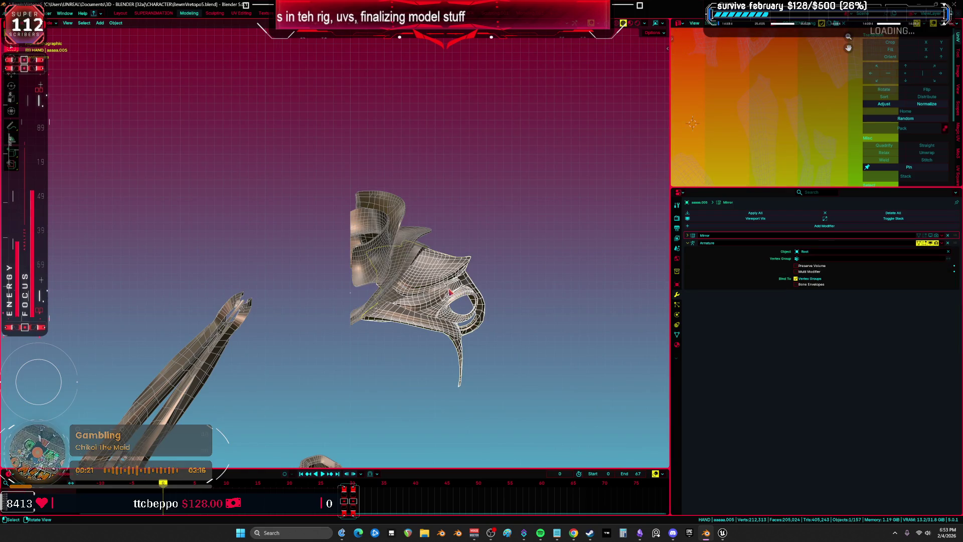
pyautogui.click(385, 260)
pyautogui.click(389, 247)
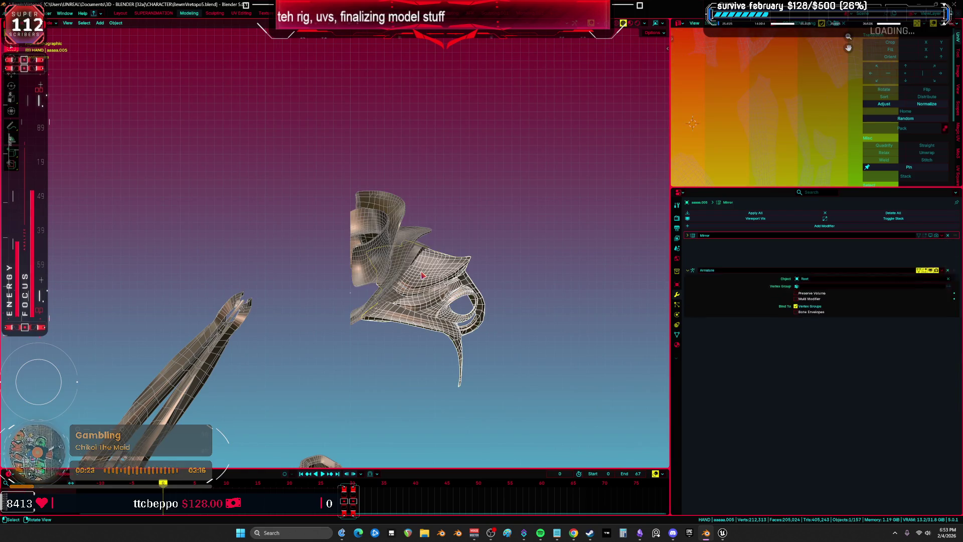
pyautogui.click(423, 278)
pyautogui.click(439, 282)
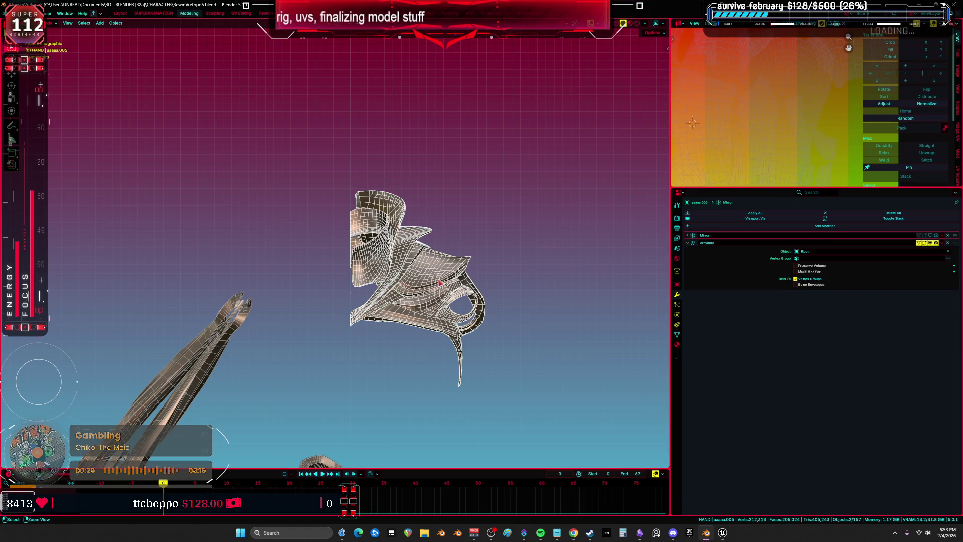
# Step: Select the ring and cylinder pieces, then frame the parts and center the ribcage in front view
pyautogui.press('KP_1')
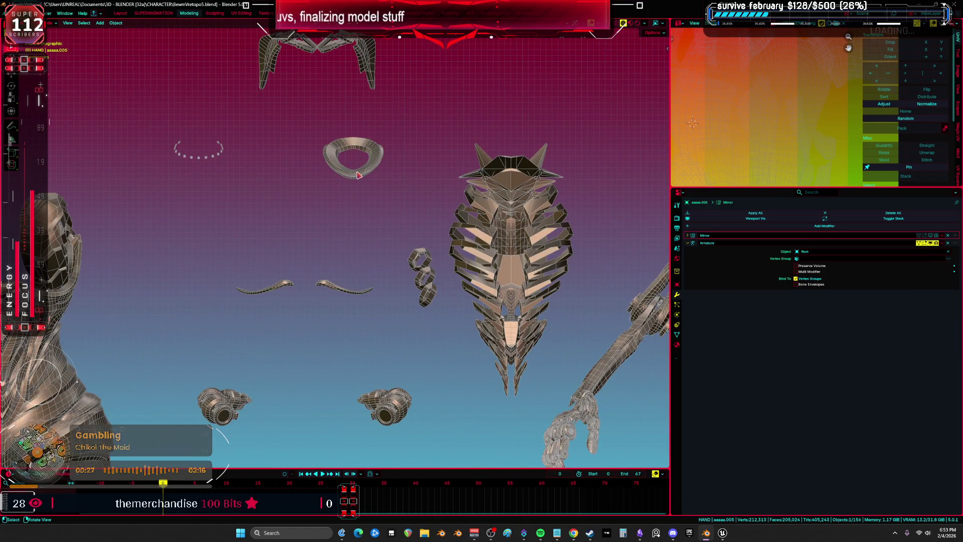
pyautogui.click(358, 174)
pyautogui.click(223, 160)
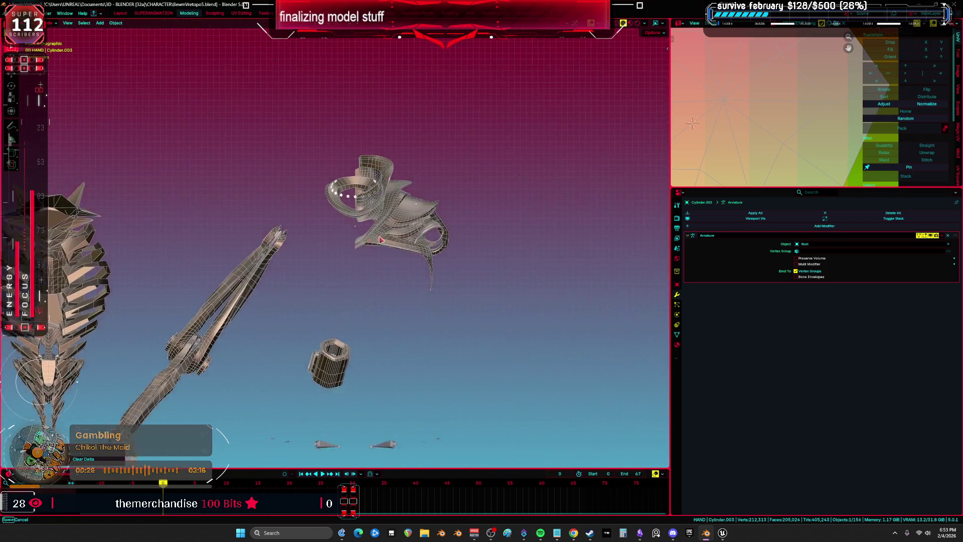
pyautogui.press('Home')
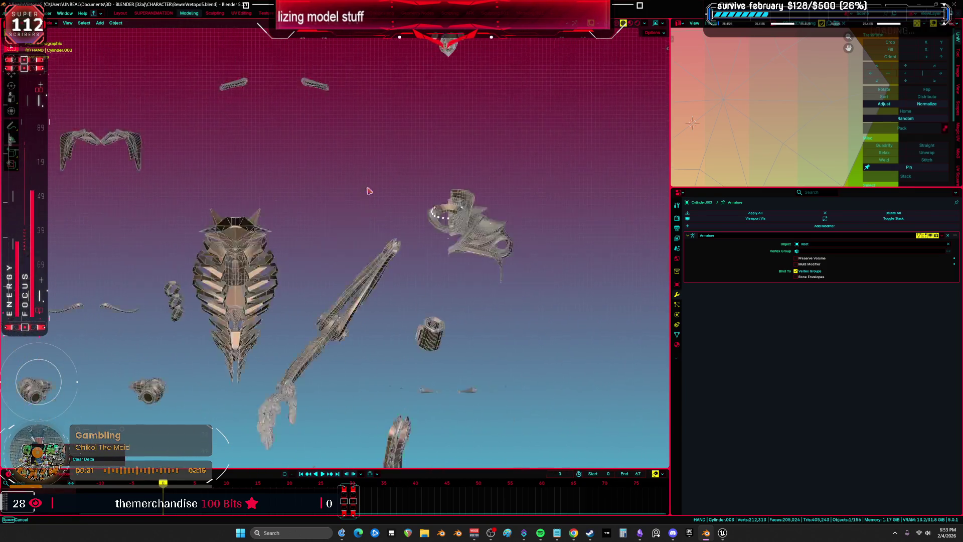
pyautogui.press('KP_1')
pyautogui.scroll(3, 281, 184)
pyautogui.moveTo(280, 184); pyautogui.dragTo(350, 213)
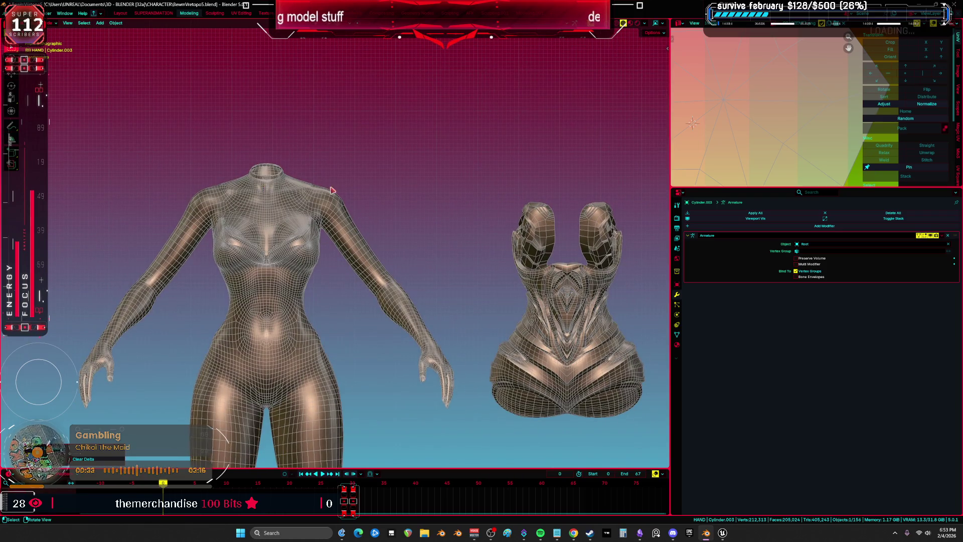
pyautogui.press('KP_1')
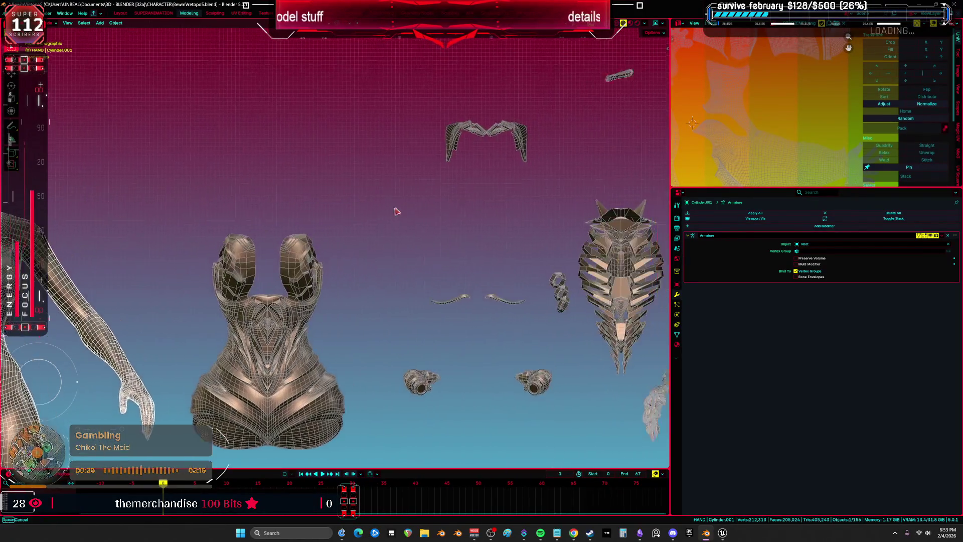
pyautogui.moveTo(437, 207); pyautogui.dragTo(478, 200)
# Step: In Edit Mode, select the connected collar stars, then a face loop on the collar band
pyautogui.keyDown('shift'); pyautogui.click(548, 222); pyautogui.keyUp('shift')
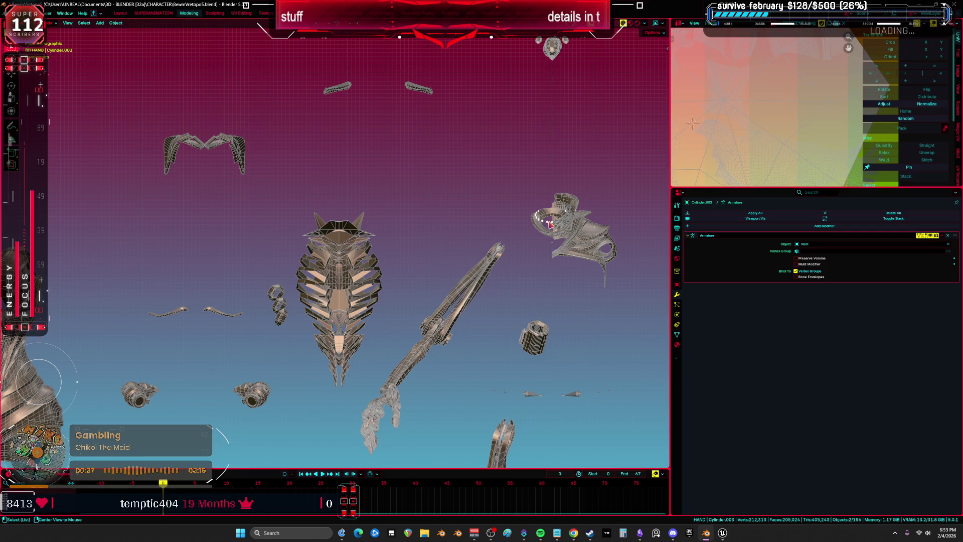
pyautogui.scroll(10, 537, 211)
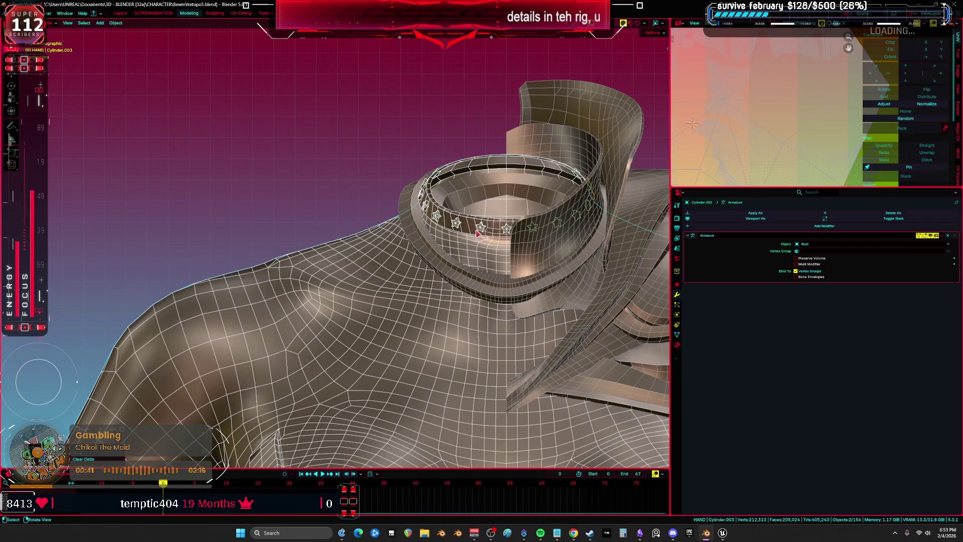
pyautogui.press('Tab')
pyautogui.scroll(3, 477, 231)
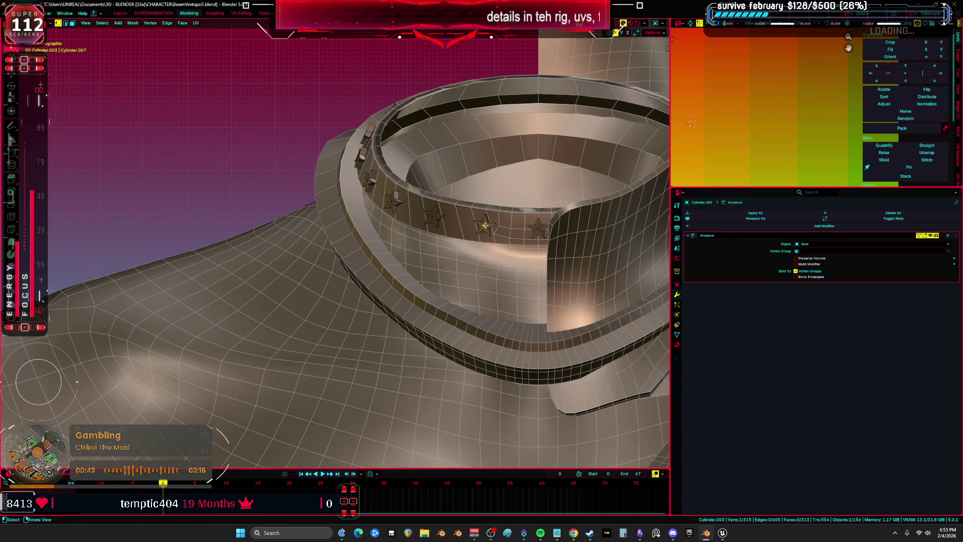
pyautogui.press('l')
pyautogui.press('l')
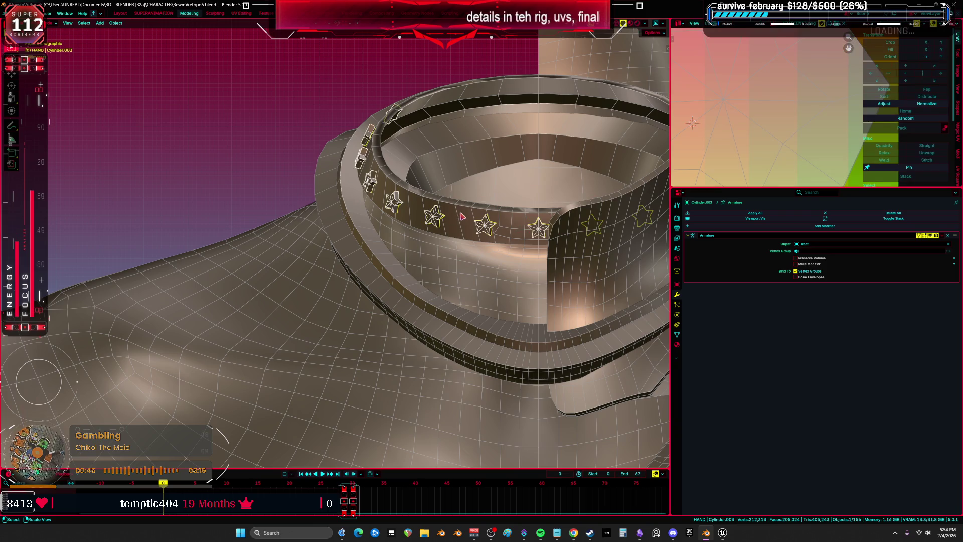
pyautogui.press('Tab')
pyautogui.click(459, 214)
pyautogui.press('Tab')
pyautogui.press('3')
pyautogui.keyDown('alt'); pyautogui.click(459, 215); pyautogui.keyUp('alt')
# Step: Check the collar in wireframe, then select the stars together with the collar ring
pyautogui.hotkey('shift', 'z')
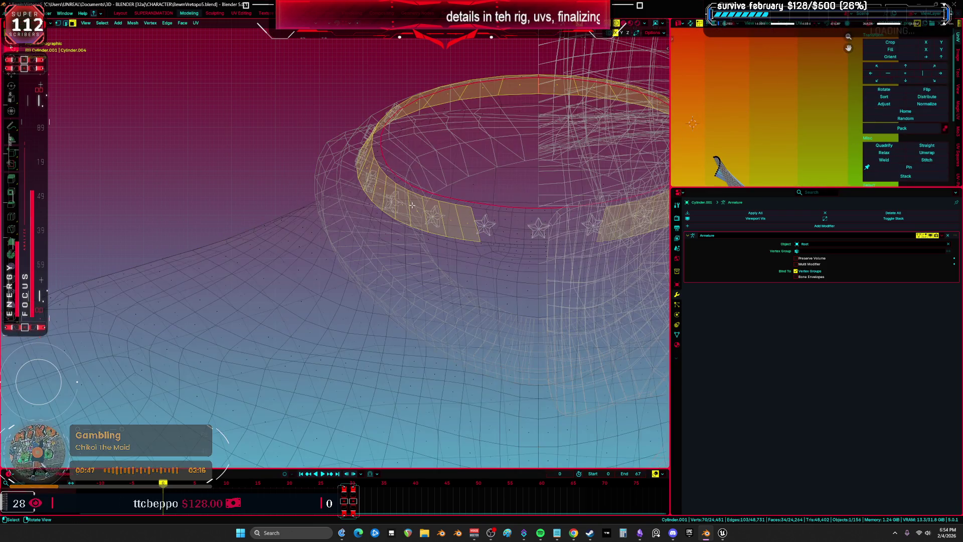
pyautogui.click(612, 210)
pyautogui.press('Tab')
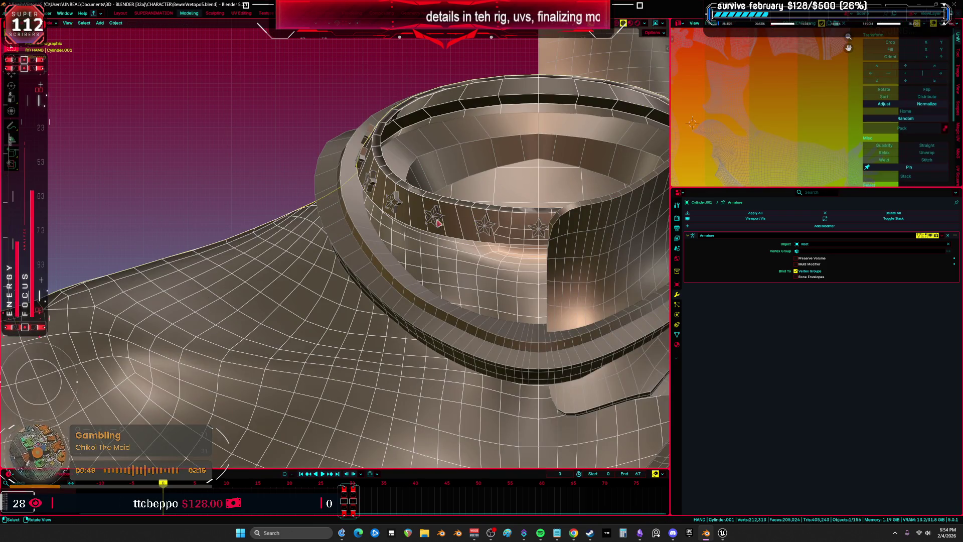
pyautogui.click(434, 221)
pyautogui.press('Tab')
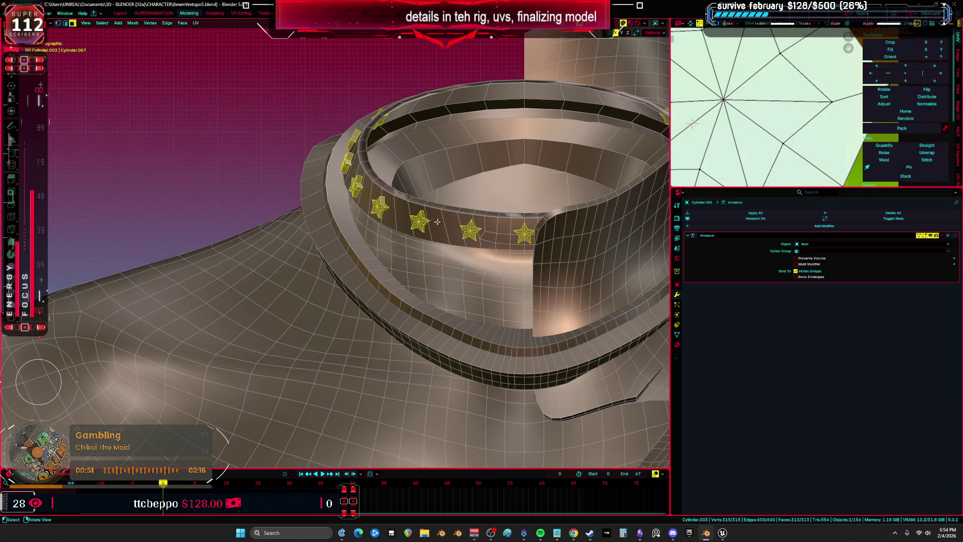
pyautogui.press('Tab')
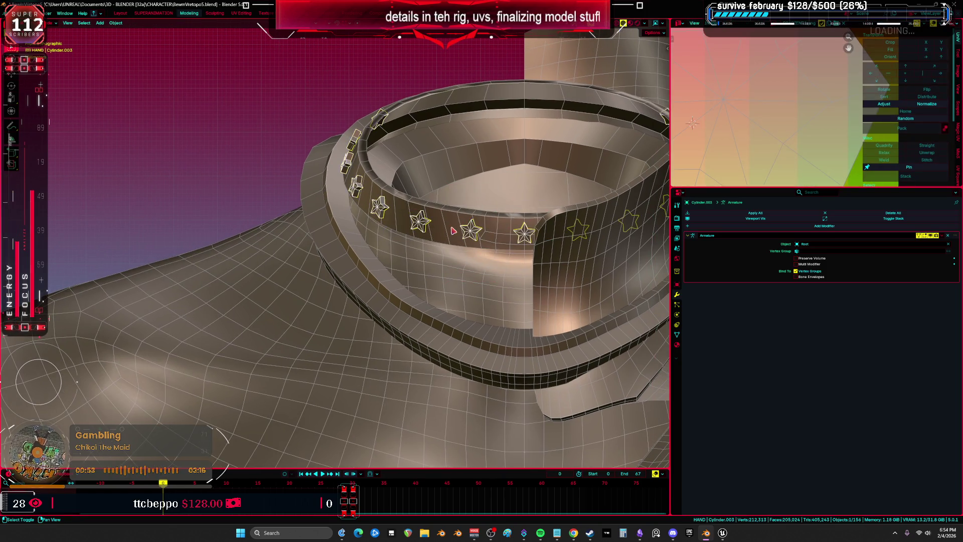
pyautogui.keyDown('shift'); pyautogui.click(453, 230); pyautogui.keyUp('shift')
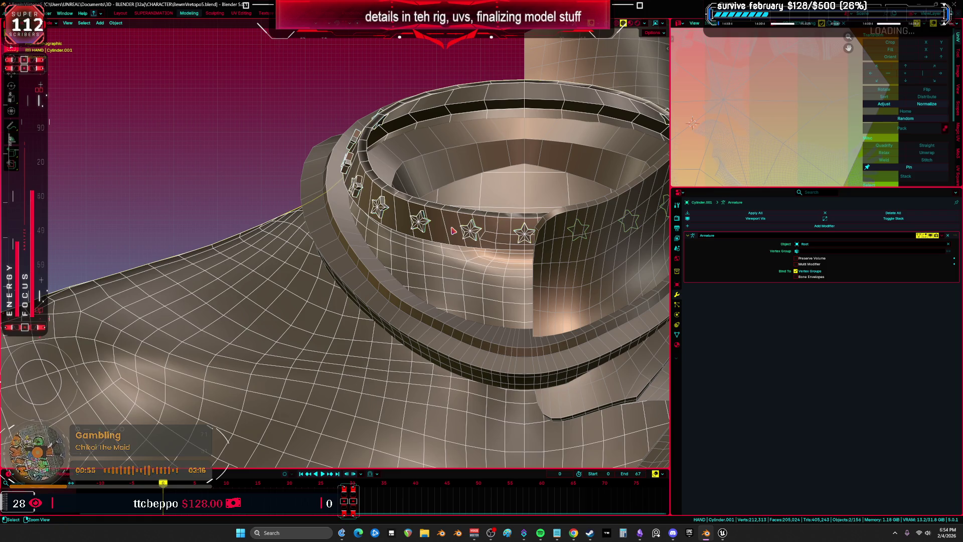
pyautogui.scroll(-10, 492, 230)
# Step: Move the collar and stars along X, then hide the collar ring's mirrored half
pyautogui.press('g')
pyautogui.press('x')
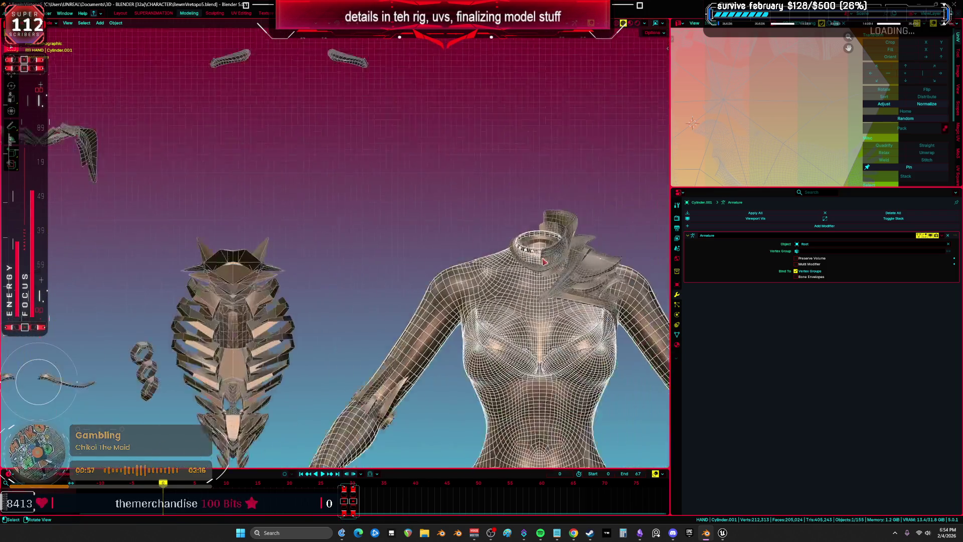
pyautogui.click(145, 221)
pyautogui.scroll(8, 373, 221)
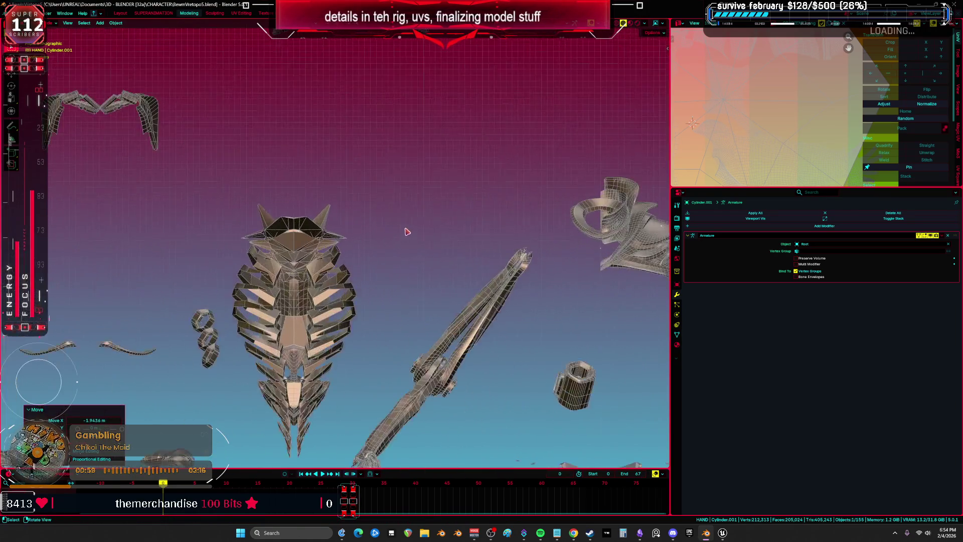
pyautogui.click(373, 221)
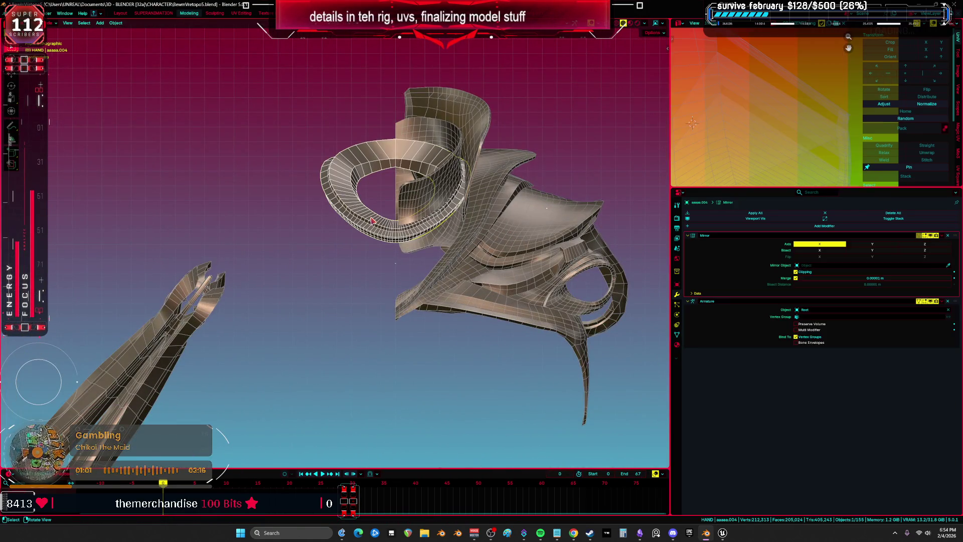
pyautogui.click(931, 236)
# Step: Select the neighbouring collar piece and the small mask piece
pyautogui.keyDown('shift'); pyautogui.click(495, 220); pyautogui.keyUp('shift')
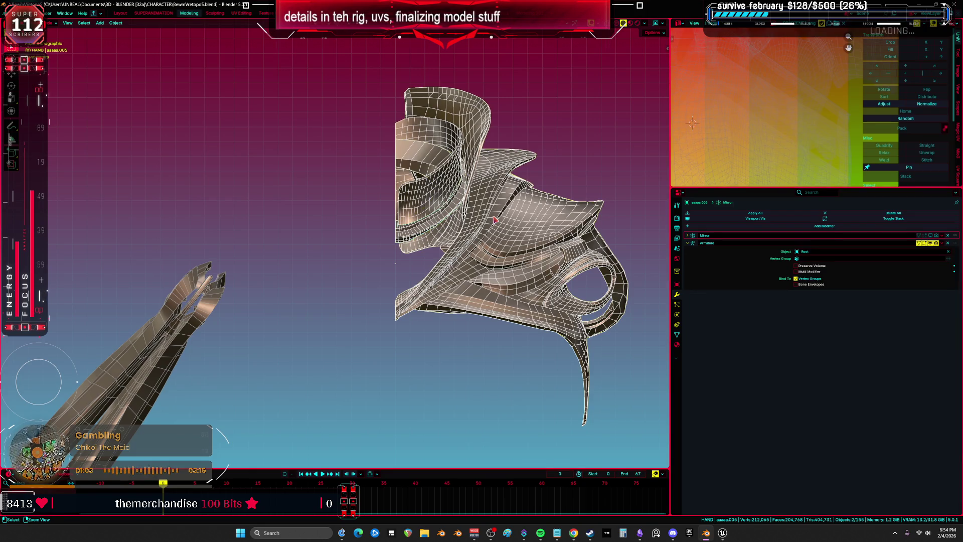
pyautogui.scroll(-12, 468, 227)
pyautogui.moveTo(490, 200)
pyautogui.mouseDown()
pyautogui.moveTo(455, 174)
pyautogui.moveTo(446, 185)
pyautogui.mouseUp()
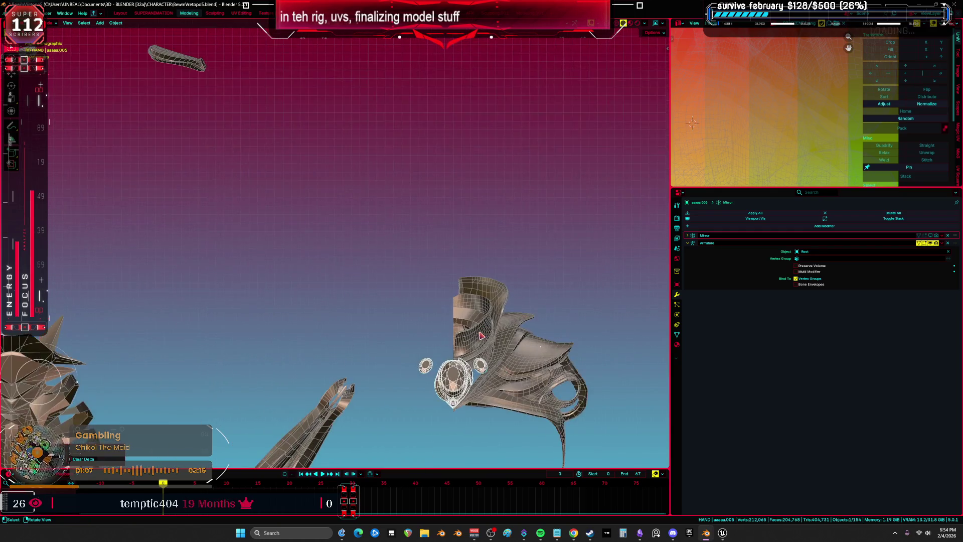
pyautogui.click(460, 327)
pyautogui.scroll(-10, 460, 321)
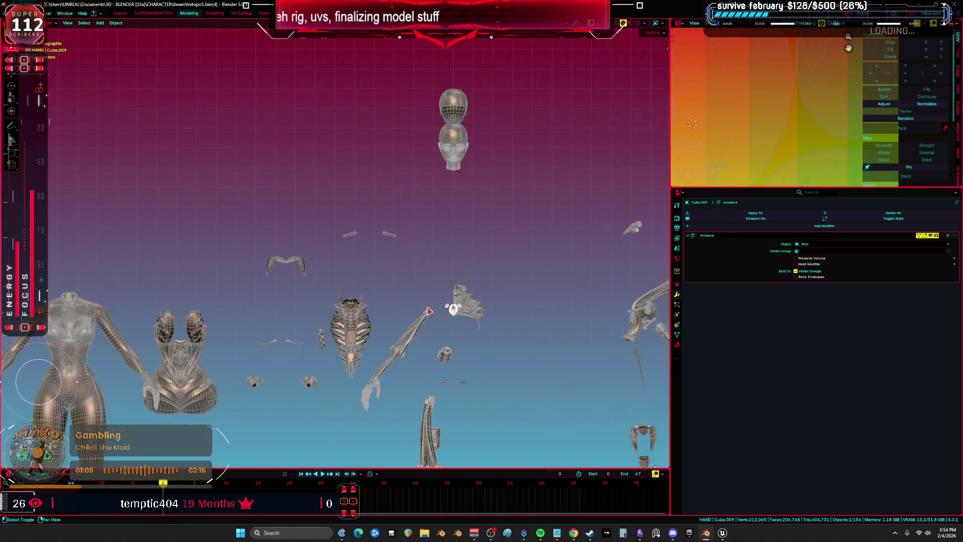
pyautogui.scroll(3, 520, 264)
# Step: Move the mask along X, then clear its location back to the model's centre
pyautogui.press('g')
pyautogui.press('x')
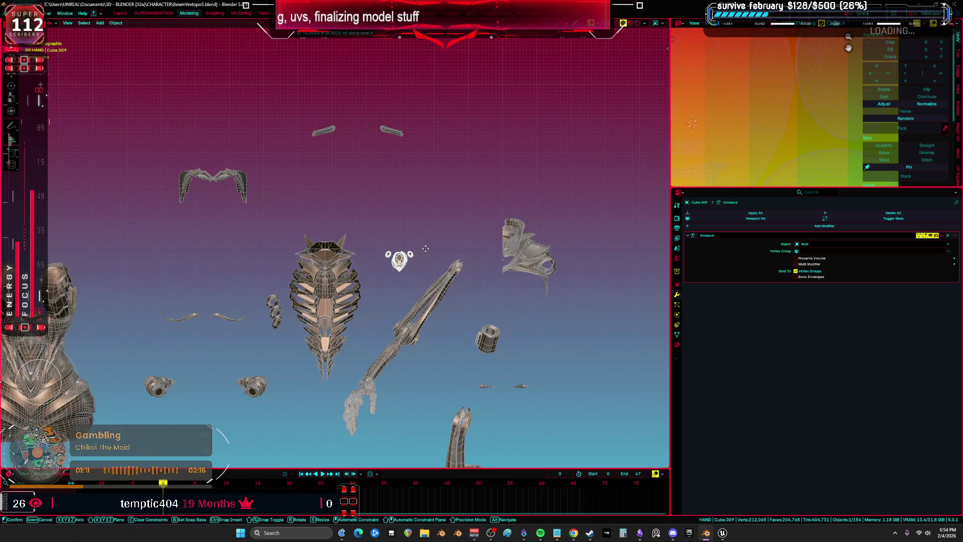
pyautogui.click(425, 248)
pyautogui.scroll(-2, 425, 249)
pyautogui.press('g')
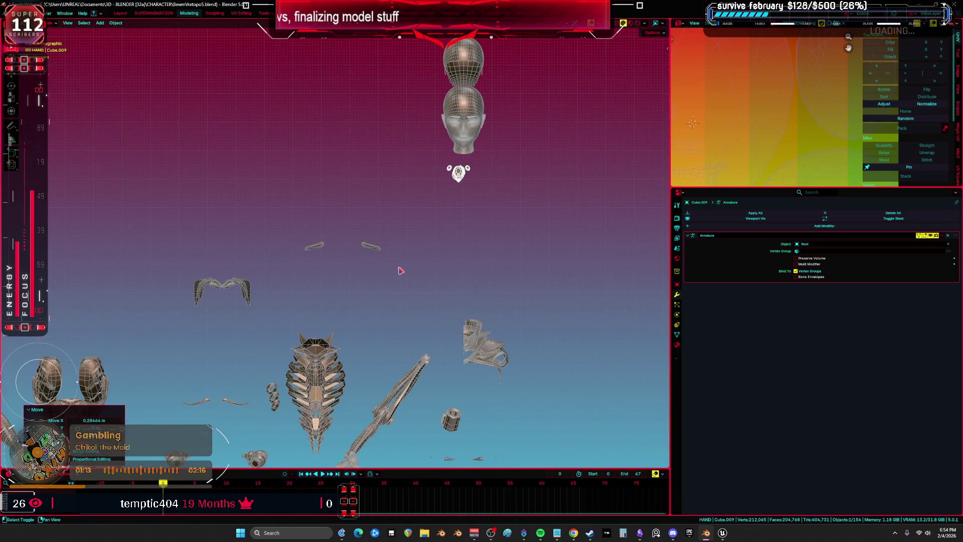
pyautogui.scroll(3, 371, 206)
pyautogui.click(387, 155)
pyautogui.hotkey('alt', 'g')
pyautogui.scroll(2, 523, 280)
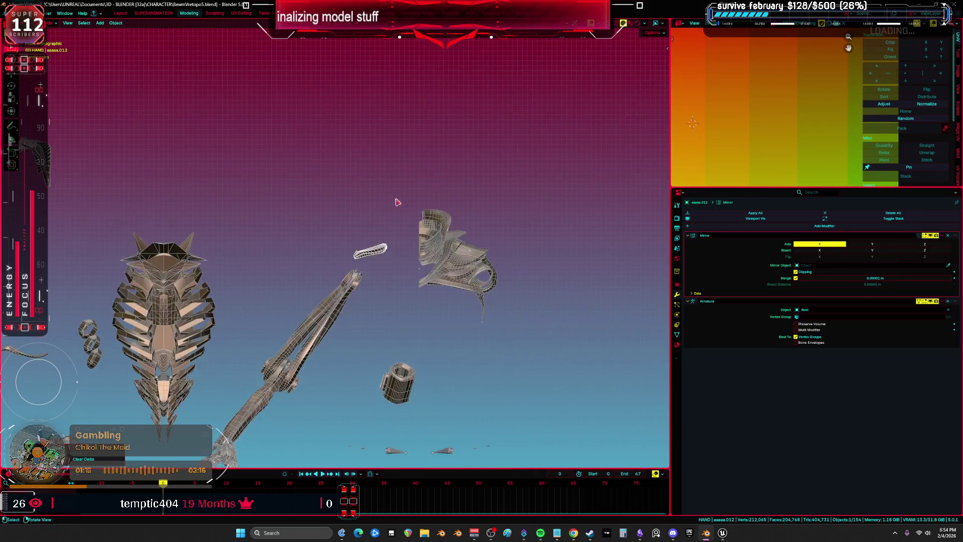
# Step: Join the two collar pieces into a single object with Ctrl+J
pyautogui.moveTo(503, 258); pyautogui.dragTo(380, 358)
pyautogui.keyDown('shift'); pyautogui.click(380, 358); pyautogui.keyUp('shift')
pyautogui.hotkey('ctrl', 'j')
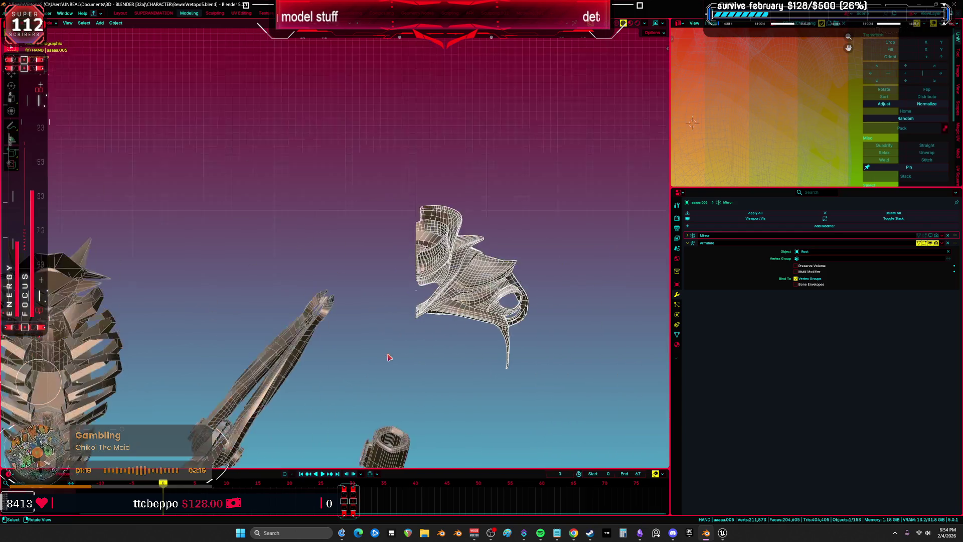
# Step: Isolate the corset, eyebrow, earring and spine pieces in local view, then X-ray the corset
pyautogui.press('KP_1')
pyautogui.scroll(-4, 350, 237)
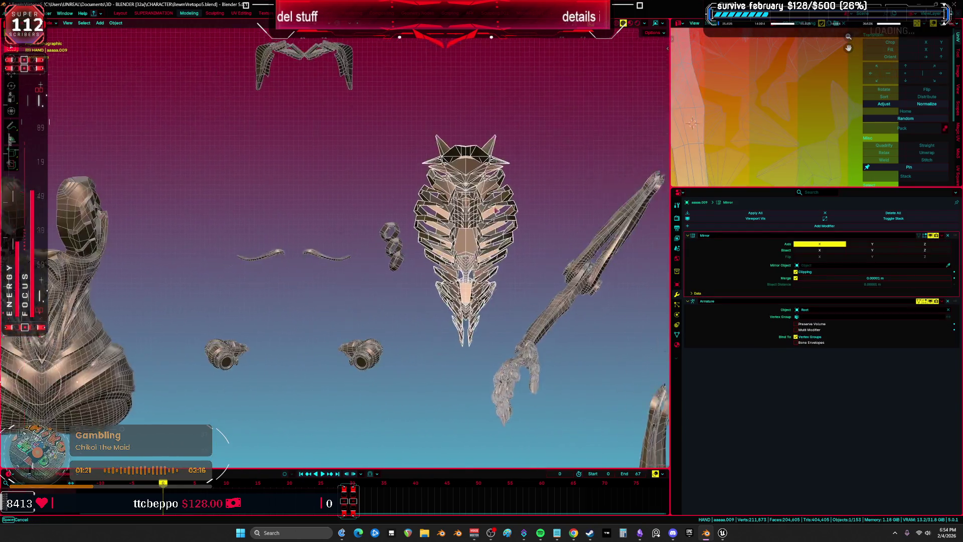
pyautogui.keyDown('shift'); pyautogui.click(311, 229); pyautogui.keyUp('shift')
pyautogui.keyDown('shift'); pyautogui.click(406, 246); pyautogui.keyUp('shift')
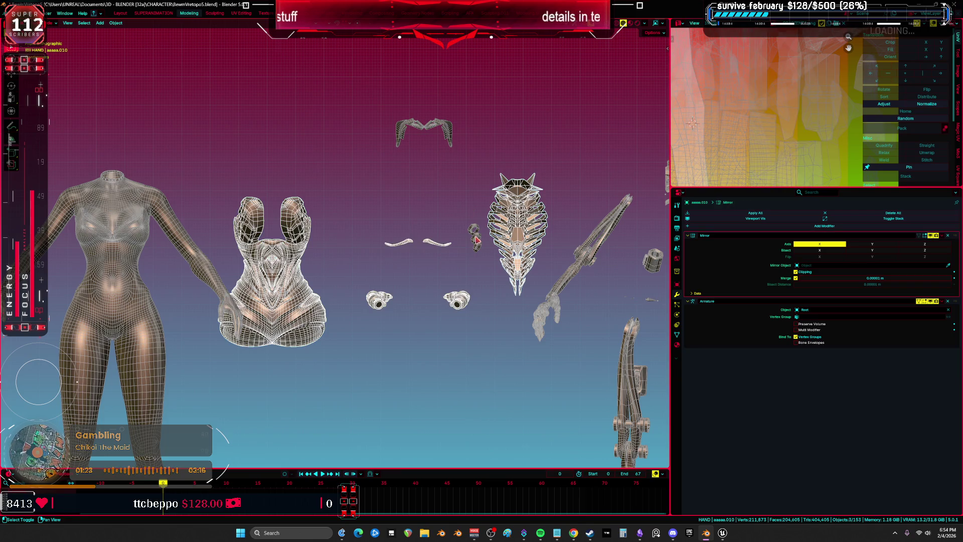
pyautogui.keyDown('shift'); pyautogui.click(480, 240); pyautogui.keyUp('shift')
pyautogui.press('KP_Divide')
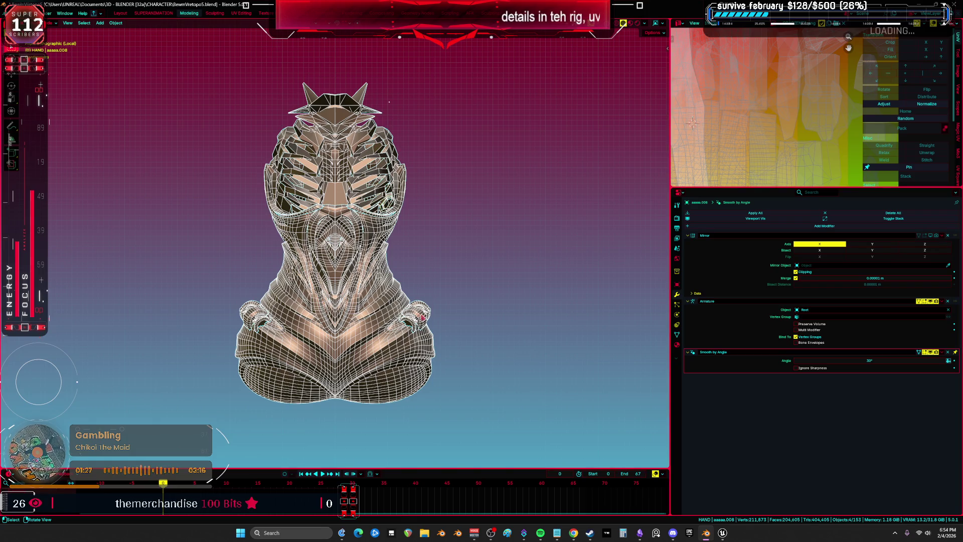
pyautogui.click(431, 302)
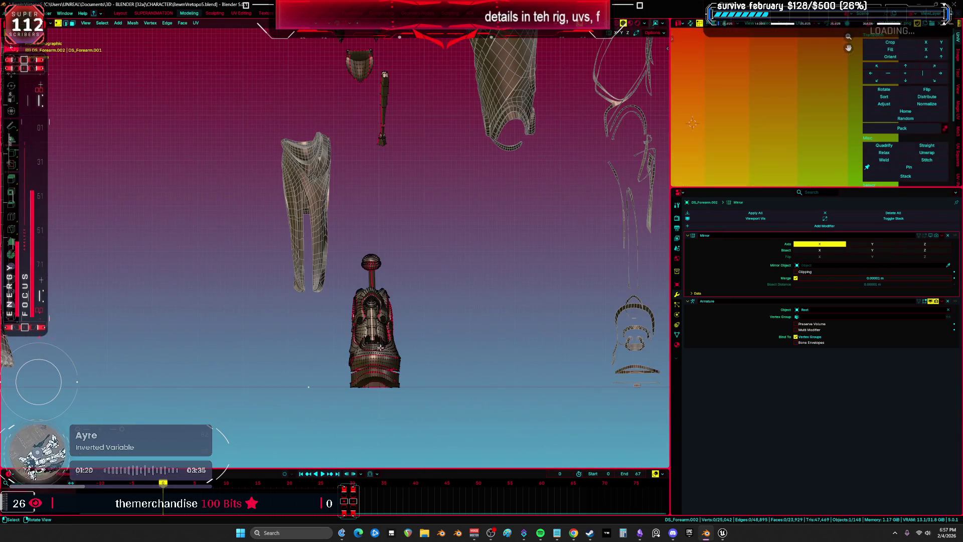
pyautogui.hotkey('alt', 'z')
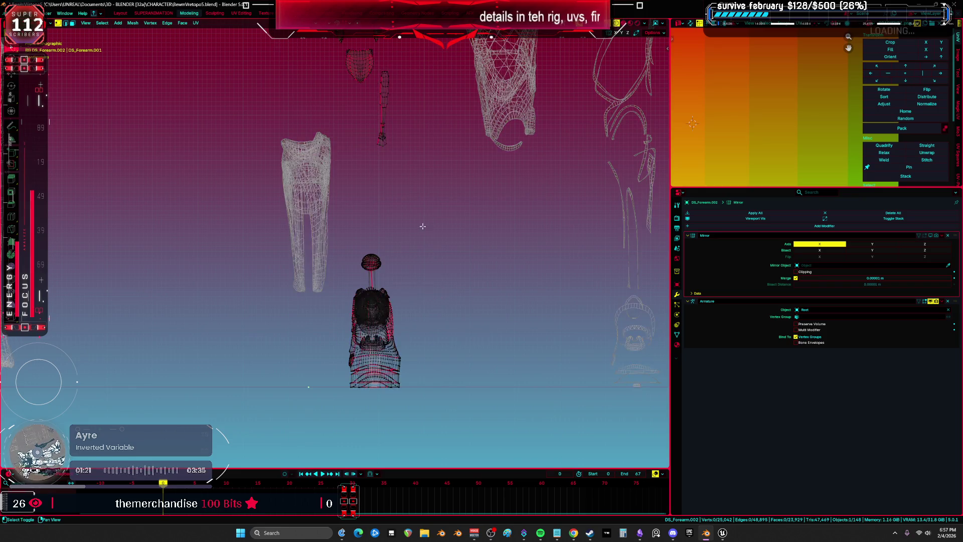
# Step: In Edit Mode on DS_Forearm.002, select only the connected curved blade geometry
pyautogui.press('a')
pyautogui.moveTo(410, 189)
pyautogui.mouseDown()
pyautogui.moveTo(485, 157)
pyautogui.moveTo(410, 208)
pyautogui.moveTo(400, 168)
pyautogui.moveTo(409, 247)
pyautogui.mouseUp()
pyautogui.press('z')
pyautogui.click(423, 150)
pyautogui.moveTo(424, 150); pyautogui.dragTo(415, 214)
pyautogui.hotkey('alt', 'a')
pyautogui.press('l')
pyautogui.moveTo(357, 156)
pyautogui.mouseDown()
pyautogui.moveTo(285, 159)
pyautogui.moveTo(269, 175)
pyautogui.moveTo(252, 172)
pyautogui.moveTo(396, 188)
pyautogui.mouseUp()
pyautogui.press('z')
pyautogui.click(176, 172)
pyautogui.hotkey('shift', 'z')
# Step: Separate the blade into its own object, DS_Forearm.003, and return to a front view of the body
pyautogui.press('Tab')
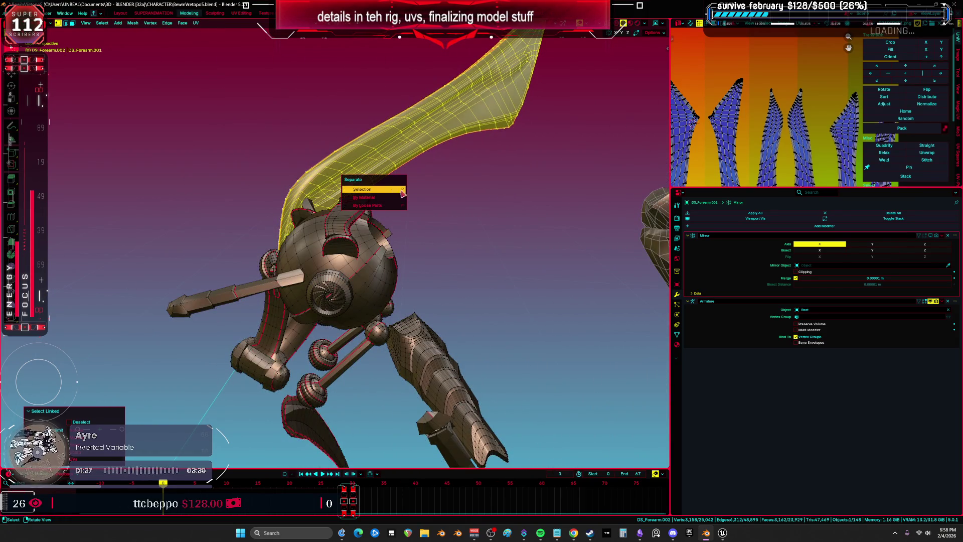
pyautogui.click(404, 215)
pyautogui.press('Home')
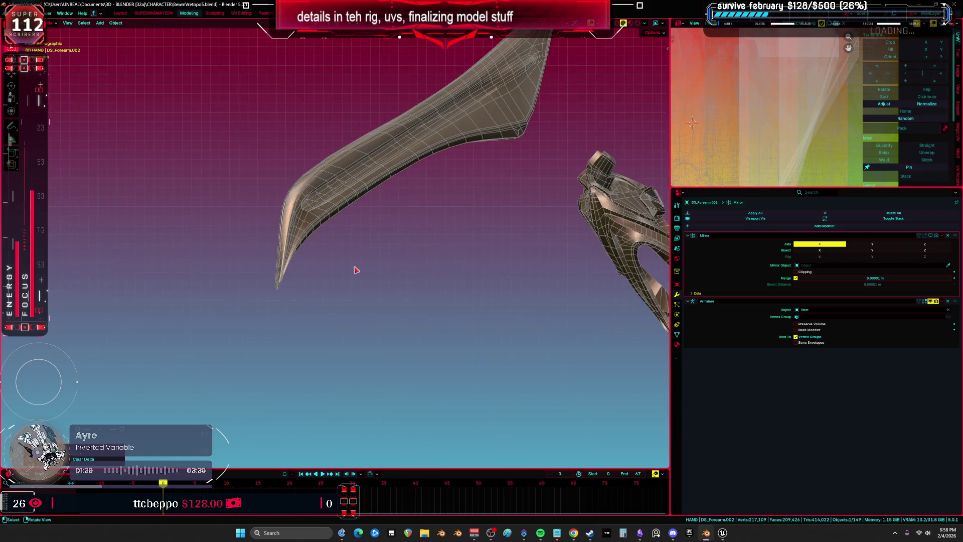
pyautogui.scroll(5, 355, 268)
pyautogui.moveTo(354, 269)
pyautogui.mouseDown()
pyautogui.moveTo(383, 290)
pyautogui.moveTo(321, 264)
pyautogui.moveTo(455, 256)
pyautogui.mouseUp()
pyautogui.press('KP_1')
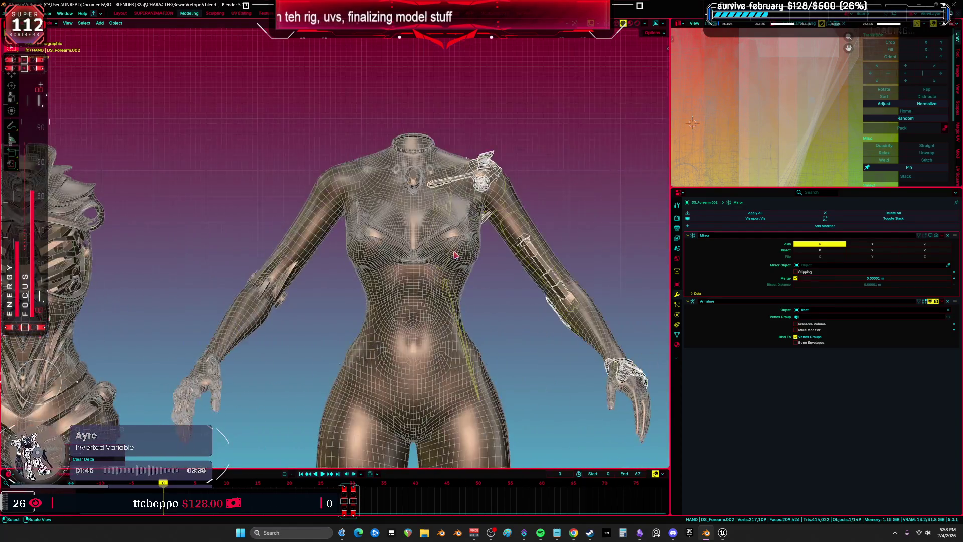
# Step: Join the forearm armor piece with the armor torso and place it about 0.92 m left
pyautogui.scroll(-3, 430, 269)
pyautogui.scroll(-2, 430, 269)
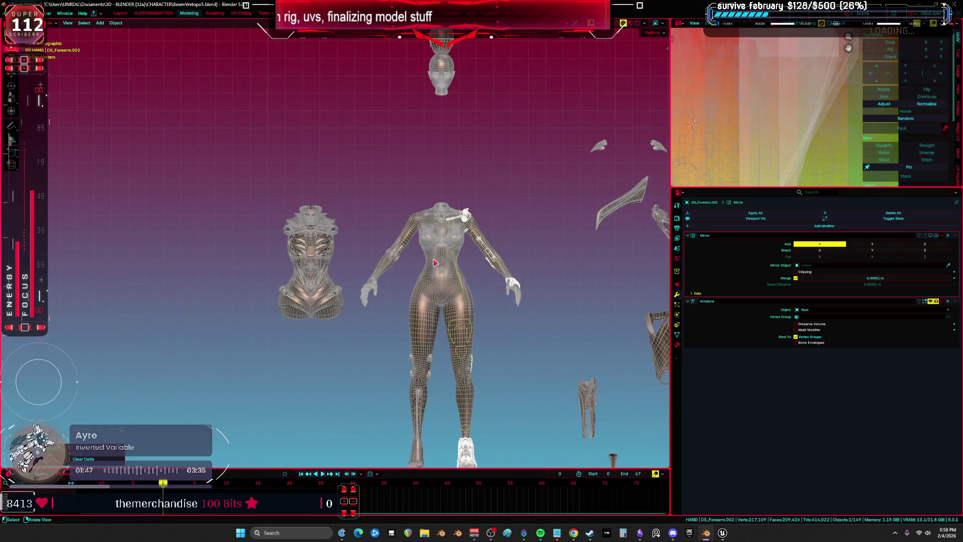
pyautogui.hotkey('ctrl', 'z')
pyautogui.hotkey('ctrl', 'z')
pyautogui.hotkey('ctrl', 'z')
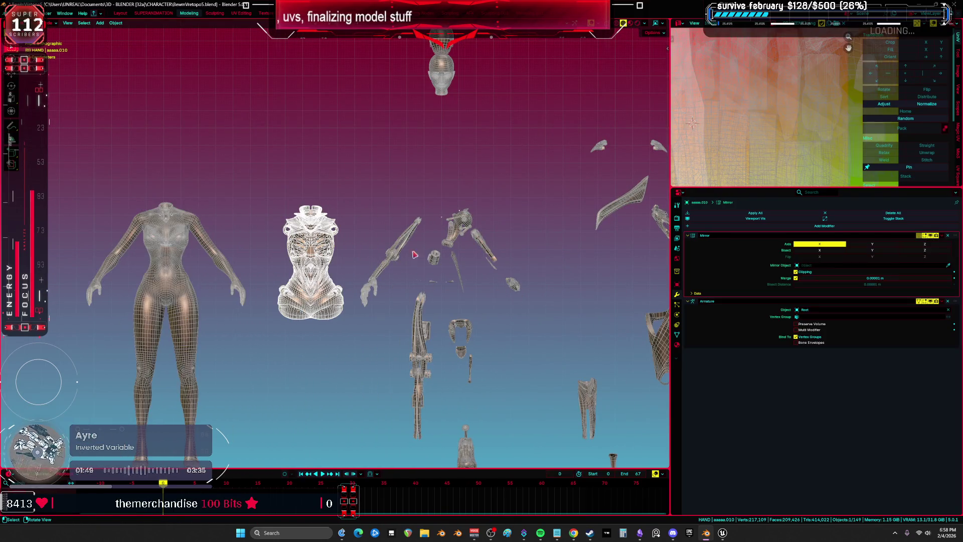
pyautogui.click(469, 234)
pyautogui.scroll(3, 472, 236)
pyautogui.hotkey('ctrl', 'shift', 'z')
pyautogui.hotkey('ctrl', 'shift', 'z')
pyautogui.hotkey('ctrl', 'shift', 'z')
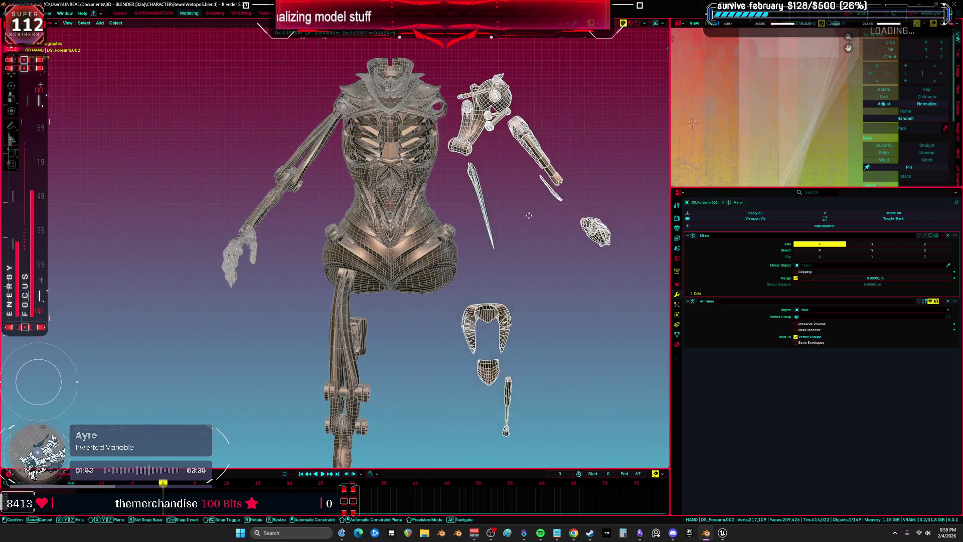
pyautogui.keyDown('shift'); pyautogui.click(406, 259); pyautogui.keyUp('shift')
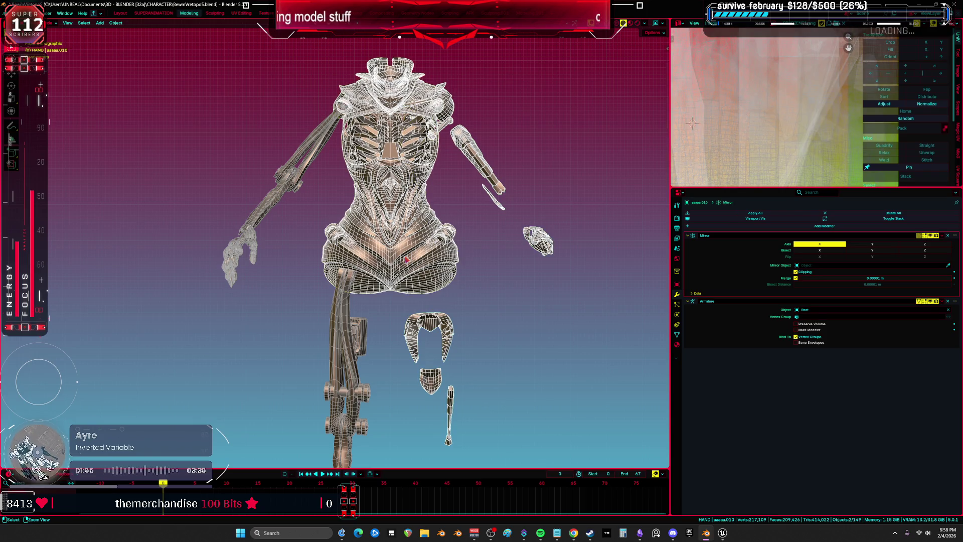
pyautogui.hotkey('ctrl', 'j')
pyautogui.scroll(-5, 413, 273)
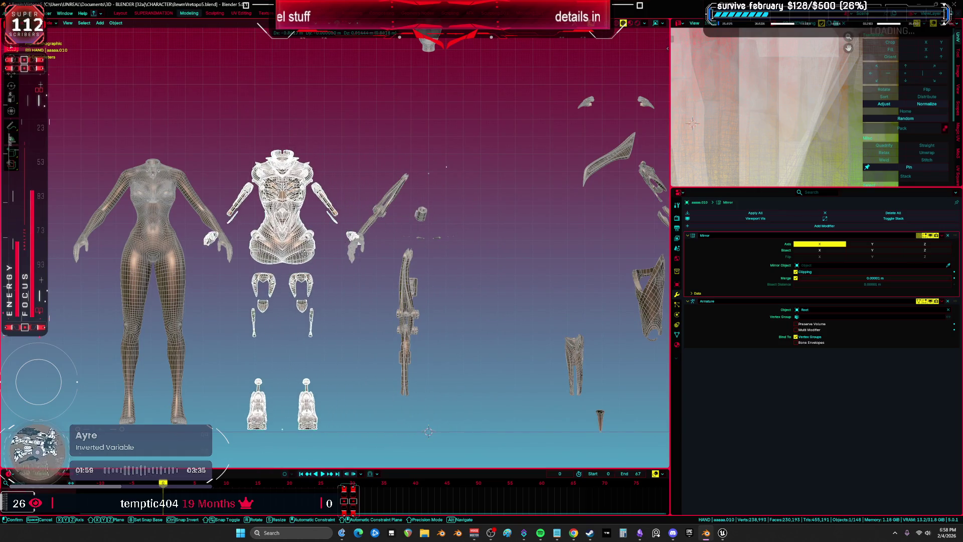
pyautogui.click(299, 254)
# Step: Select the curved blade and small fin pieces, and raise a fin above the other along Z
pyautogui.hscroll(3, 450, 237)
pyautogui.scroll(2, 450, 237)
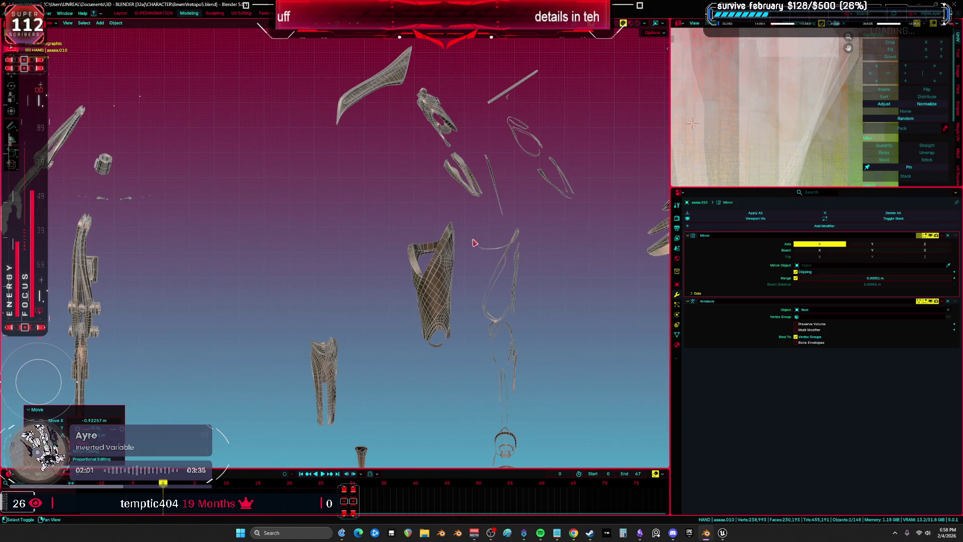
pyautogui.scroll(5, 490, 231)
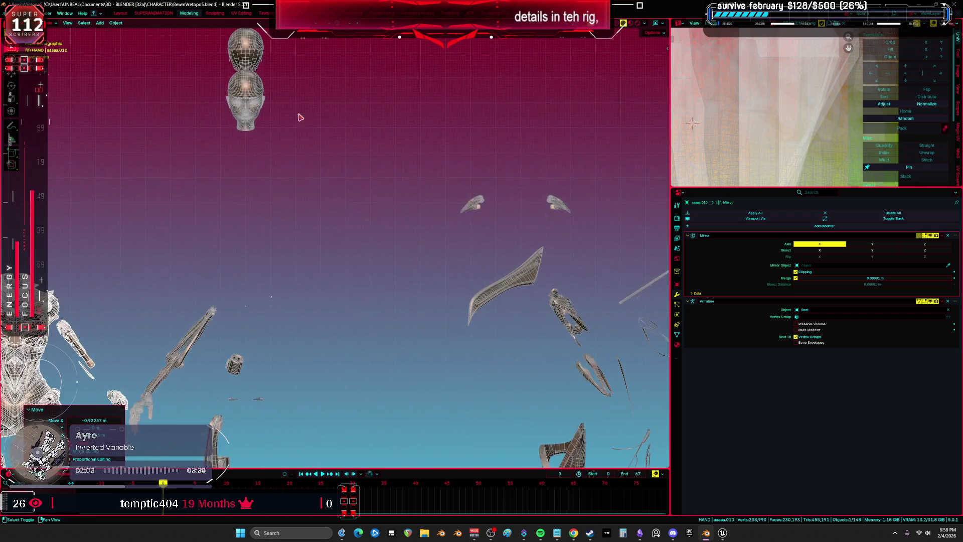
pyautogui.click(376, 228)
pyautogui.scroll(2, 373, 242)
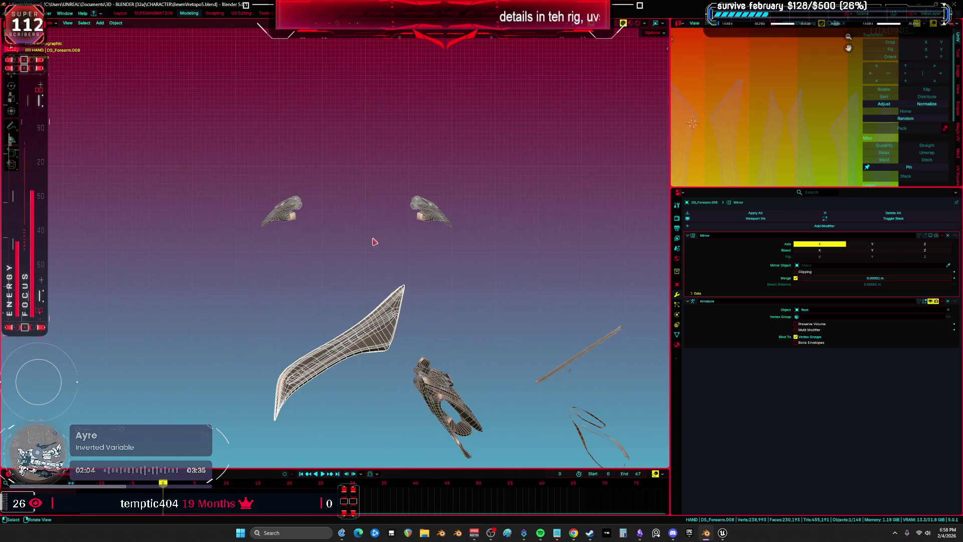
pyautogui.click(430, 203)
pyautogui.click(429, 209)
pyautogui.press('g')
pyautogui.press('z')
pyautogui.click(458, 217)
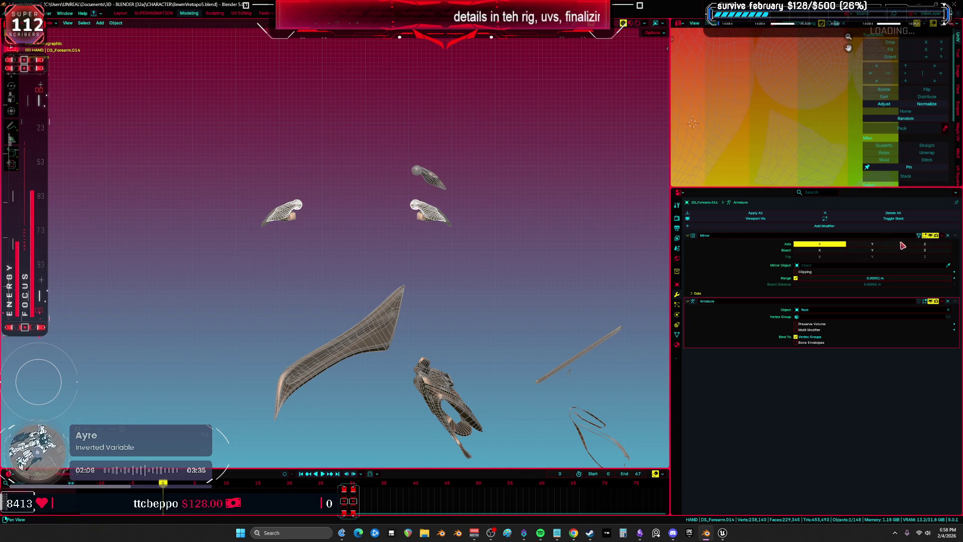
# Step: Move the fin piece down along Z to a lower position
pyautogui.press('g')
pyautogui.press('z')
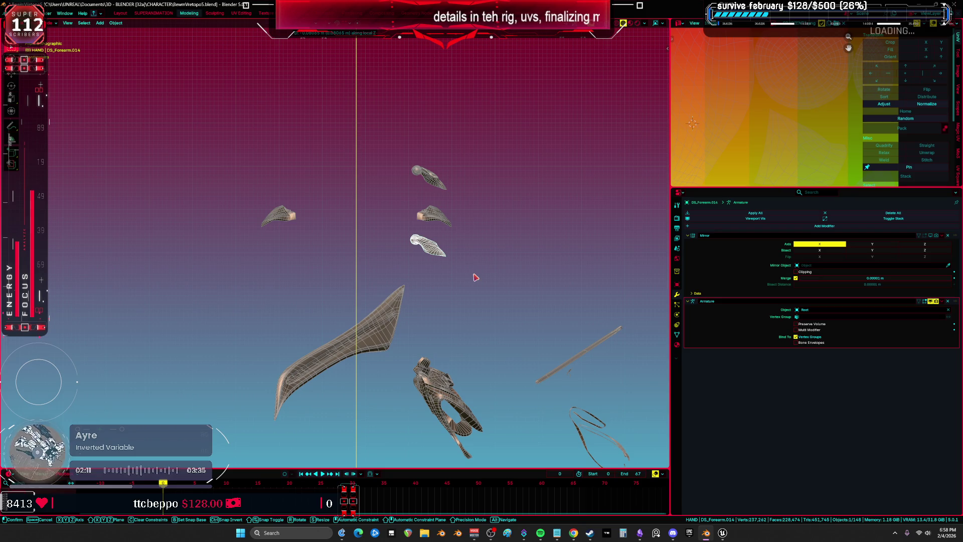
pyautogui.click(482, 277)
pyautogui.press('g')
pyautogui.press('z')
pyautogui.press('Escape')
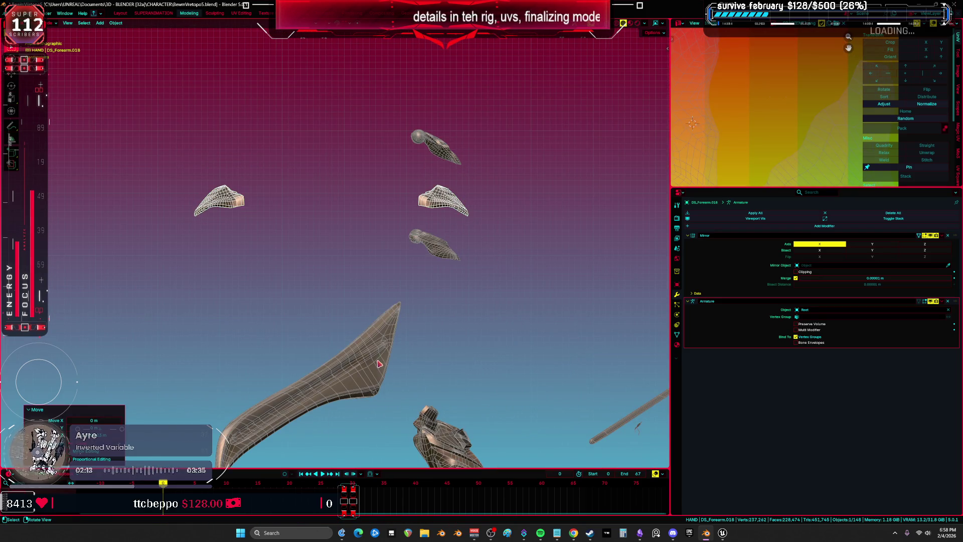
# Step: Move the curved blade and the claw piece higher up
pyautogui.click(382, 367)
pyautogui.click(425, 272)
pyautogui.click(931, 235)
pyautogui.moveTo(351, 371); pyautogui.dragTo(419, 196)
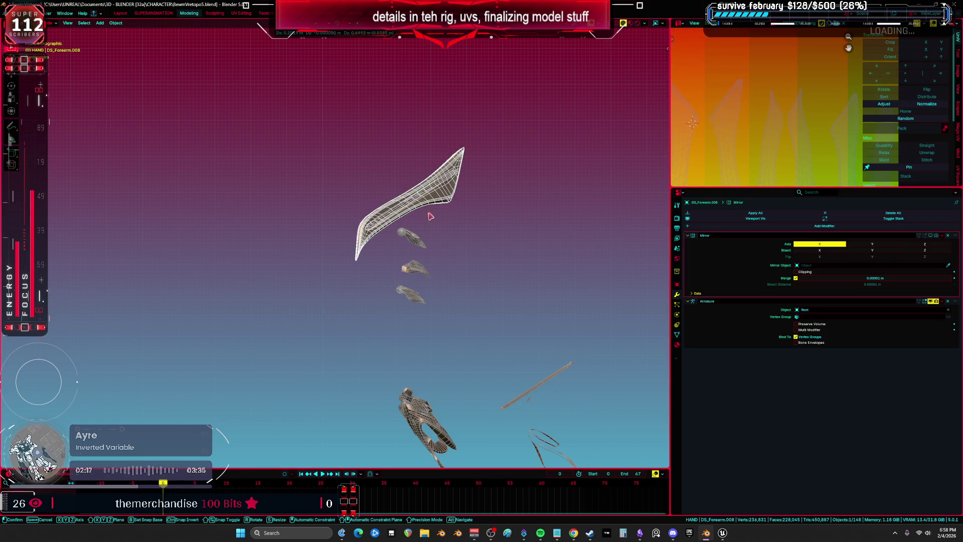
pyautogui.scroll(2, 432, 231)
pyautogui.click(425, 340)
pyautogui.moveTo(426, 340)
pyautogui.mouseDown()
pyautogui.moveTo(412, 195)
pyautogui.moveTo(402, 221)
pyautogui.moveTo(444, 243)
pyautogui.mouseUp()
# Step: Shift the thin rod and blade pieces 1.7239 m along X beside the body
pyautogui.click(520, 285)
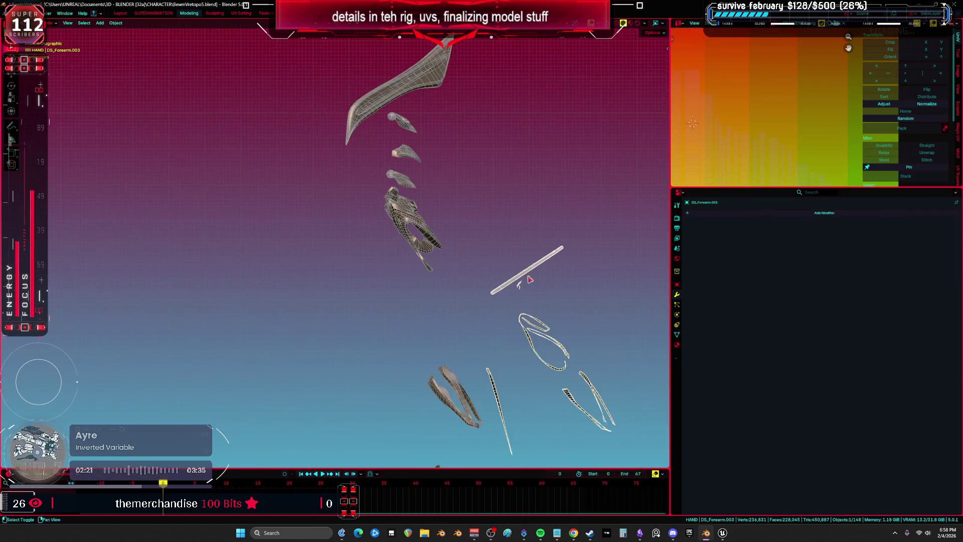
pyautogui.keyDown('shift'); pyautogui.click(427, 136); pyautogui.keyUp('shift')
pyautogui.scroll(-5, 268, 230)
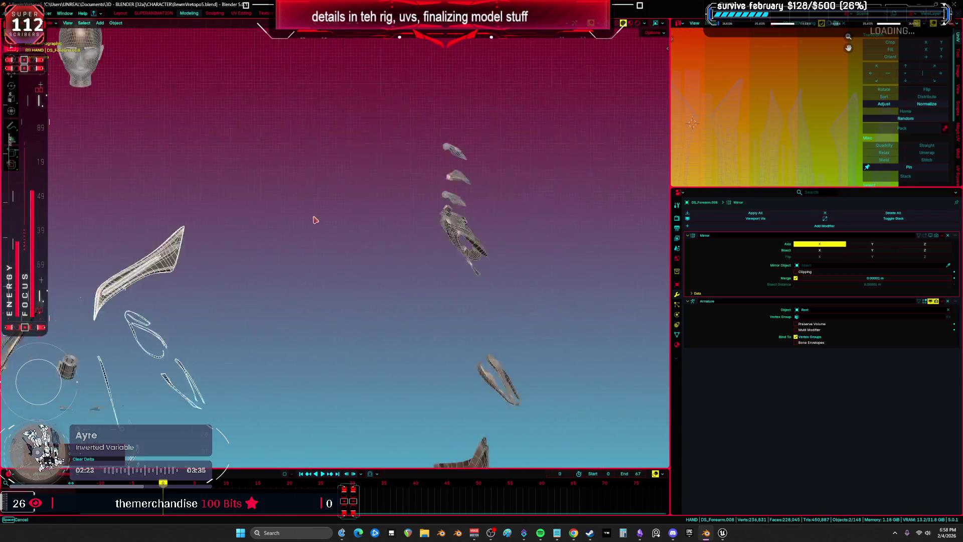
pyautogui.moveTo(364, 262); pyautogui.dragTo(404, 238)
pyautogui.press('g')
pyautogui.press('x')
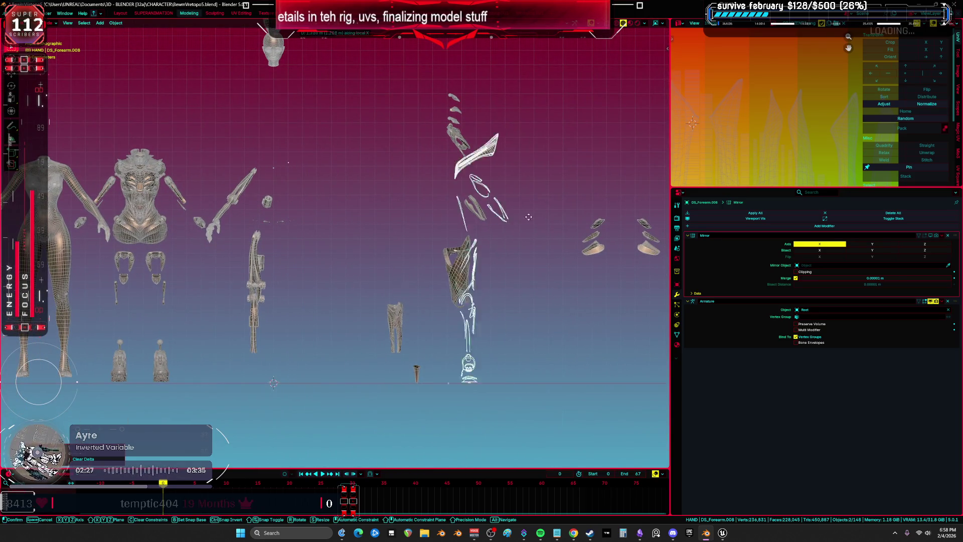
pyautogui.click(438, 203)
pyautogui.moveTo(438, 203)
pyautogui.mouseDown()
pyautogui.moveTo(329, 308)
pyautogui.moveTo(364, 210)
pyautogui.mouseUp()
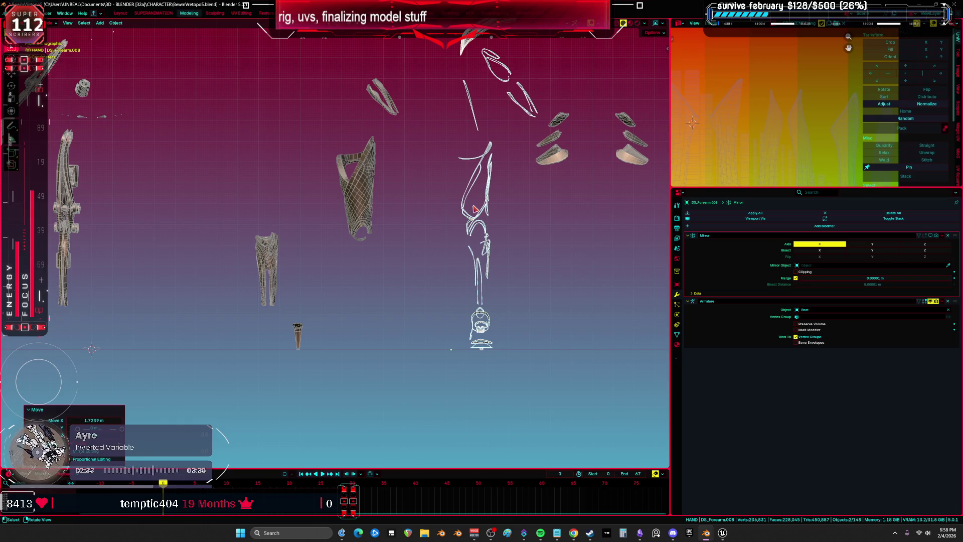
pyautogui.moveTo(481, 264); pyautogui.dragTo(483, 305)
pyautogui.moveTo(448, 270)
pyautogui.mouseDown()
pyautogui.moveTo(299, 271)
pyautogui.moveTo(363, 236)
pyautogui.mouseUp()
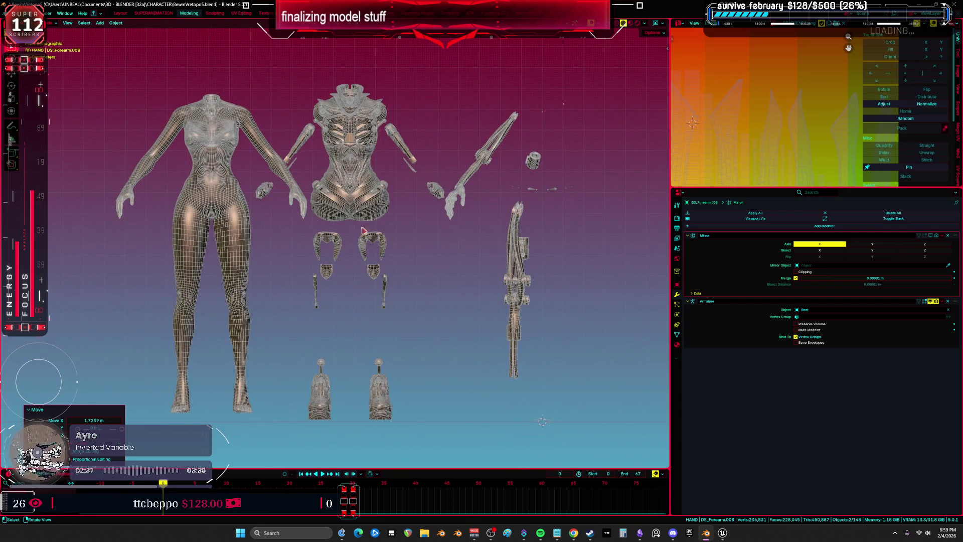
pyautogui.click(362, 200)
pyautogui.moveTo(344, 193)
pyautogui.mouseDown()
pyautogui.moveTo(386, 316)
pyautogui.moveTo(300, 214)
pyautogui.mouseUp()
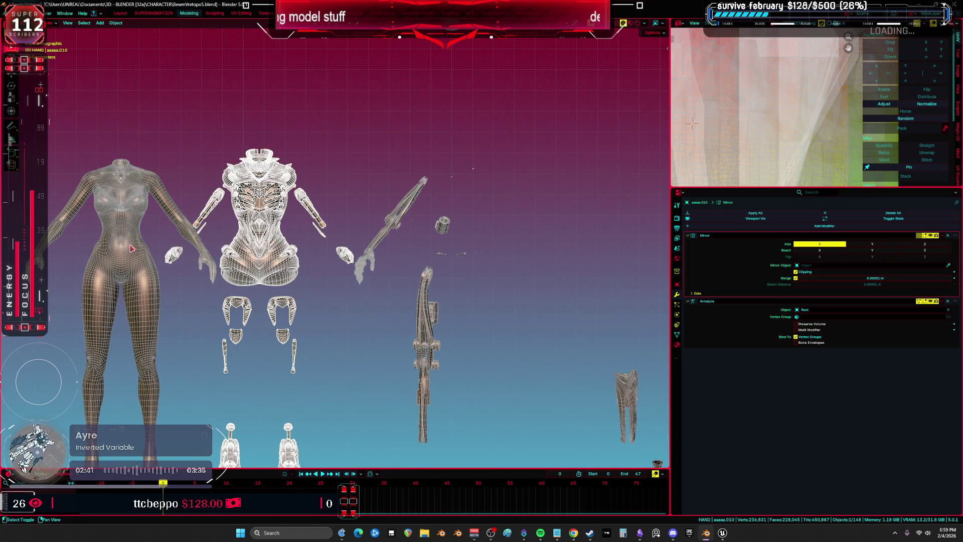
pyautogui.keyDown('shift'); pyautogui.click(132, 248); pyautogui.keyUp('shift')
pyautogui.press('KP_Decimal')
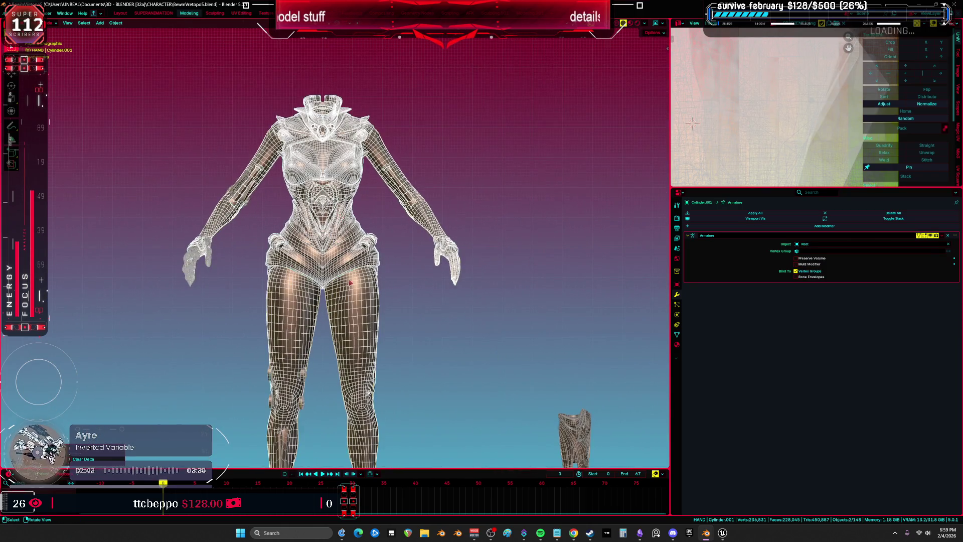
pyautogui.press('Tab')
pyautogui.press('a')
pyautogui.press('KP_Decimal')
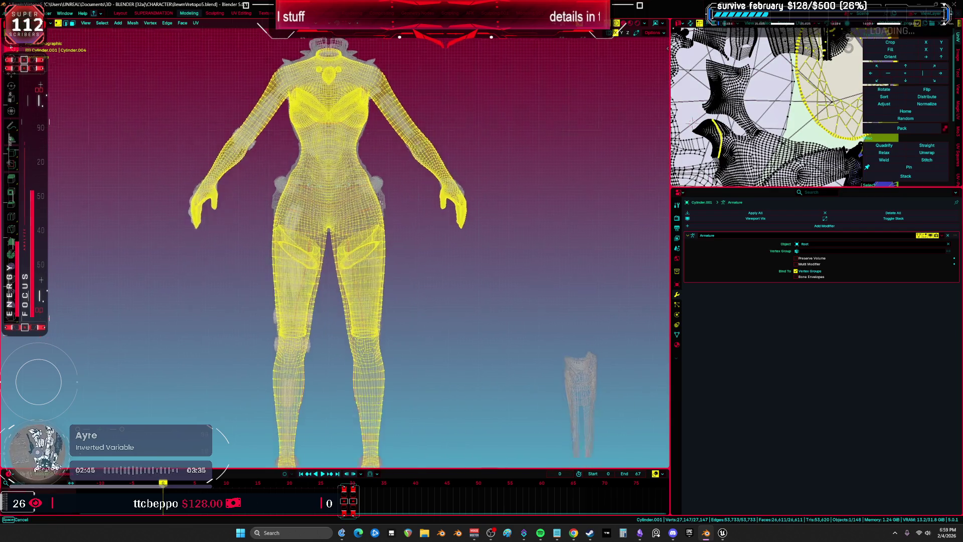
pyautogui.moveTo(379, 296)
pyautogui.mouseDown()
pyautogui.moveTo(227, 361)
pyautogui.moveTo(276, 140)
pyautogui.moveTo(377, 162)
pyautogui.mouseUp()
pyautogui.scroll(-3, 376, 162)
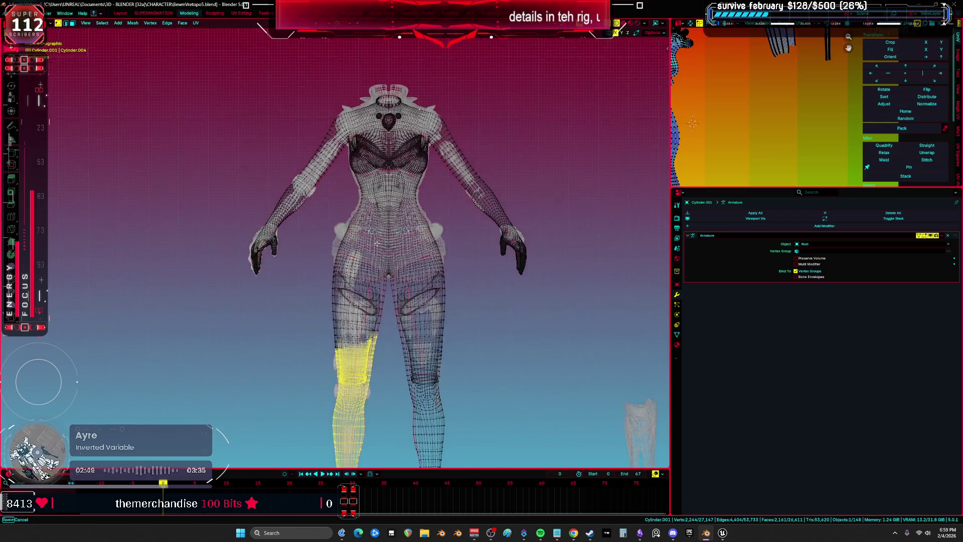
pyautogui.scroll(5, 393, 298)
pyautogui.scroll(4, 384, 249)
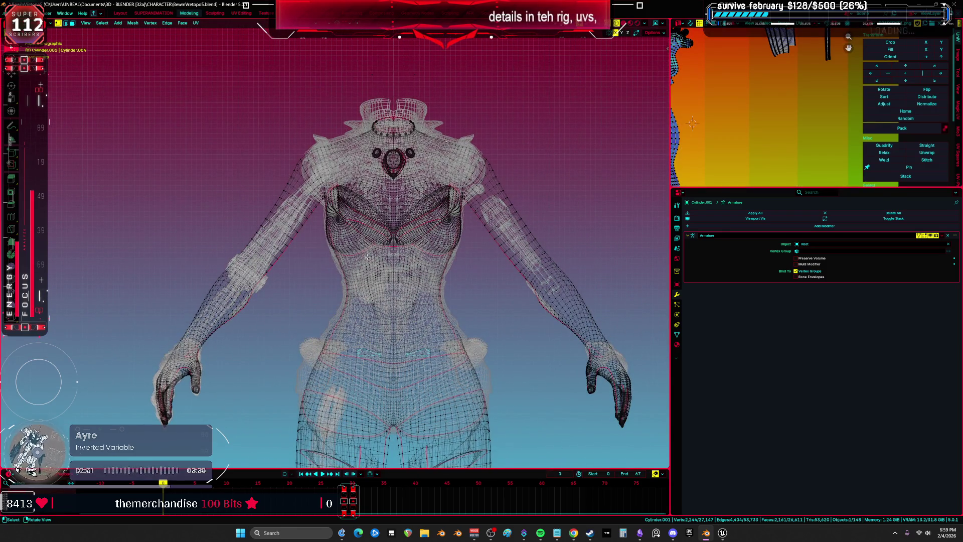
pyautogui.press('Tab')
pyautogui.press('`')
pyautogui.click(564, 227)
pyautogui.press('Tab')
pyautogui.press('Tab')
pyautogui.scroll(8, 502, 225)
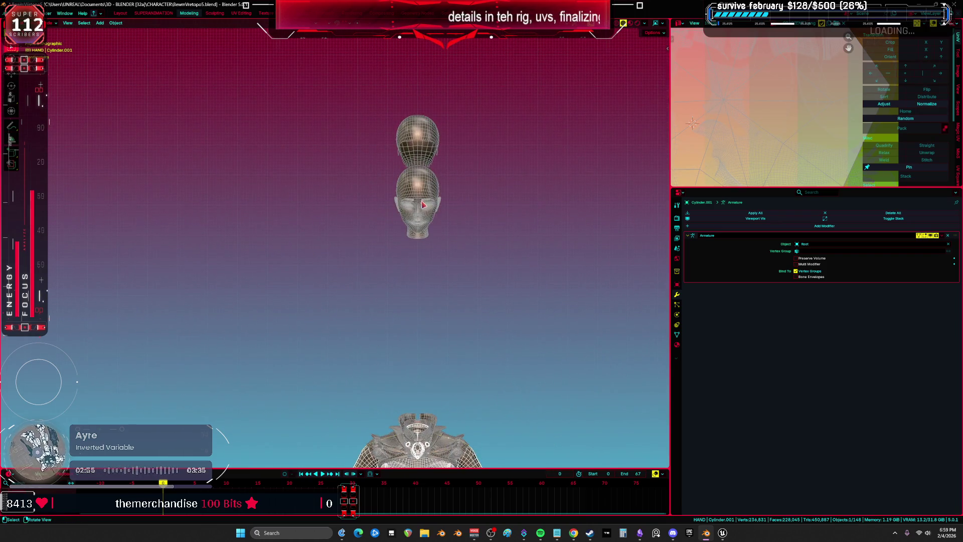
pyautogui.scroll(4, 442, 161)
pyautogui.hotkey('alt', 'g')
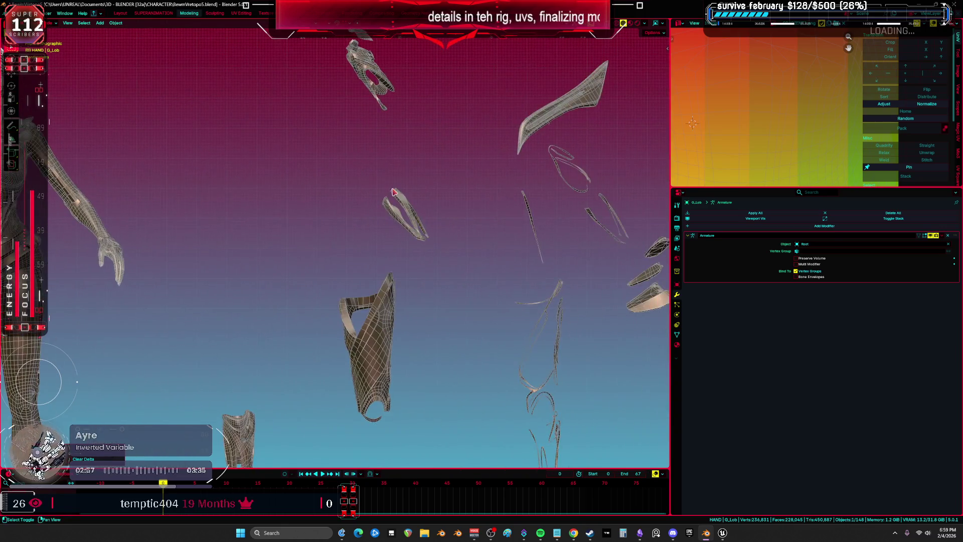
# Step: Switch to solid shading and frame the selected strap armour pieces
pyautogui.scroll(-8, 394, 192)
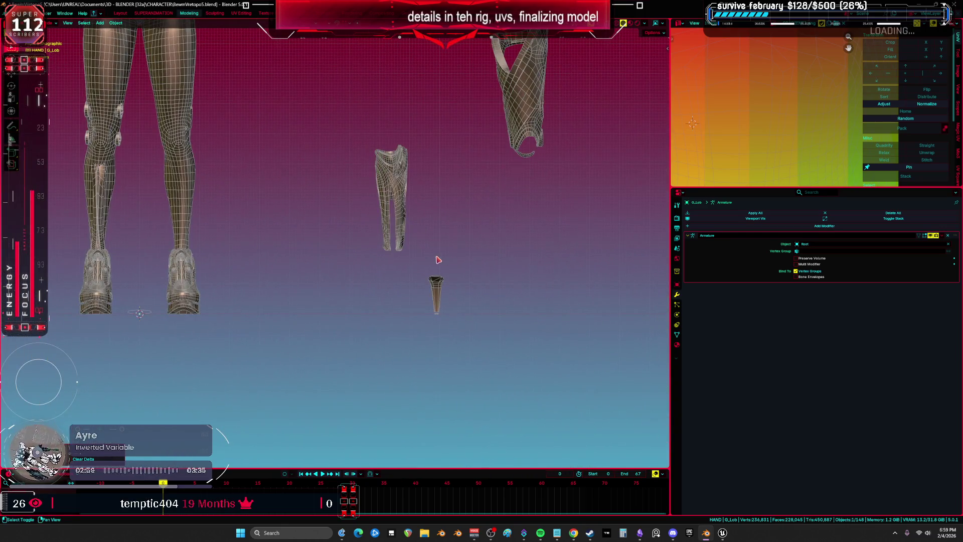
pyautogui.hotkey('shift', 'z')
pyautogui.moveTo(438, 262)
pyautogui.mouseDown()
pyautogui.moveTo(408, 275)
pyautogui.moveTo(254, 270)
pyautogui.mouseUp()
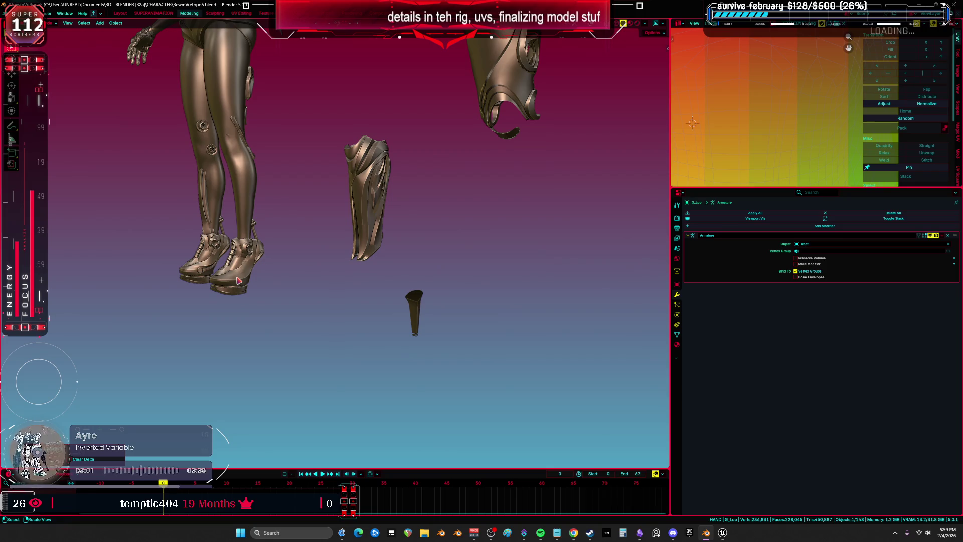
pyautogui.click(238, 280)
pyautogui.press('KP_Decimal')
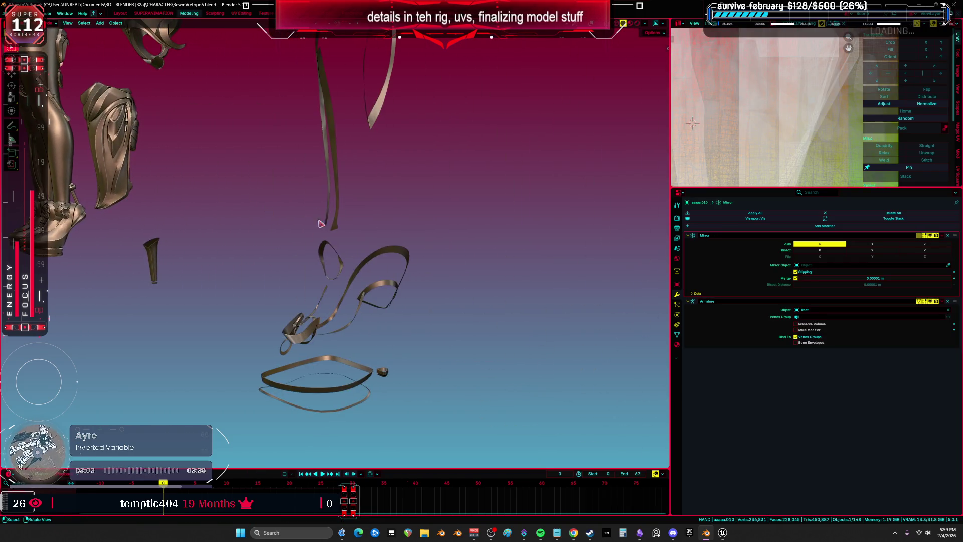
# Step: Show the character in front orthographic wireframe view and save the blend file
pyautogui.moveTo(371, 238)
pyautogui.mouseDown()
pyautogui.moveTo(437, 279)
pyautogui.moveTo(418, 258)
pyautogui.mouseUp()
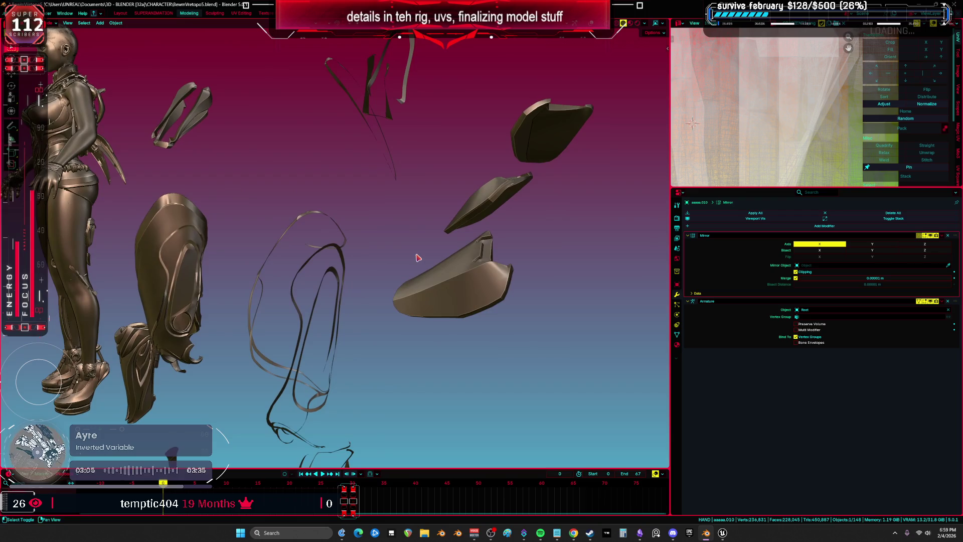
pyautogui.press('KP_1')
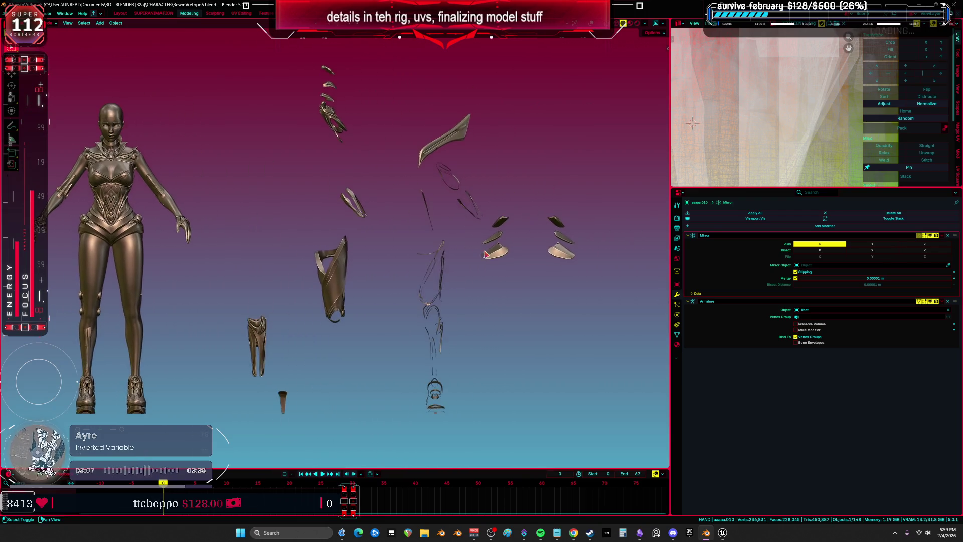
pyautogui.hotkey('shift', 'z')
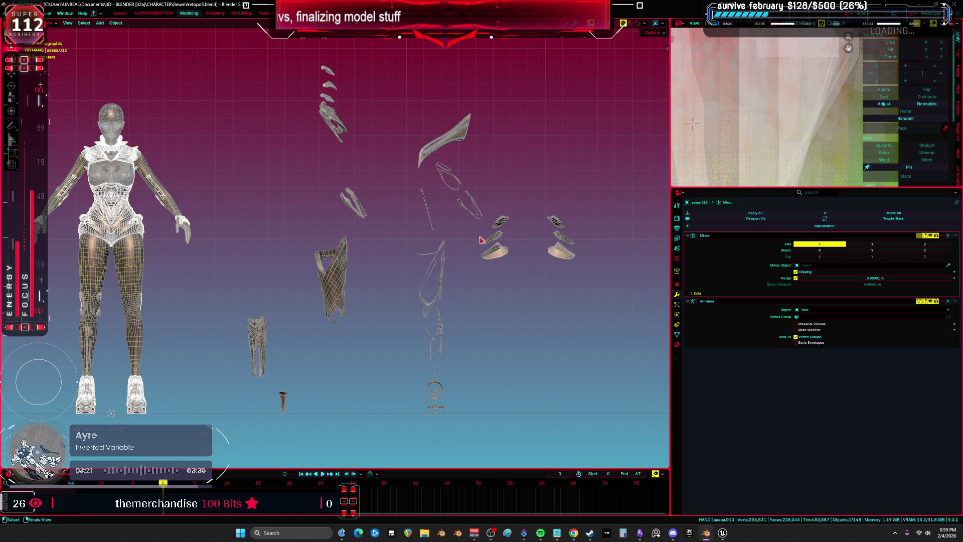
pyautogui.hotkey('ctrl', 's')
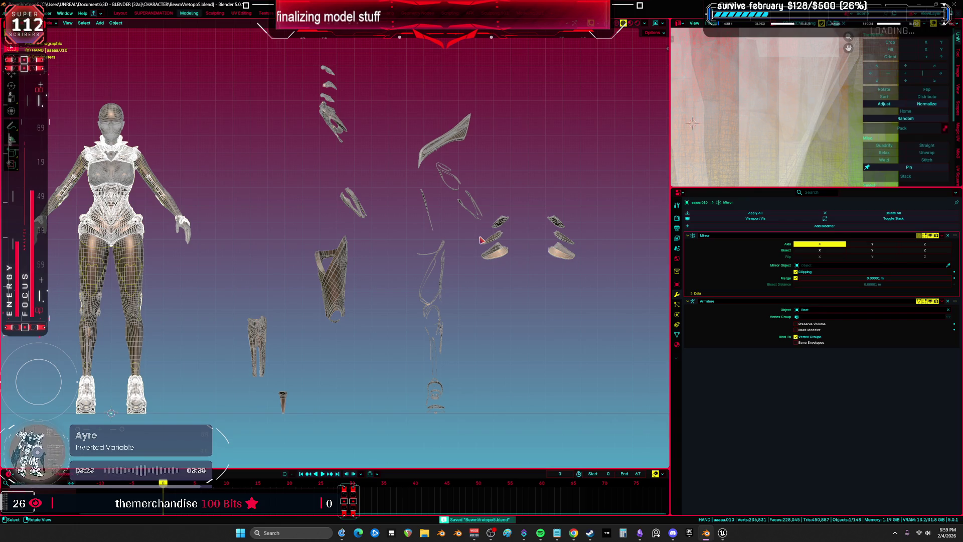
# Step: Switch from Blender to the web browser with Alt+Tab
pyautogui.hotkey('alt', 'Tab')
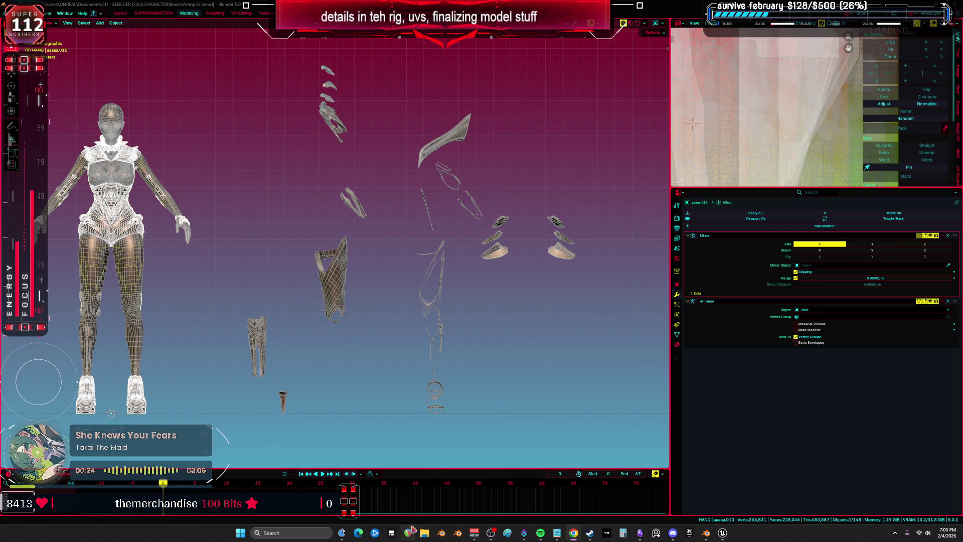
# Step: Launch Apex Legends from the Steam library and continue past its title screen
pyautogui.moveTo(492, 539)
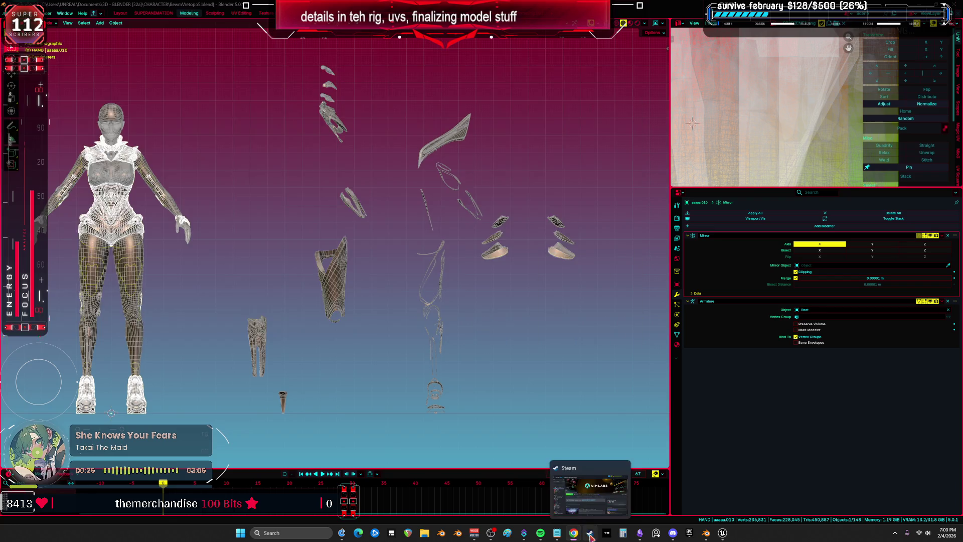
pyautogui.click(589, 533)
pyautogui.doubleClick(64, 123)
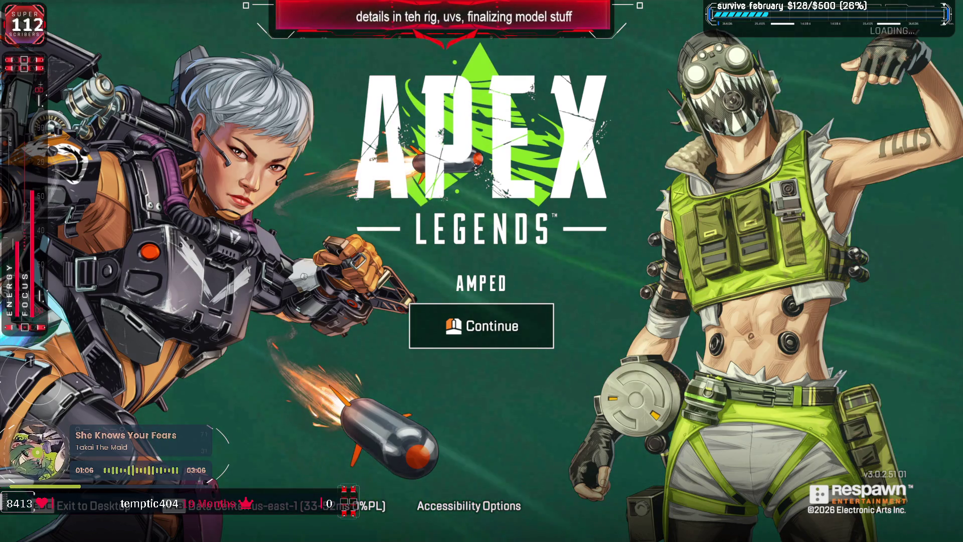
pyautogui.click(462, 328)
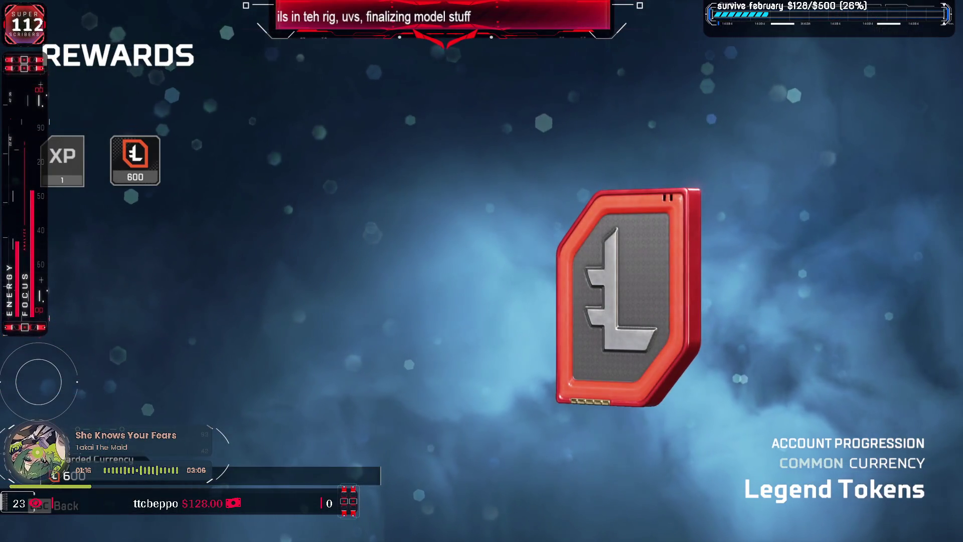
# Step: Dismiss the Legend Tokens rewards, choose Ranked mode and start matchmaking
pyautogui.press('Escape')
pyautogui.click(182, 413)
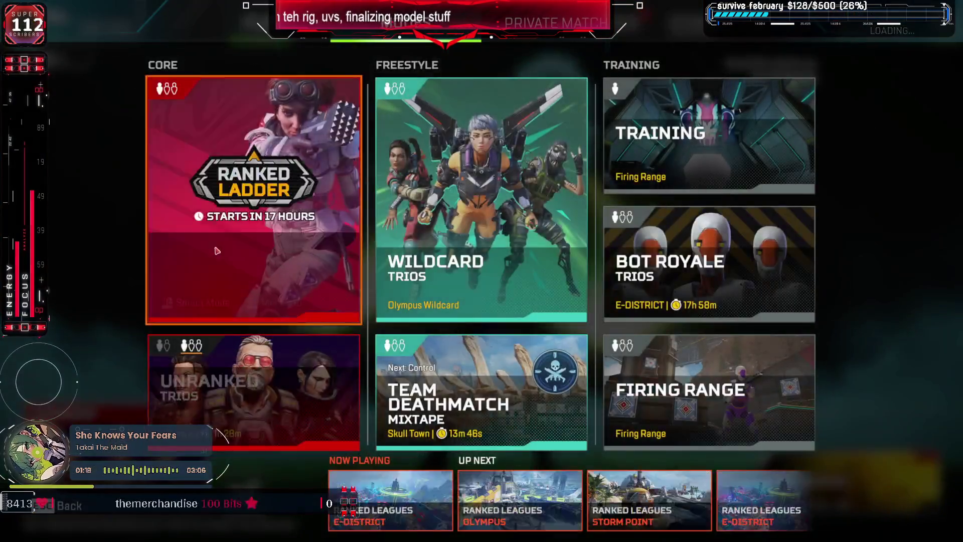
pyautogui.click(237, 150)
pyautogui.click(481, 486)
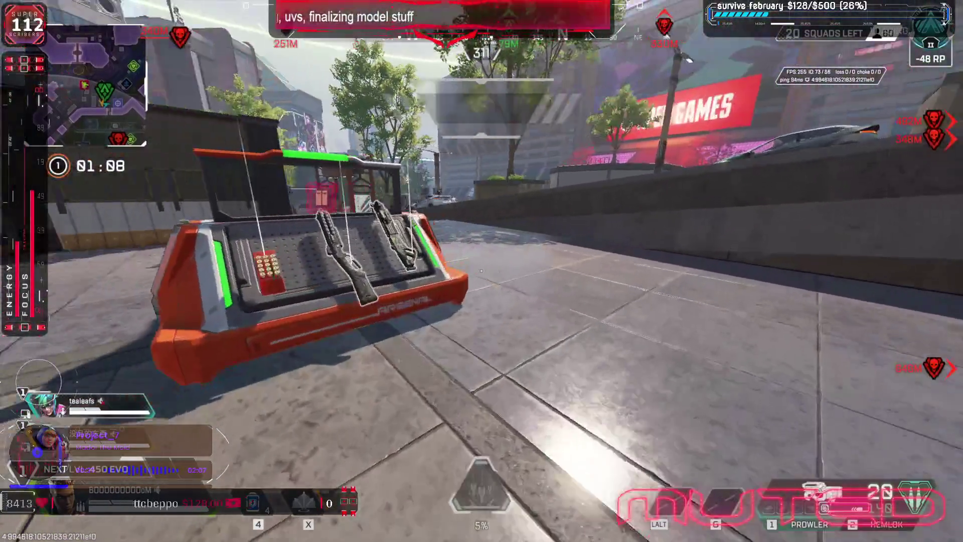
# Step: Swap weapons at the Arsenal, pick up the EVA-8, check the loadout, and head to the supply bins
pyautogui.press('e')
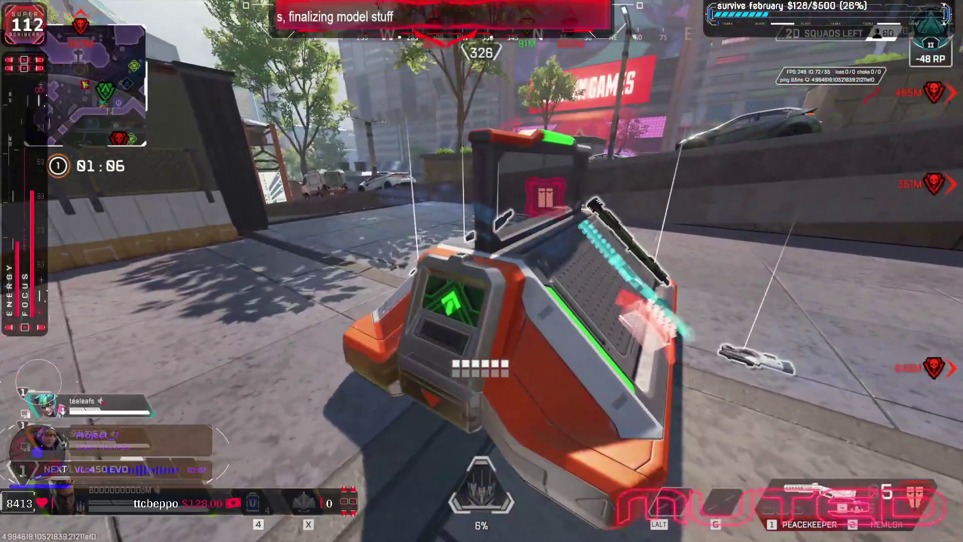
pyautogui.press('e')
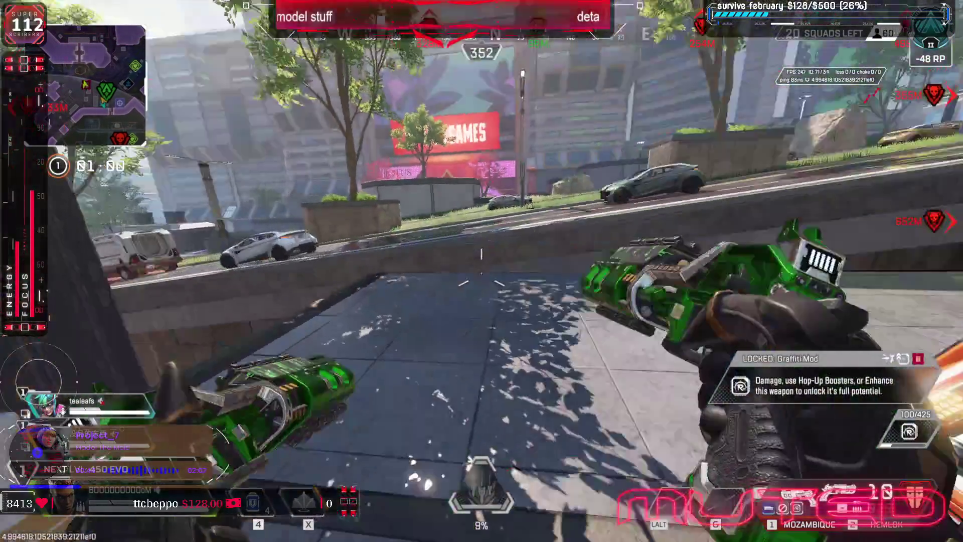
pyautogui.press('w')
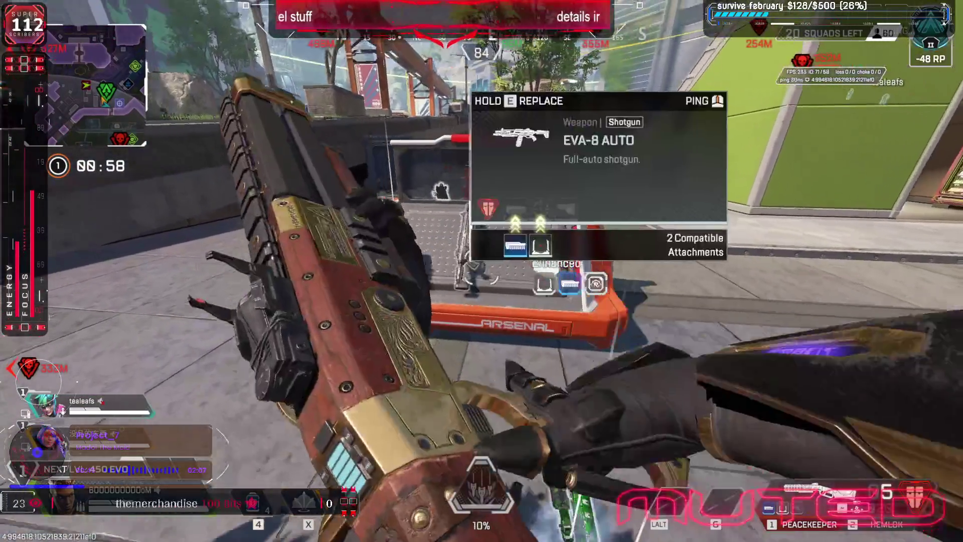
pyautogui.press('1')
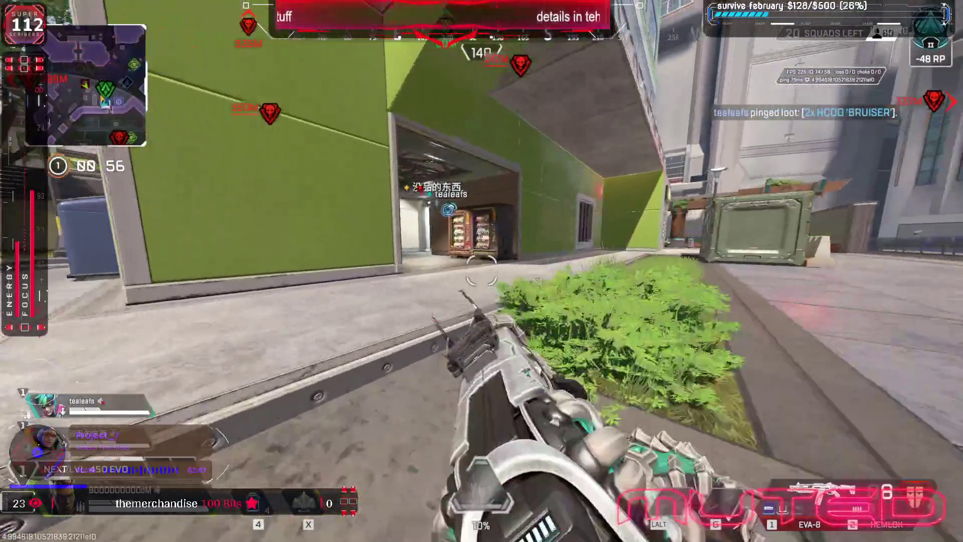
pyautogui.press('Tab')
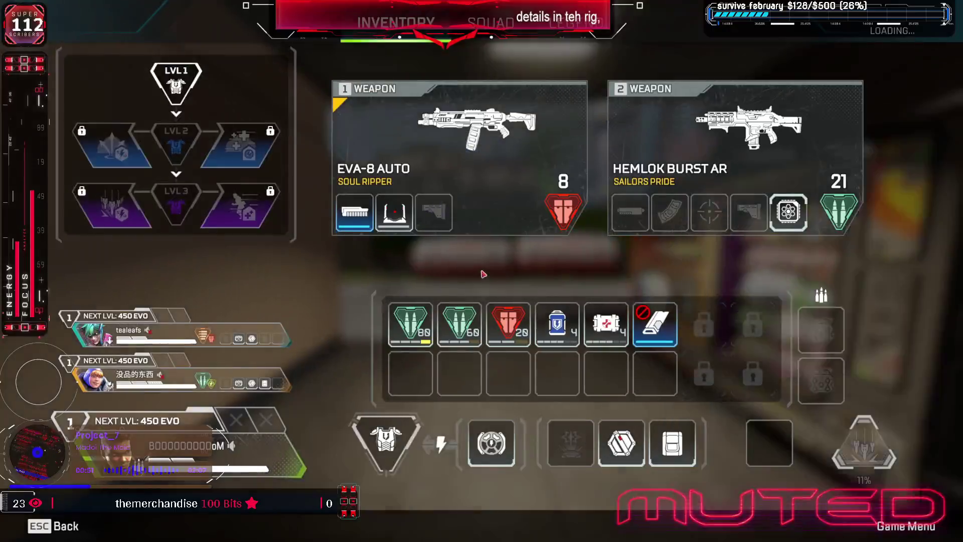
pyautogui.press('Tab')
pyautogui.press('w')
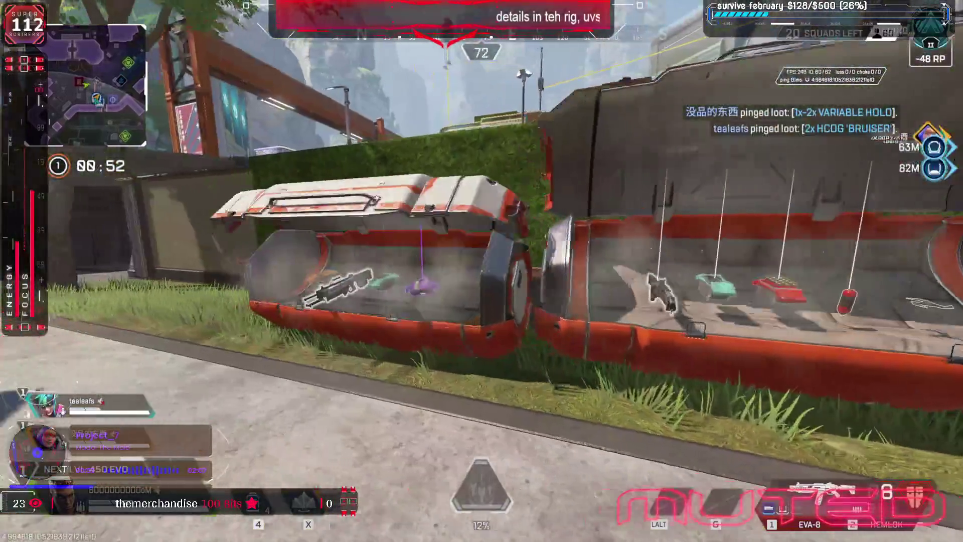